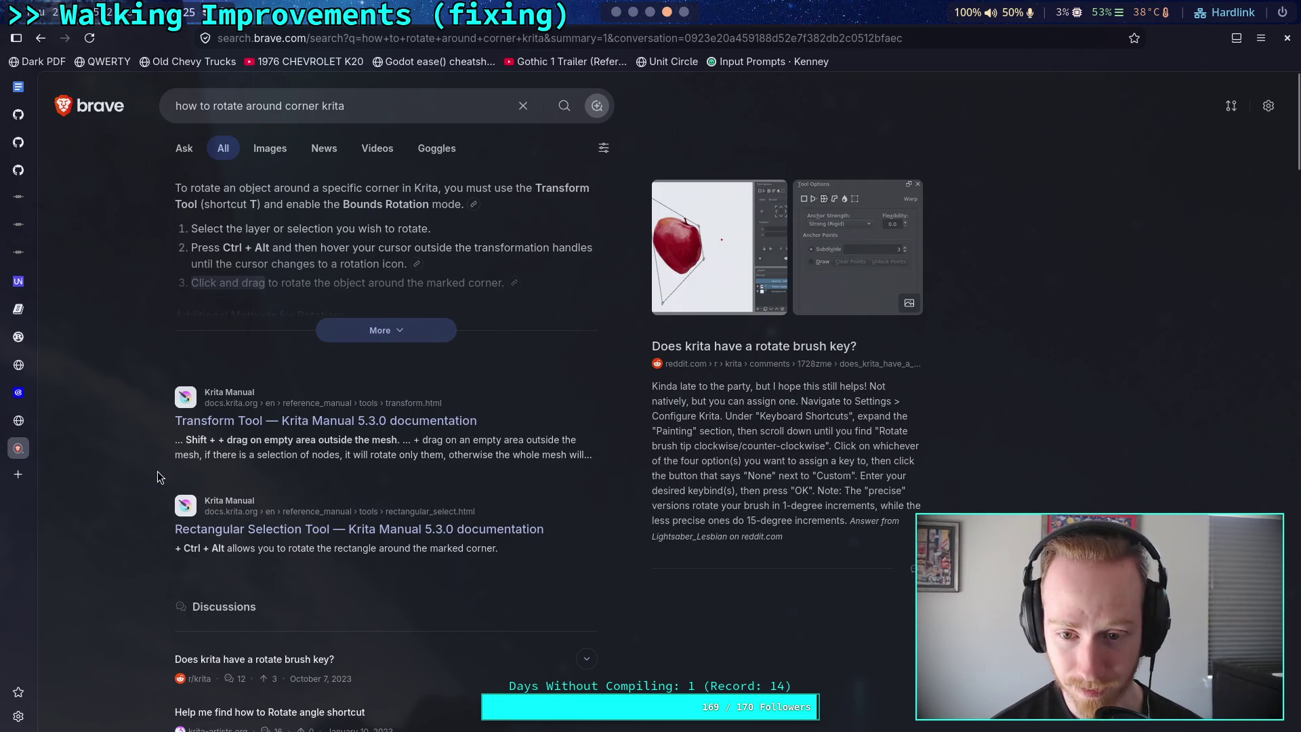
Read the Brave results on rotating around a corner in Krita, then close that search tab
{"action": "scroll", "coordinate": [159, 469], "scroll_direction": "down", "scroll_amount": 5}
{"action": "scroll", "coordinate": [160, 472], "scroll_direction": "up", "scroll_amount": 4}
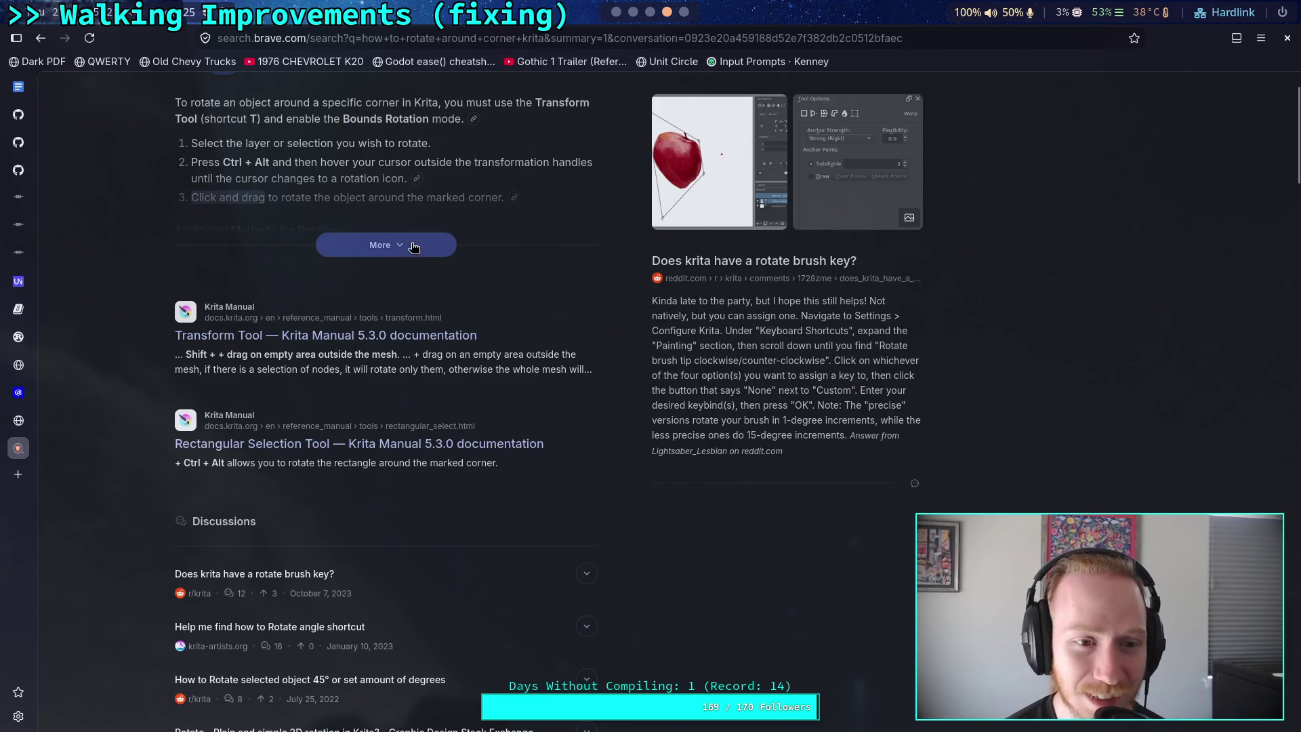
{"action": "scroll", "coordinate": [494, 467], "scroll_direction": "down", "scroll_amount": 3}
{"action": "scroll", "coordinate": [501, 463], "scroll_direction": "up", "scroll_amount": 2}
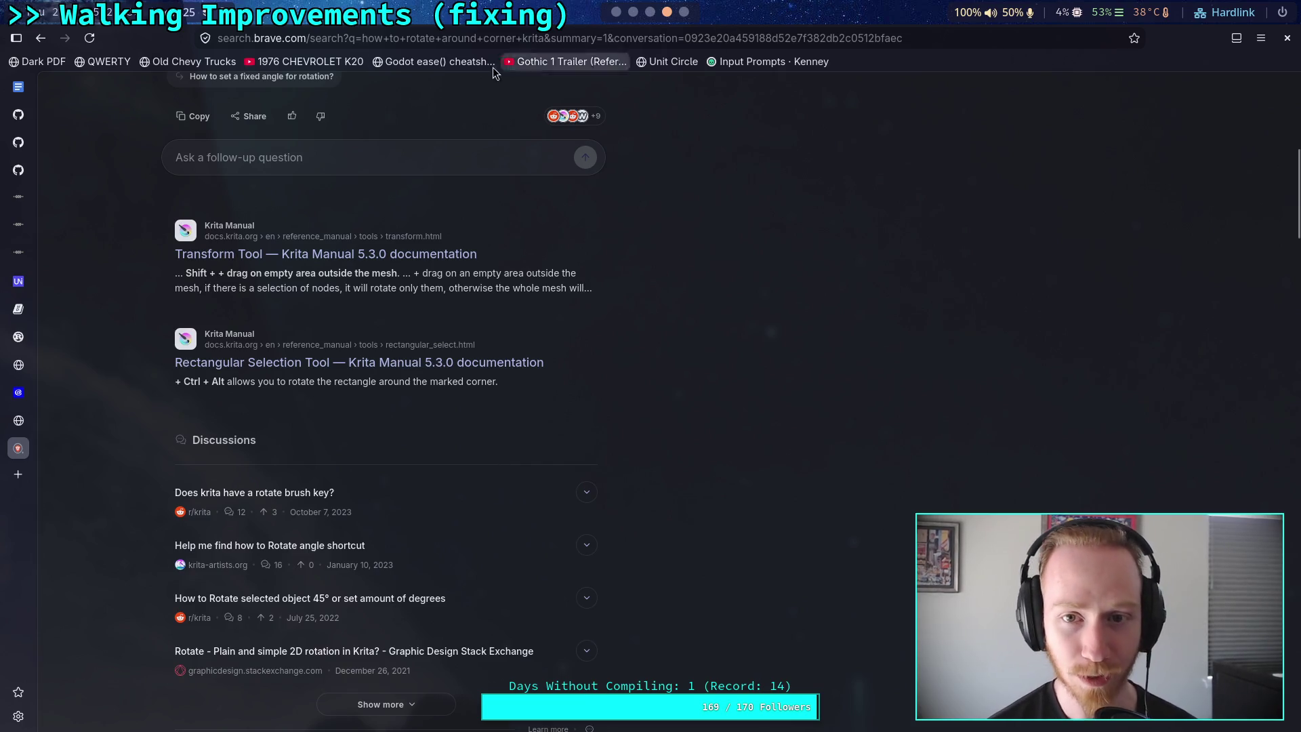
{"action": "middle_click", "coordinate": [12, 447]}
{"action": "key", "text": "super+5"}
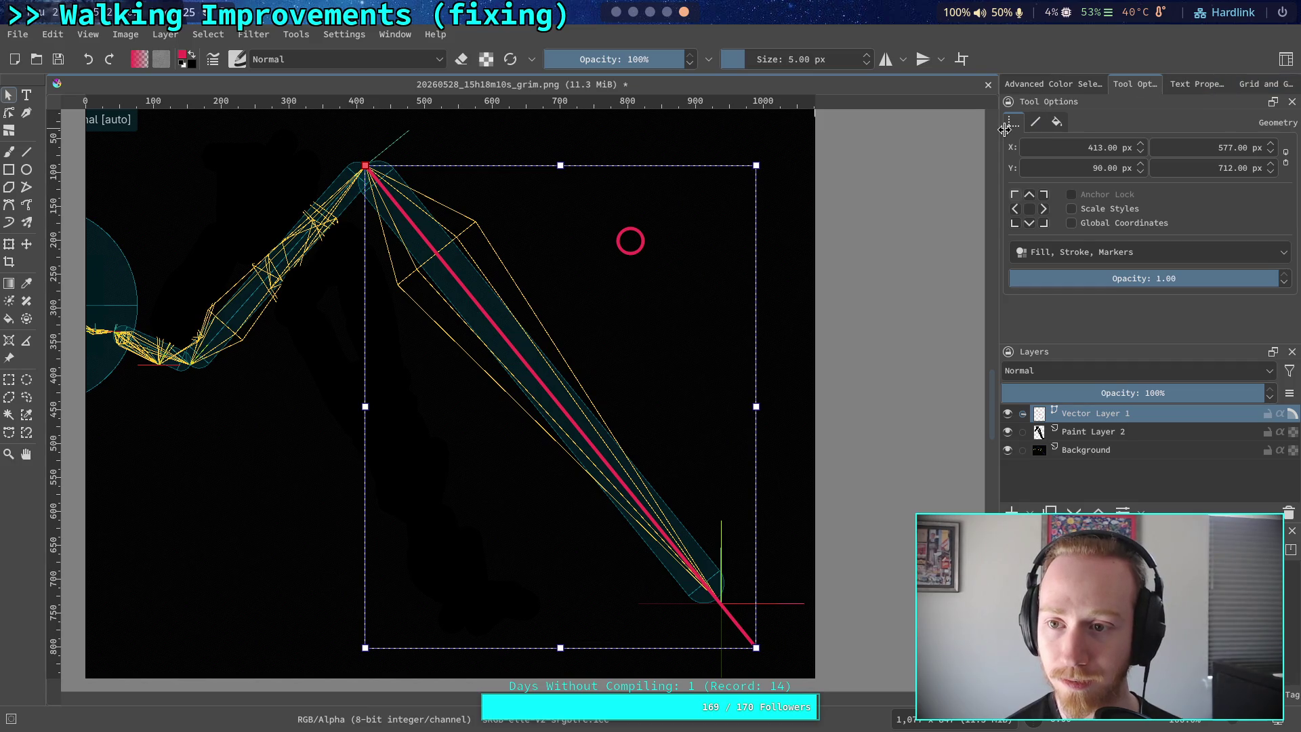
Widen the dockers, then trial-rotate the vector layer about a top-left pivot and undo it
{"action": "left_click_drag", "start_coordinate": [1004, 129], "coordinate": [969, 129]}
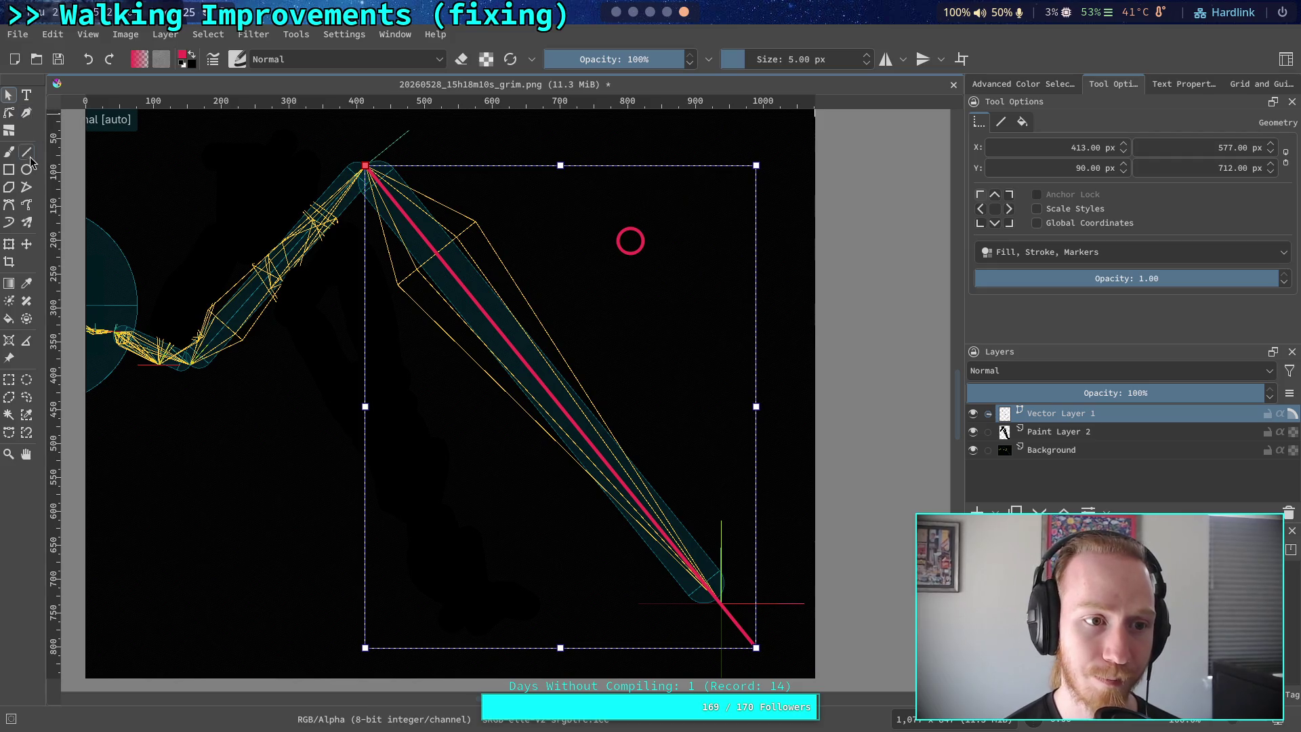
{"action": "left_click", "coordinate": [6, 251]}
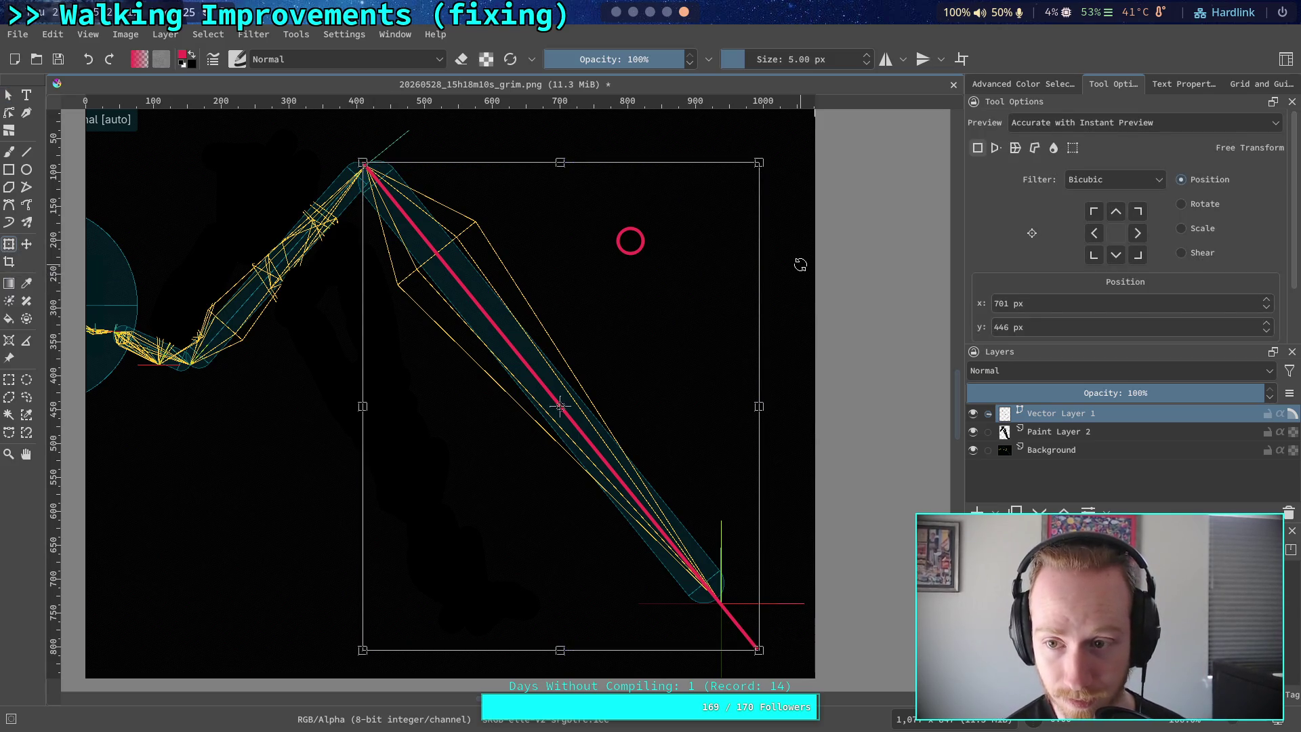
{"action": "left_click", "coordinate": [1094, 212]}
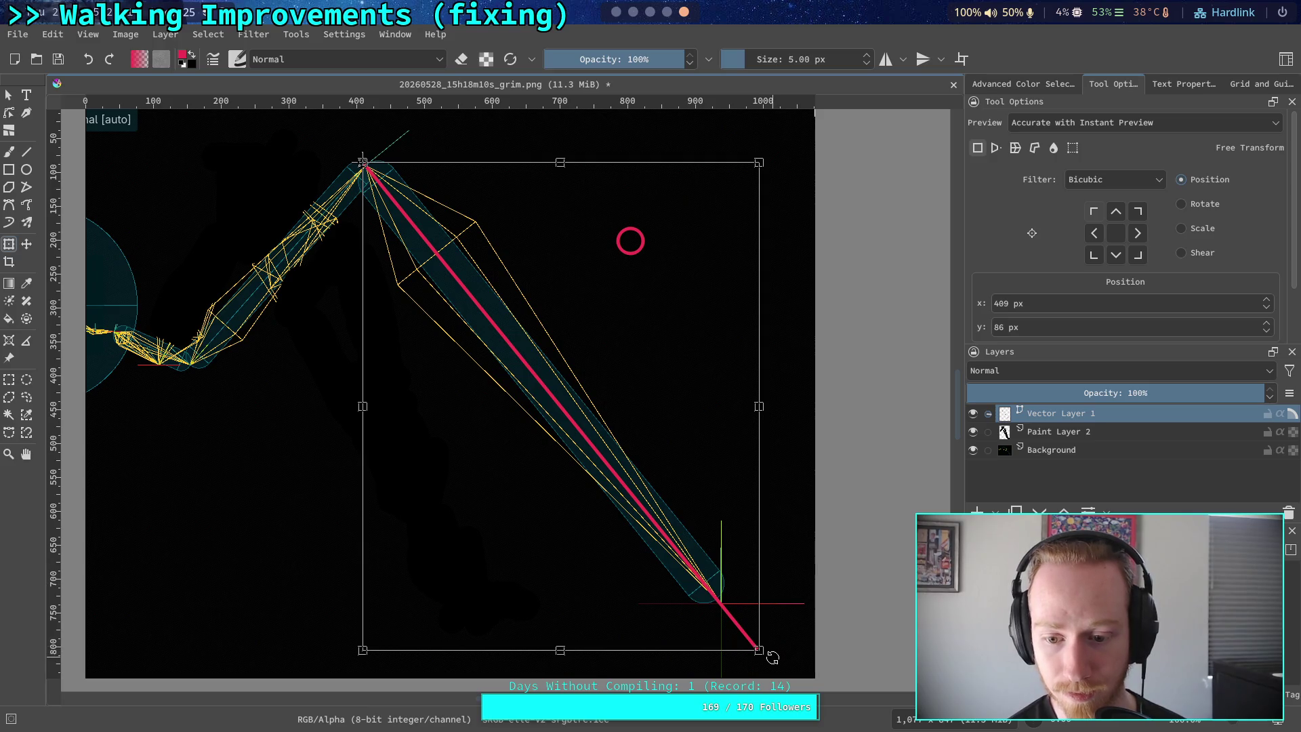
{"action": "left_click_drag", "start_coordinate": [772, 658], "coordinate": [811, 624]}
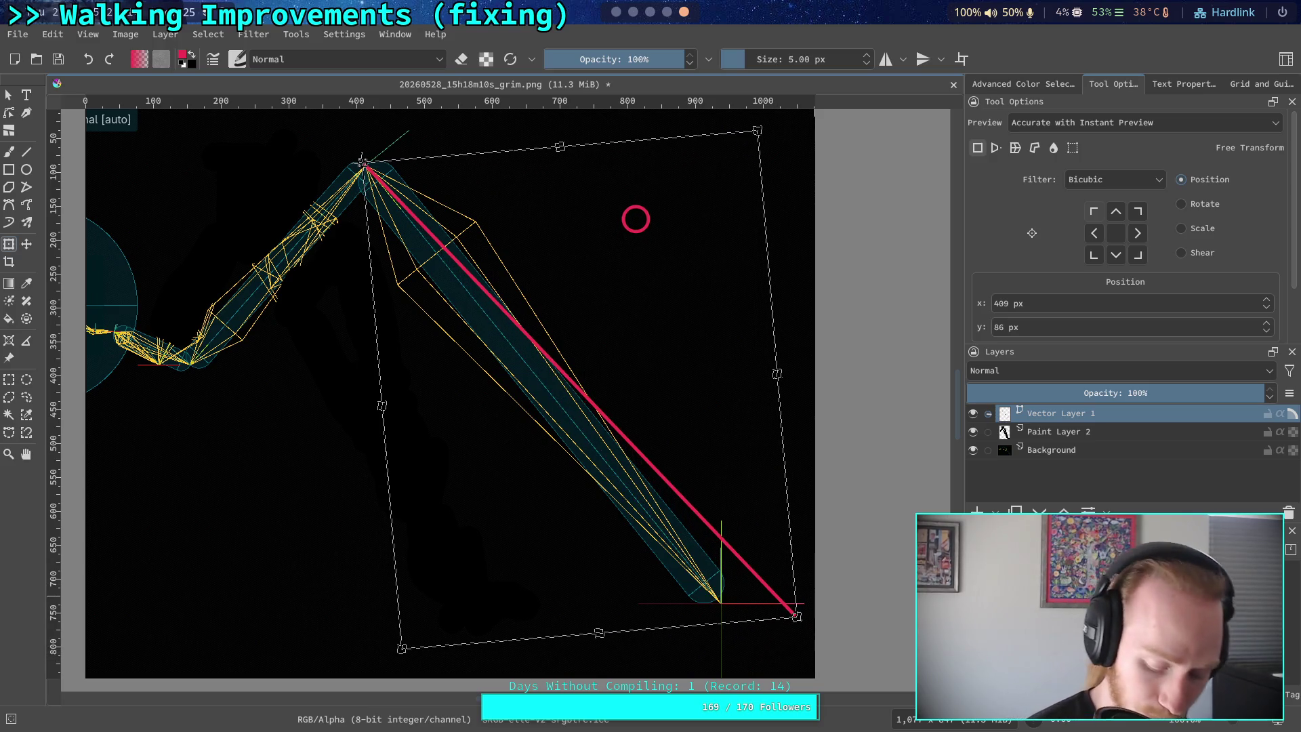
{"action": "key", "text": "ctrl+z"}
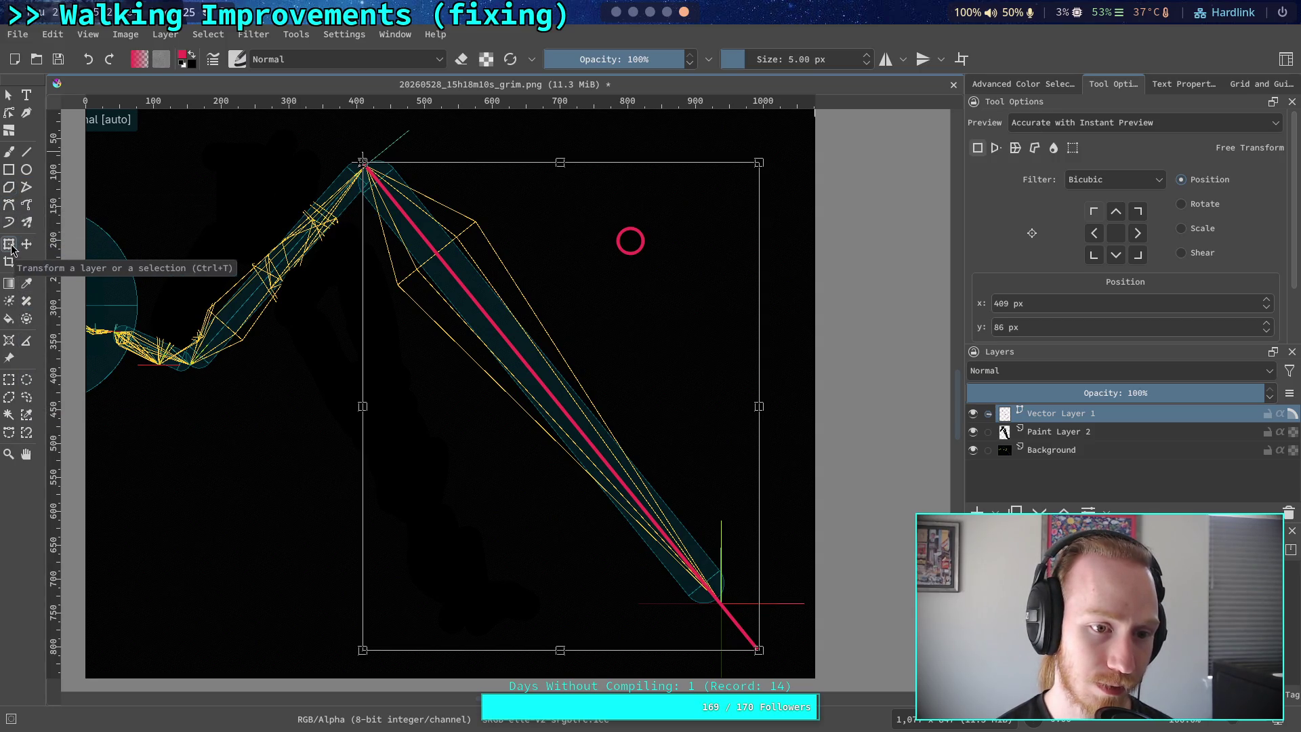
Select the red line, try a Transform rotation, and cancel it with Esc
{"action": "left_click", "coordinate": [8, 95]}
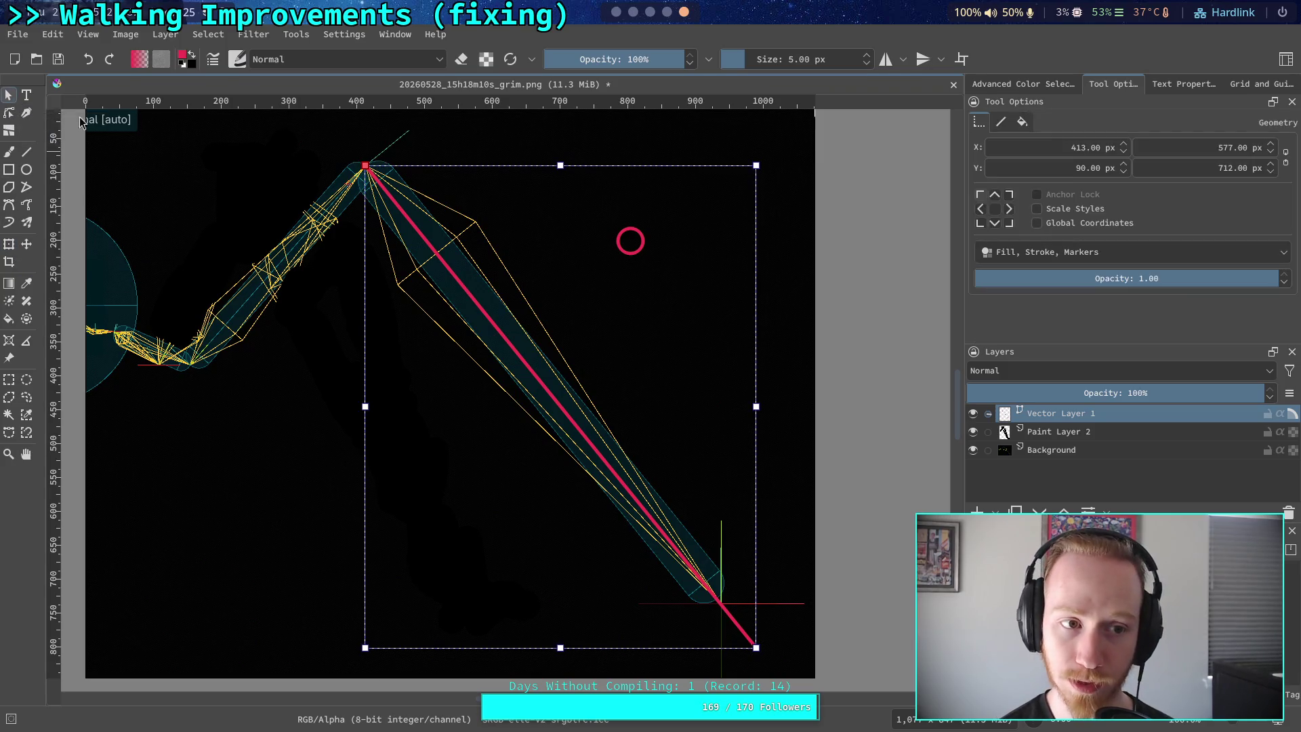
{"action": "left_click", "coordinate": [252, 248]}
{"action": "left_click", "coordinate": [443, 264]}
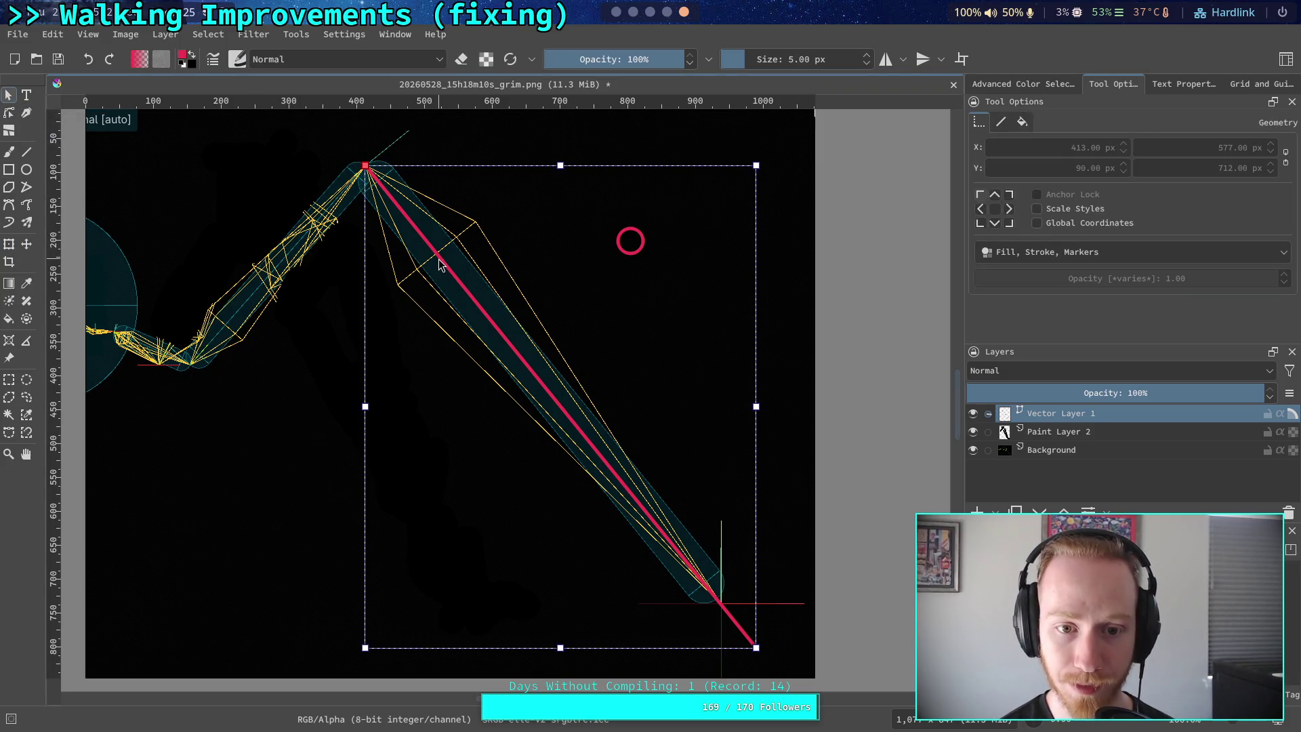
{"action": "left_click", "coordinate": [9, 245]}
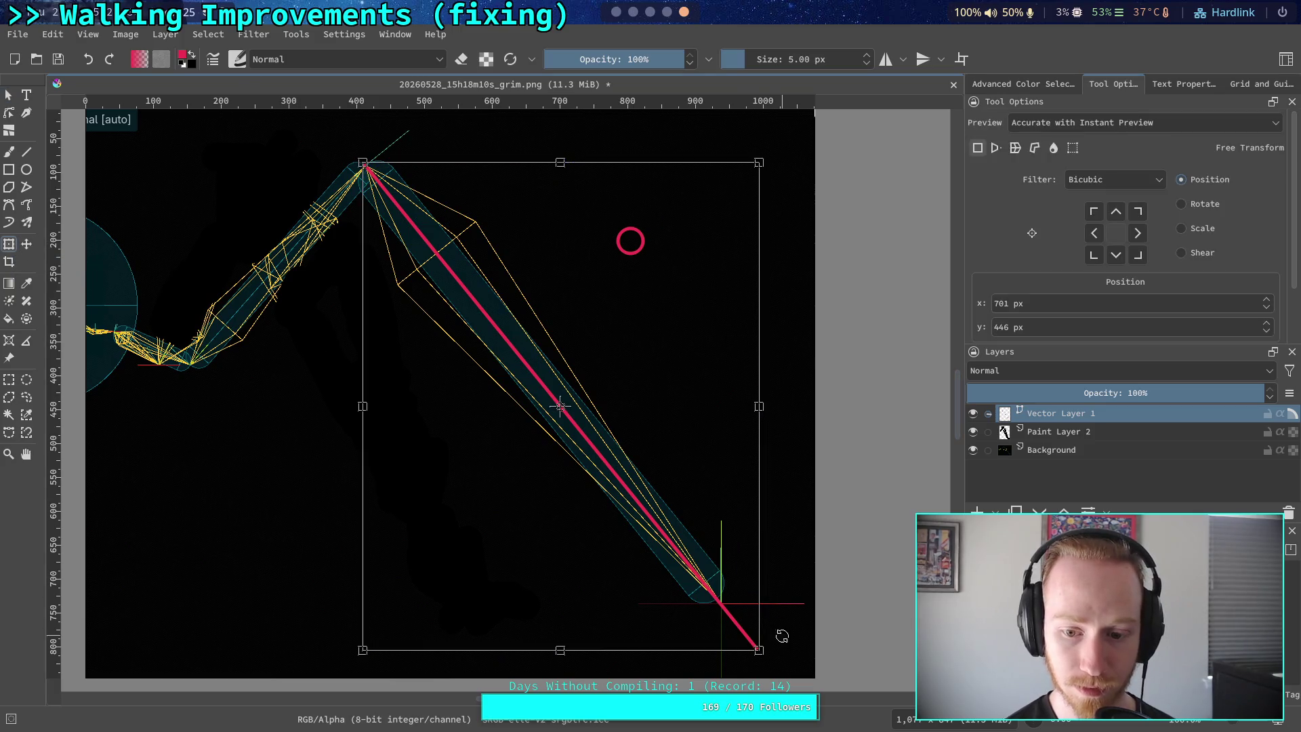
{"action": "left_click_drag", "start_coordinate": [778, 658], "coordinate": [819, 616]}
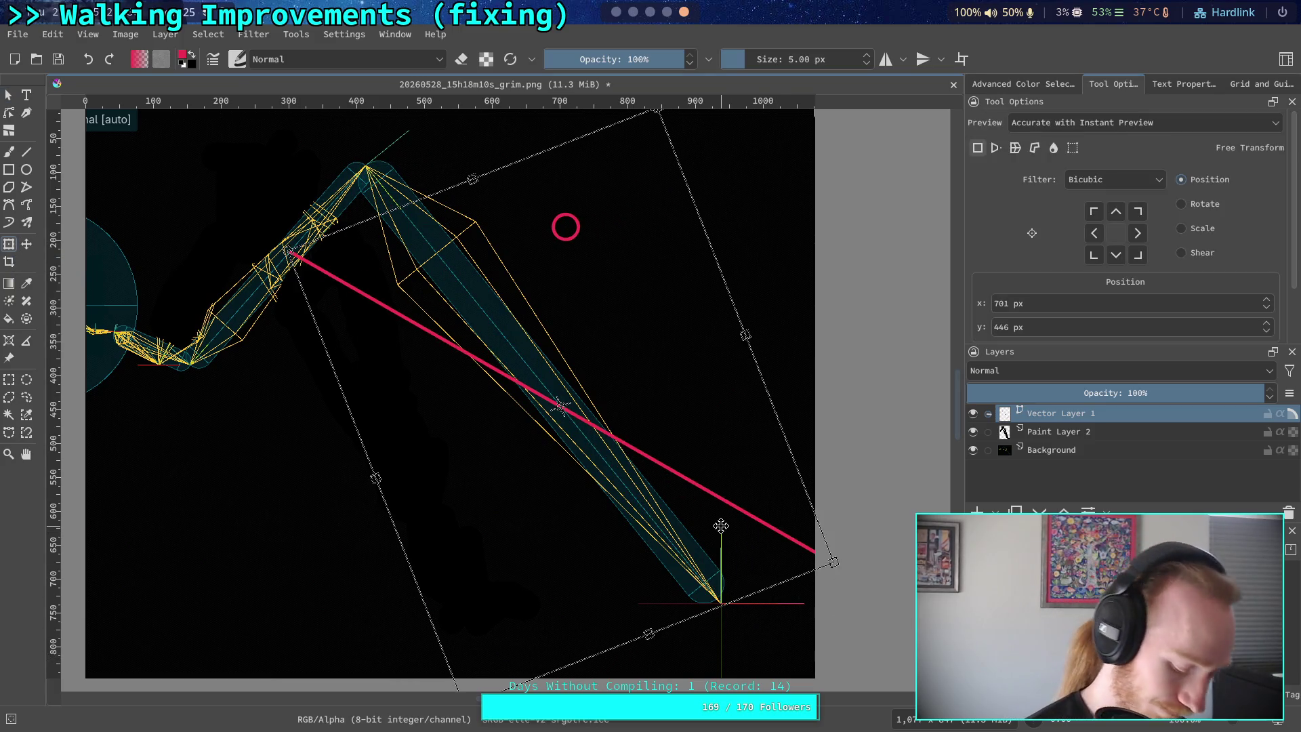
{"action": "key", "text": "Escape"}
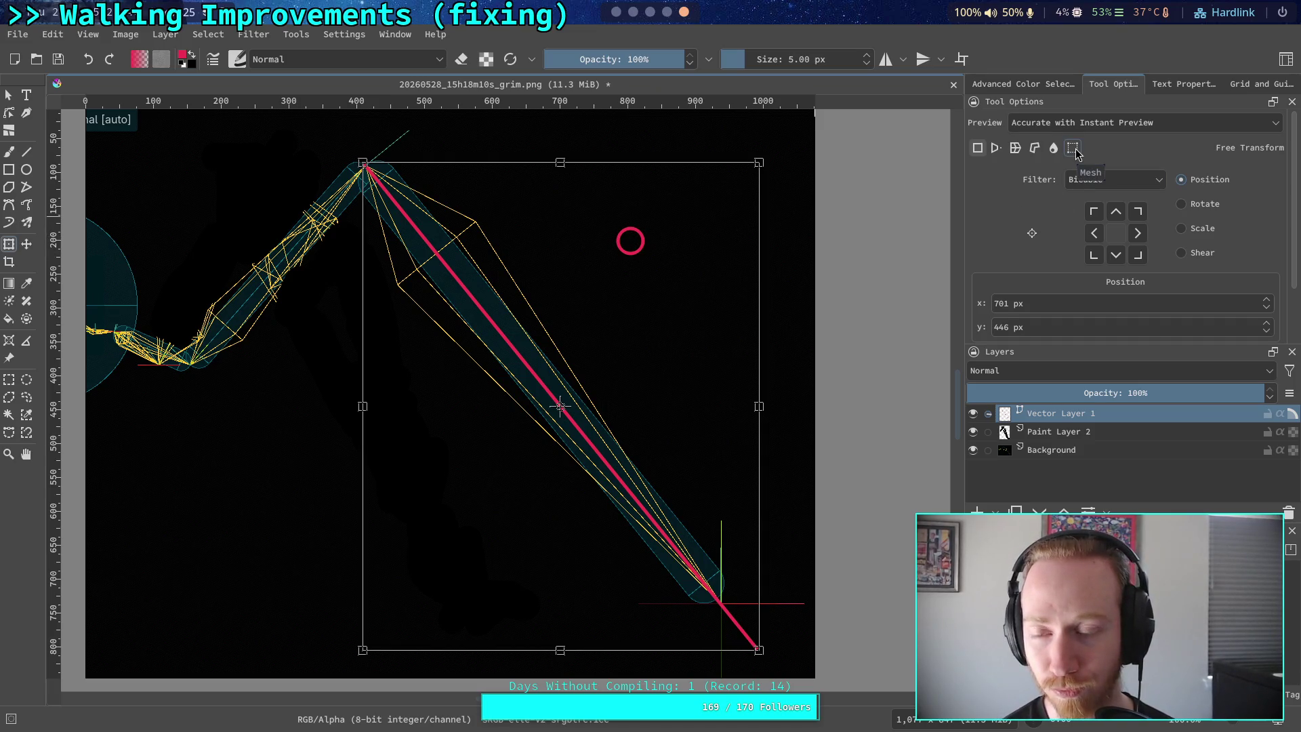
Duplicate the vector layer as 'Copy of Vector Layer 1' with Ctrl+J
{"action": "scroll", "coordinate": [1040, 227], "scroll_direction": "down", "scroll_amount": 3}
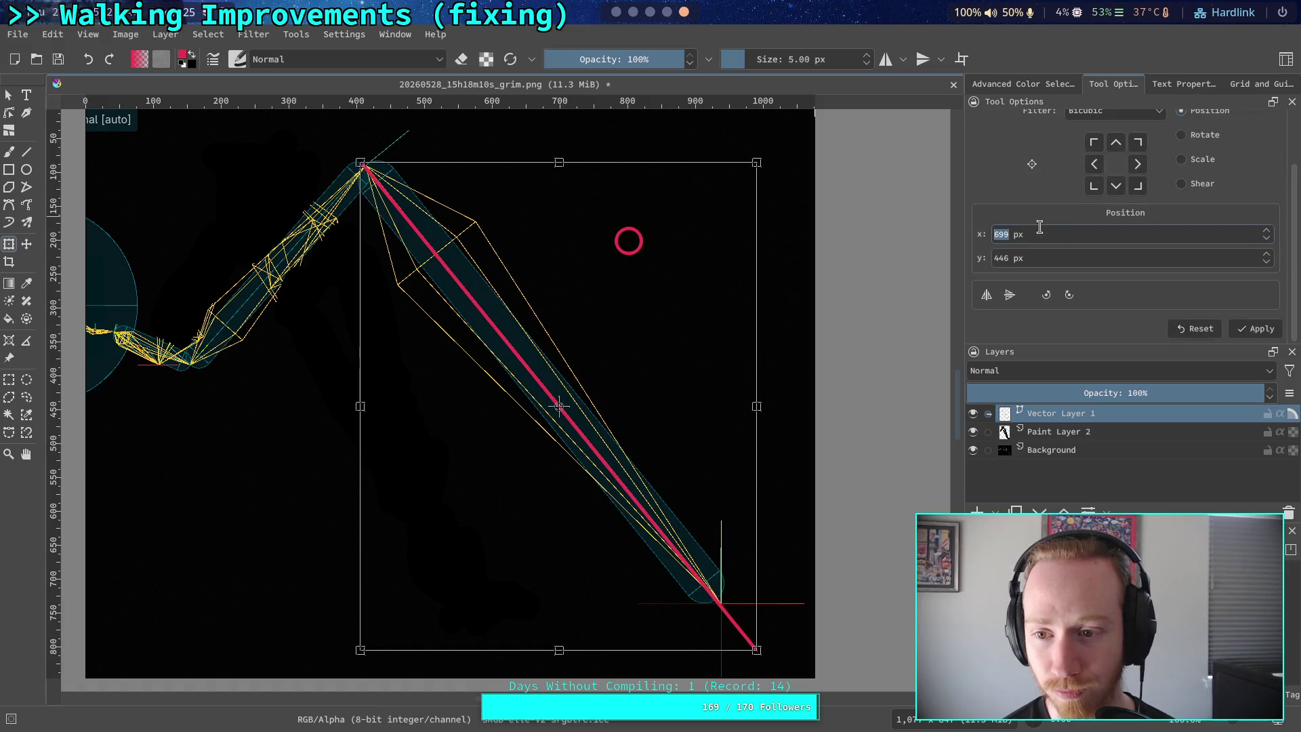
{"action": "scroll", "coordinate": [1001, 312], "scroll_direction": "up", "scroll_amount": 3}
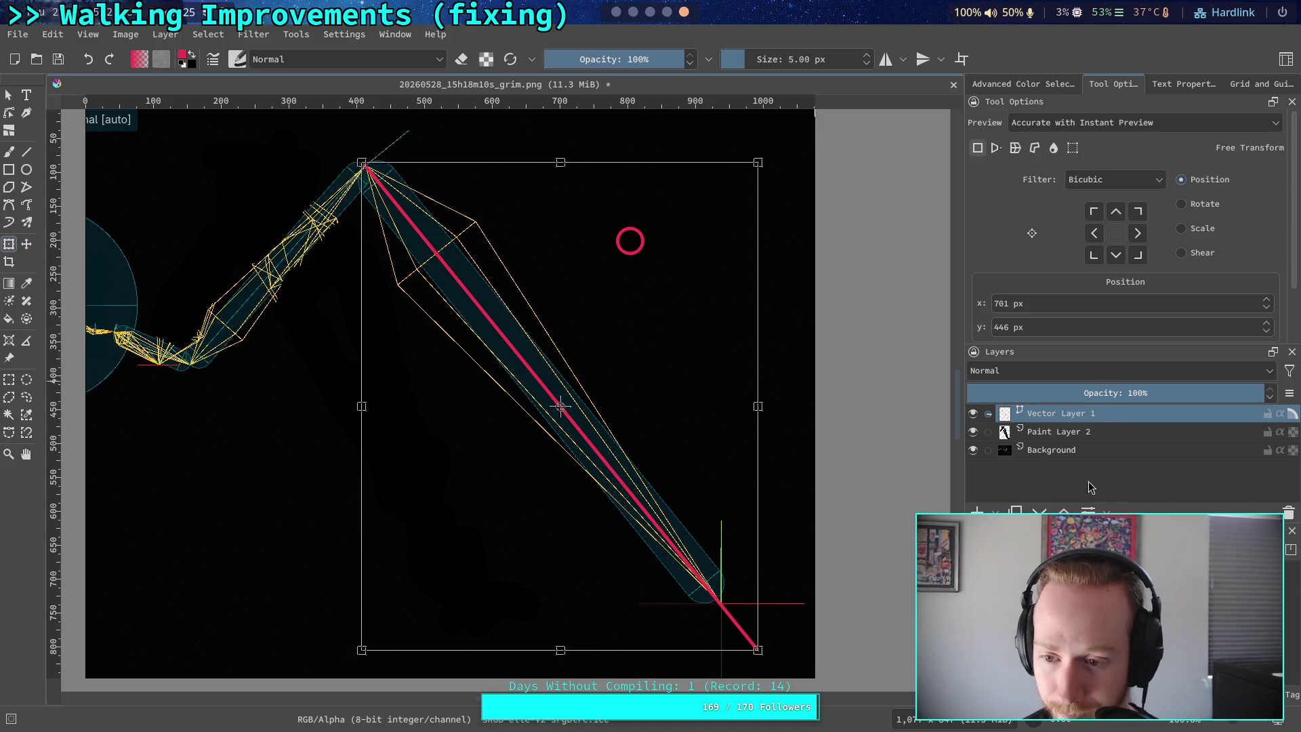
{"action": "key", "text": "ctrl+j"}
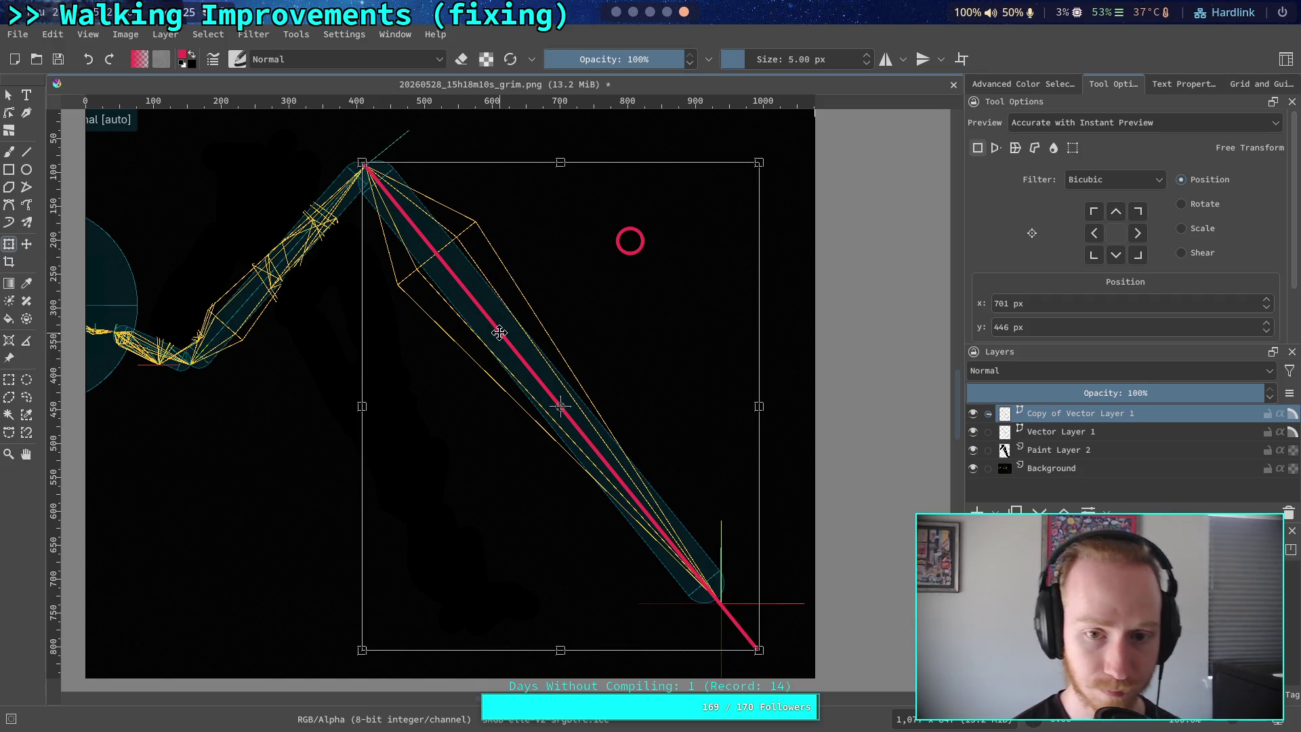
Select the red line and the small red circle shapes on Vector Layer 1
{"action": "left_click", "coordinate": [9, 95]}
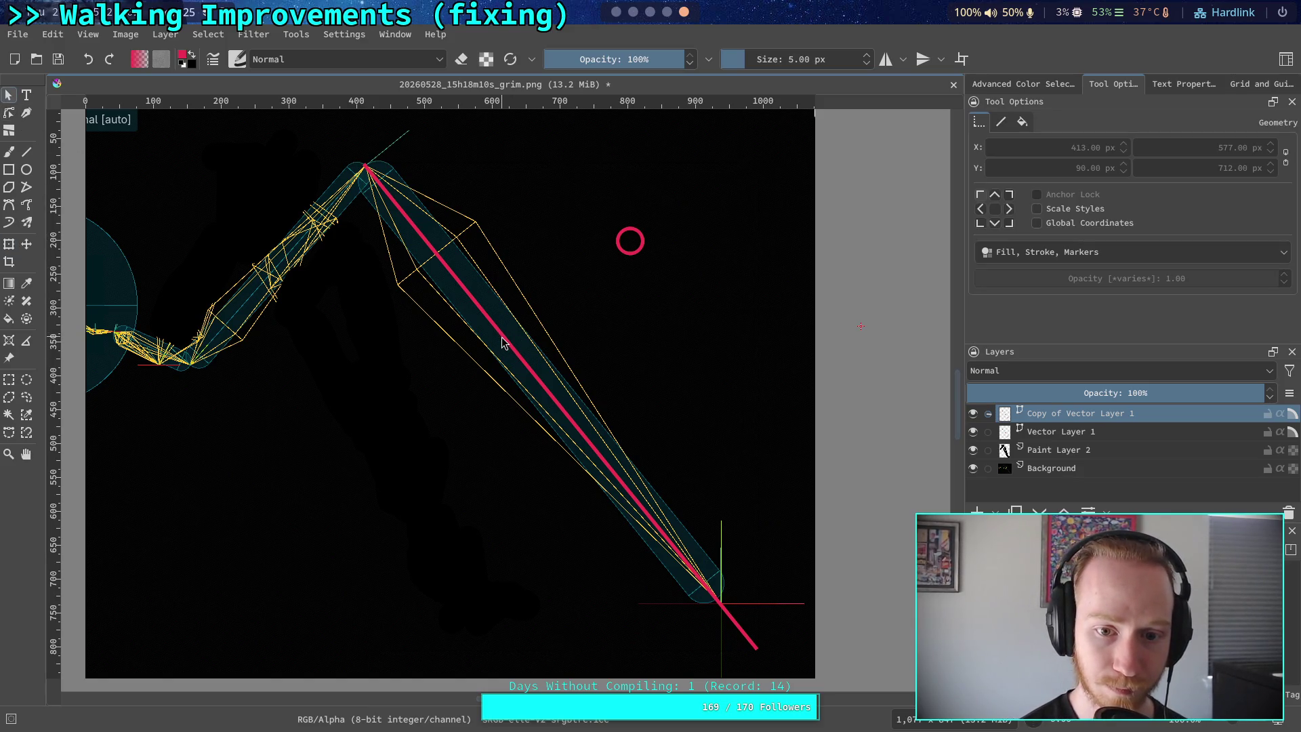
{"action": "left_click", "coordinate": [503, 342]}
{"action": "left_click", "coordinate": [1057, 432]}
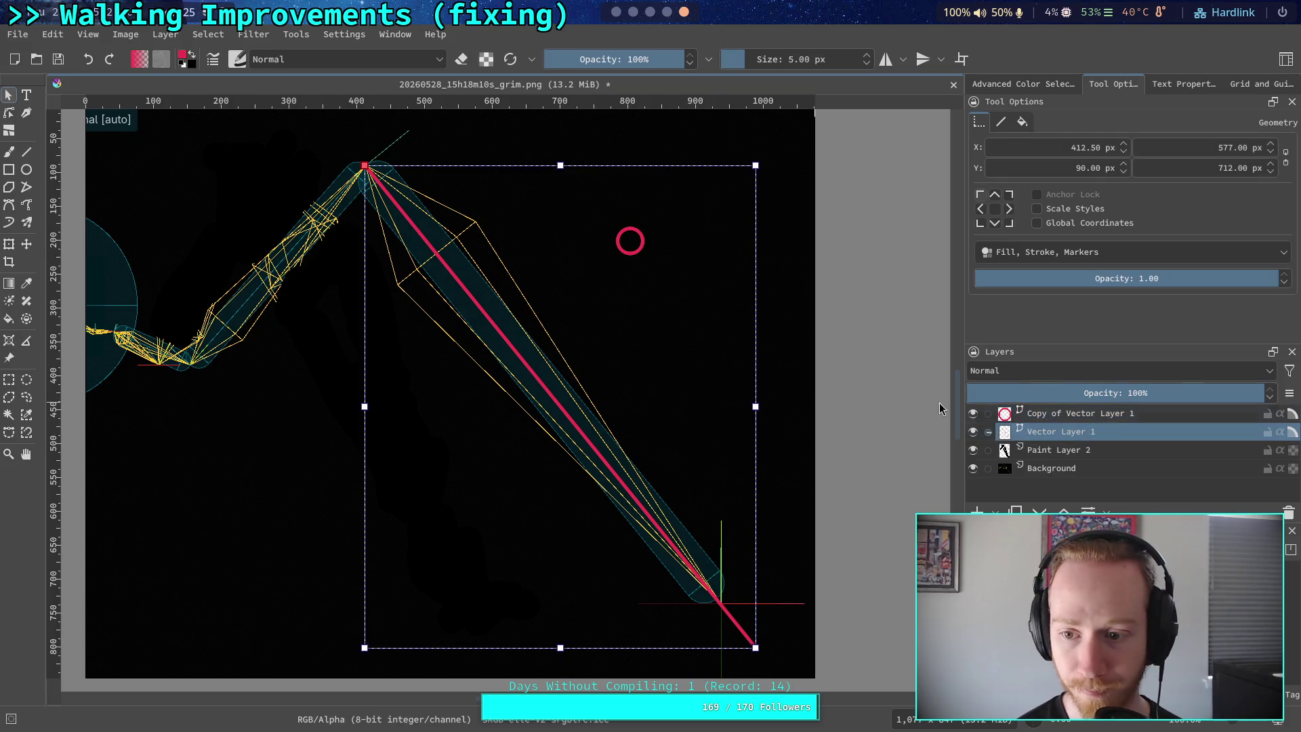
{"action": "left_click", "coordinate": [762, 252]}
{"action": "left_click", "coordinate": [631, 239]}
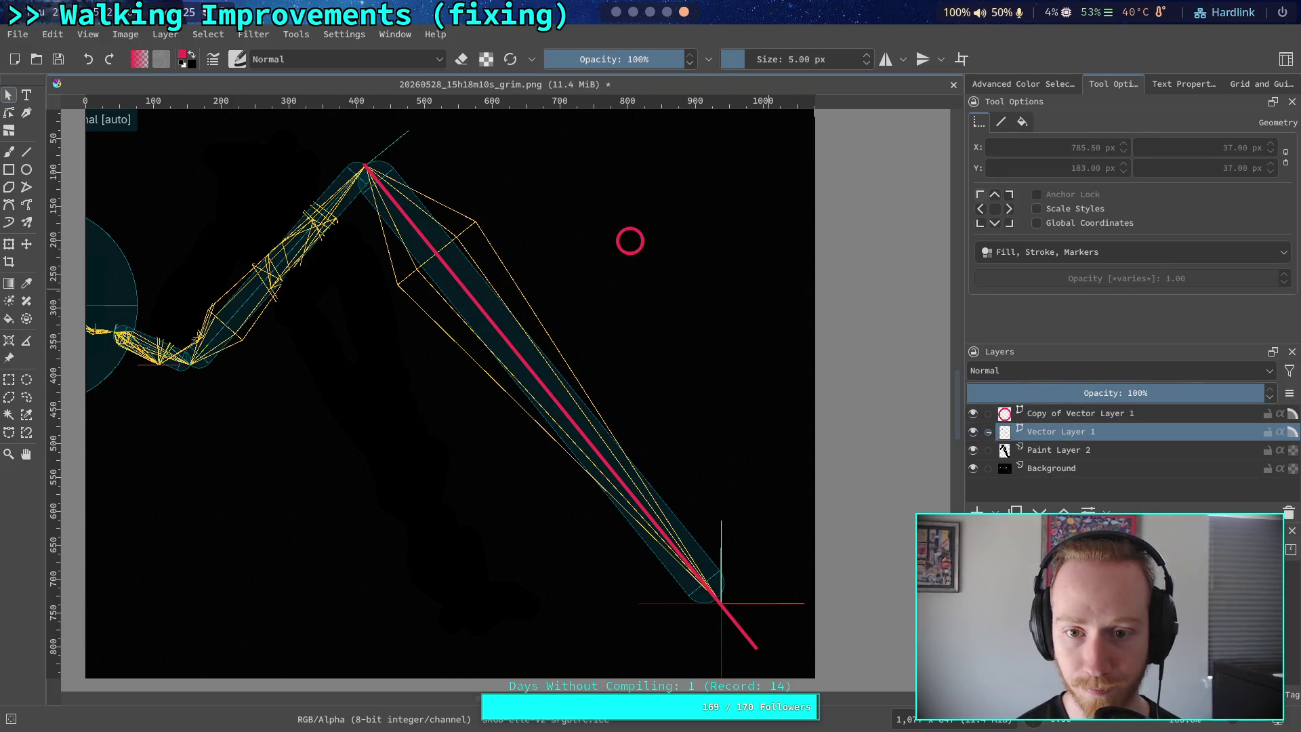
{"action": "left_click", "coordinate": [574, 425]}
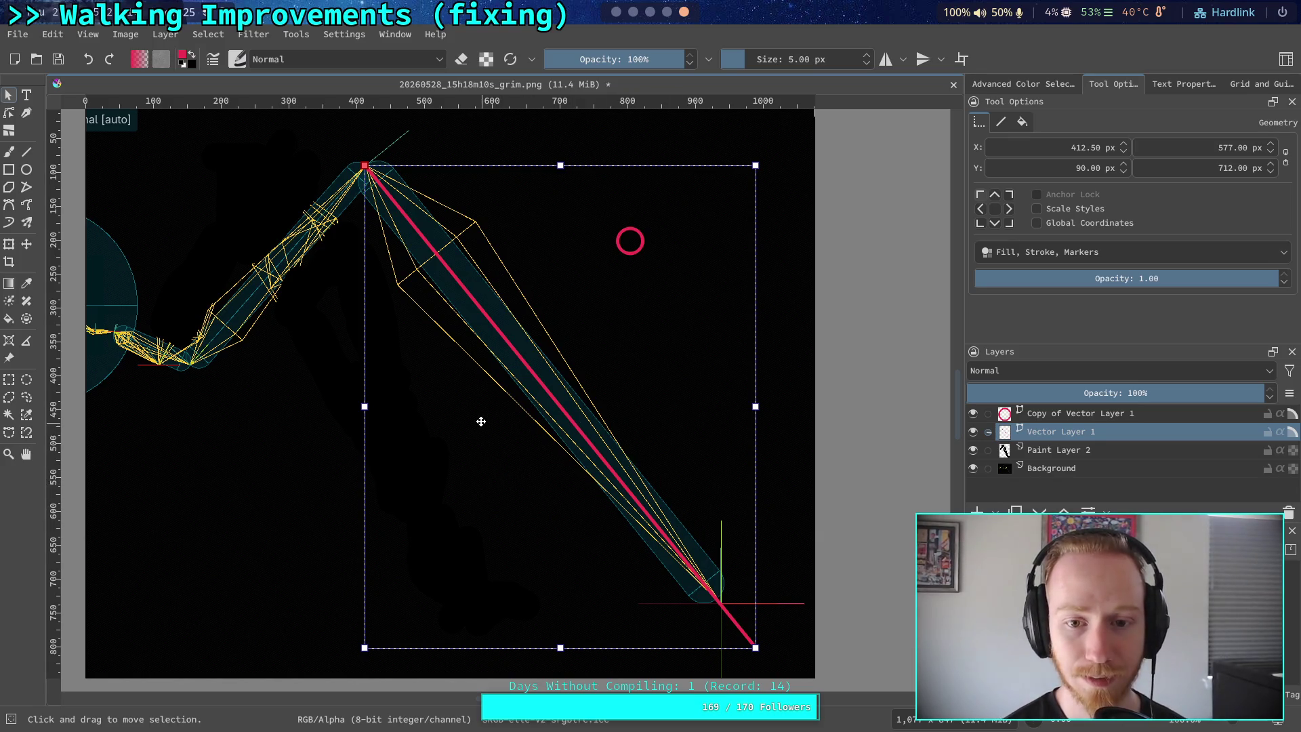
Draw a small red circle at the red line's lower end with the Ellipse tool
{"action": "left_click", "coordinate": [27, 169]}
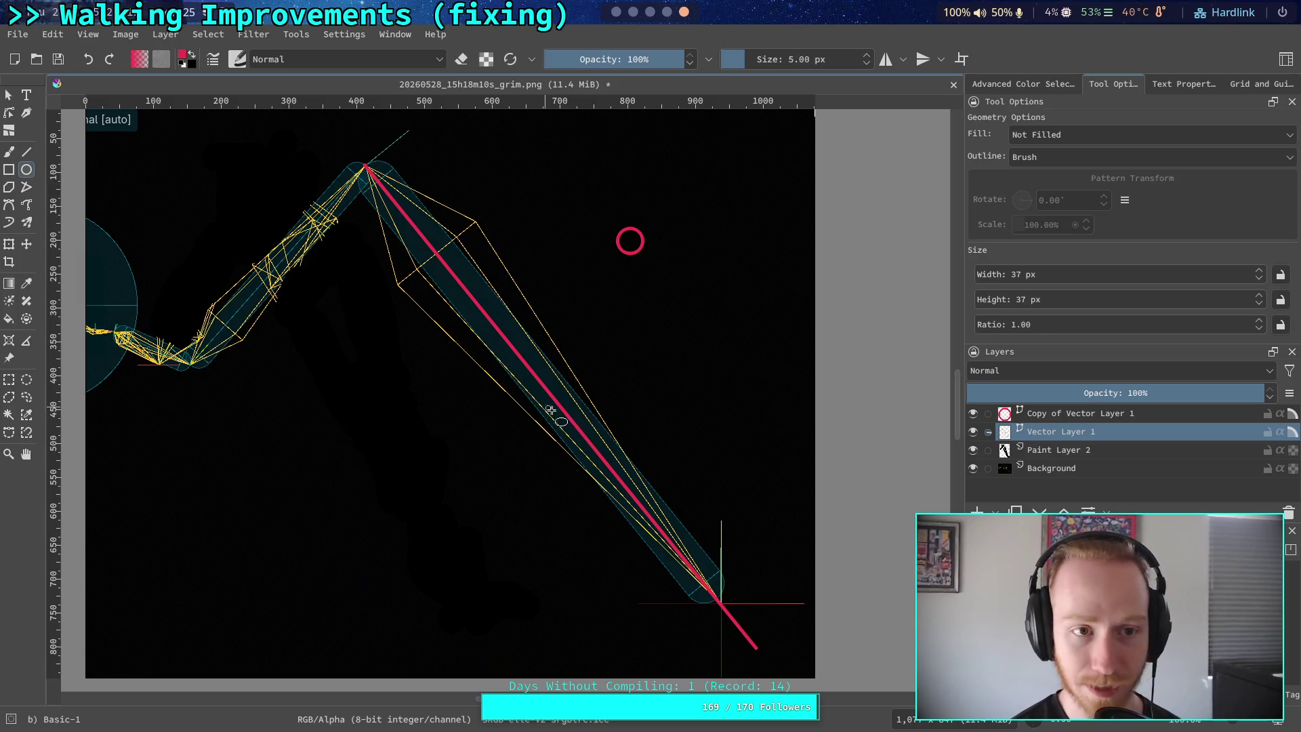
{"action": "mouse_move", "coordinate": [717, 594]}
{"action": "left_mouse_down"}
{"action": "mouse_move", "coordinate": [733, 616]}
{"action": "mouse_move", "coordinate": [732, 591]}
{"action": "left_mouse_up"}
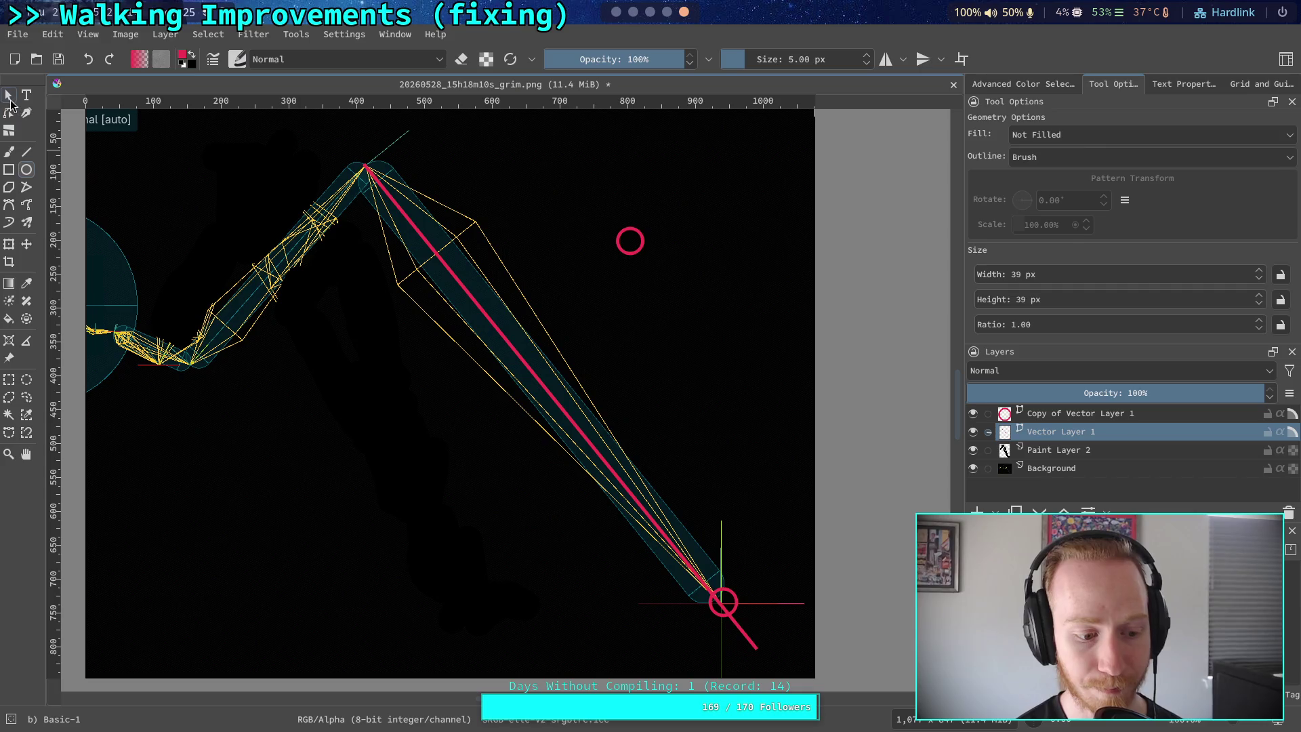
{"action": "left_click", "coordinate": [9, 96]}
{"action": "left_click", "coordinate": [732, 601]}
{"action": "left_click", "coordinate": [733, 593]}
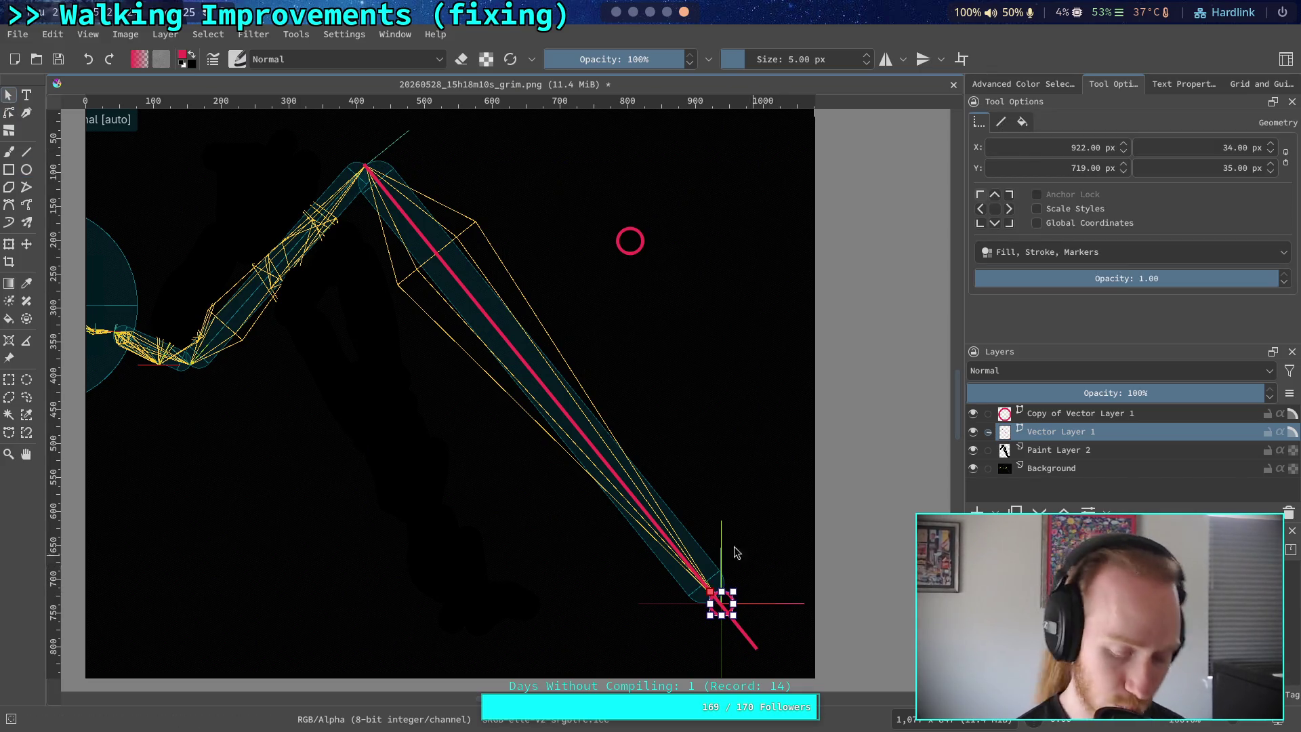
{"action": "left_click", "coordinate": [760, 401]}
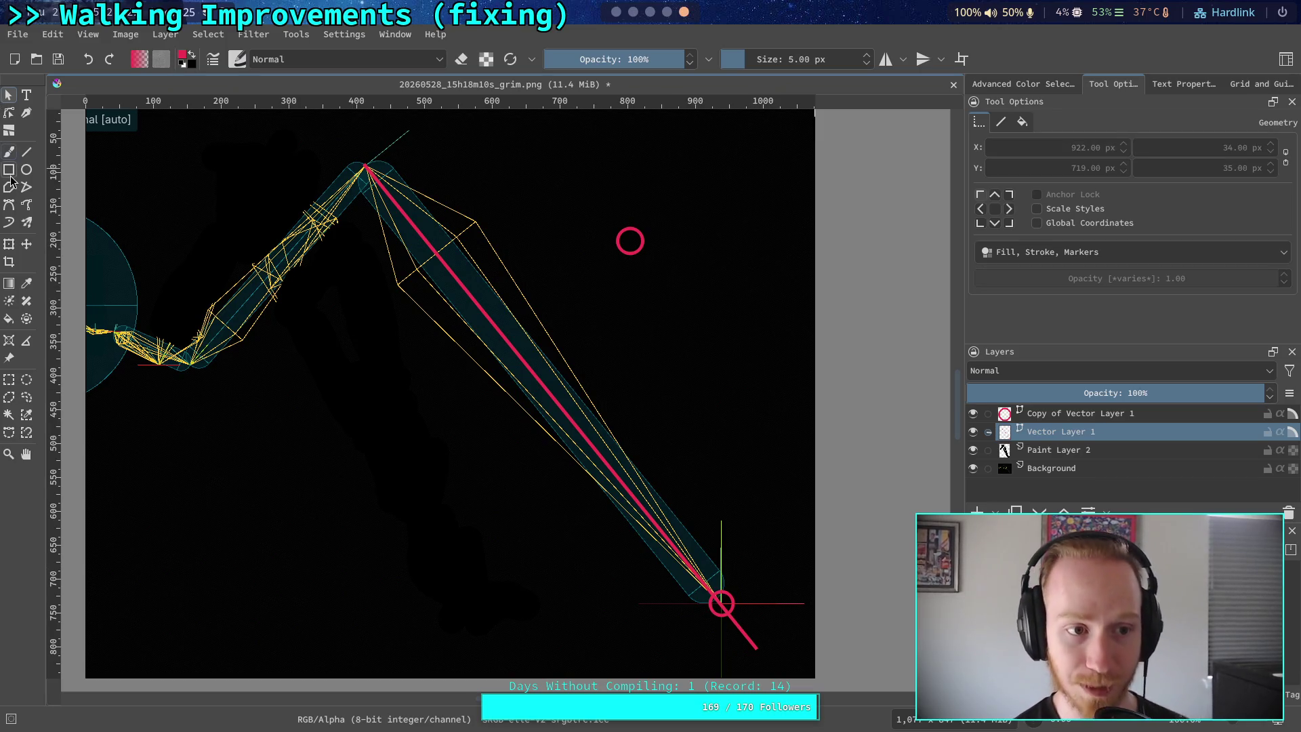
Swing the red line upward around a top-left transform pivot
{"action": "left_click", "coordinate": [9, 244]}
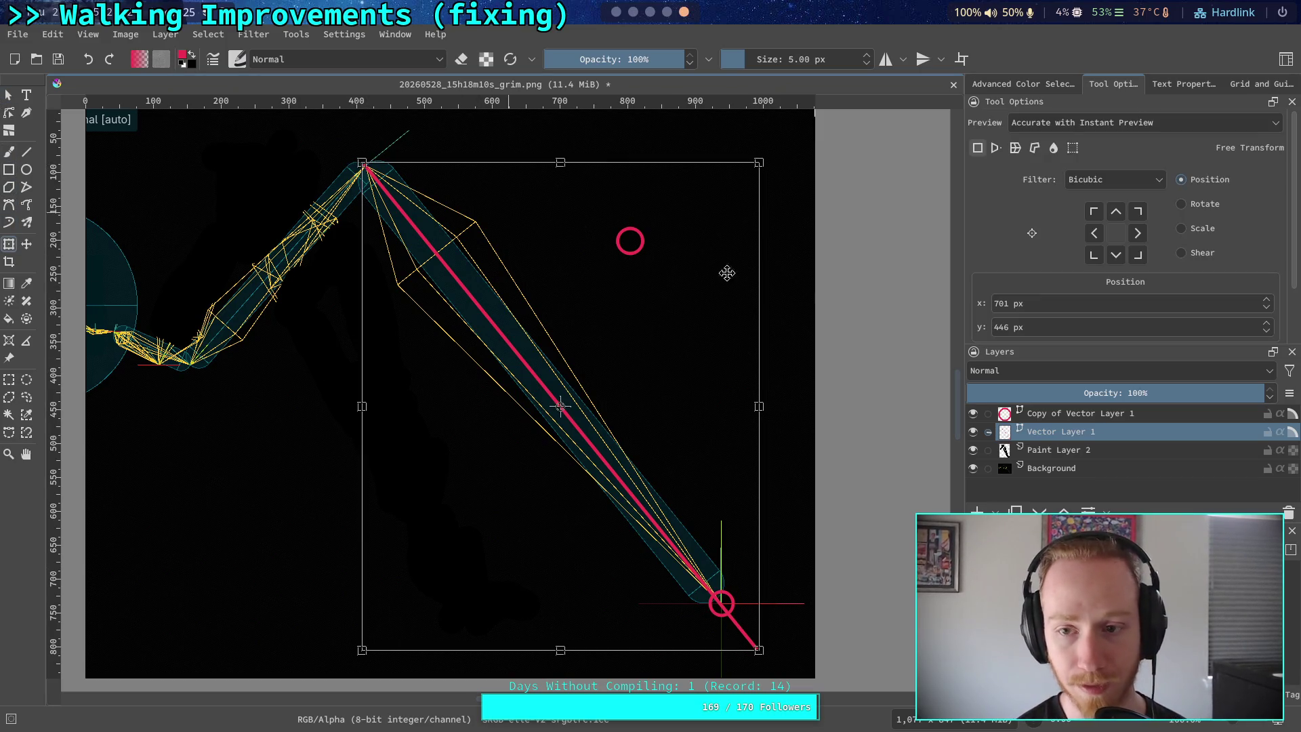
{"action": "left_click", "coordinate": [1094, 211]}
{"action": "mouse_move", "coordinate": [775, 662]}
{"action": "left_mouse_down"}
{"action": "mouse_move", "coordinate": [940, 489]}
{"action": "mouse_move", "coordinate": [1006, 321]}
{"action": "mouse_move", "coordinate": [901, 515]}
{"action": "mouse_move", "coordinate": [770, 645]}
{"action": "mouse_move", "coordinate": [767, 664]}
{"action": "mouse_move", "coordinate": [779, 661]}
{"action": "left_mouse_up"}
{"action": "left_click", "coordinate": [633, 12]}
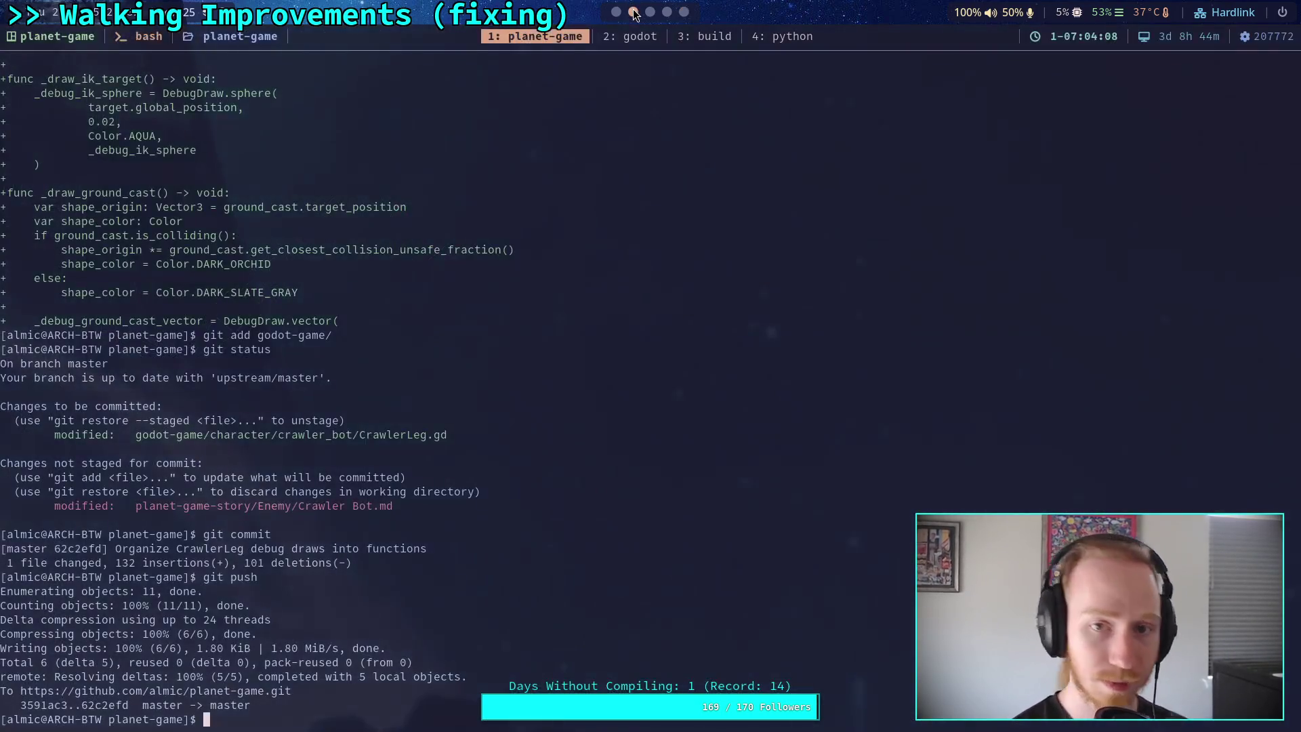
{"action": "left_click", "coordinate": [650, 13]}
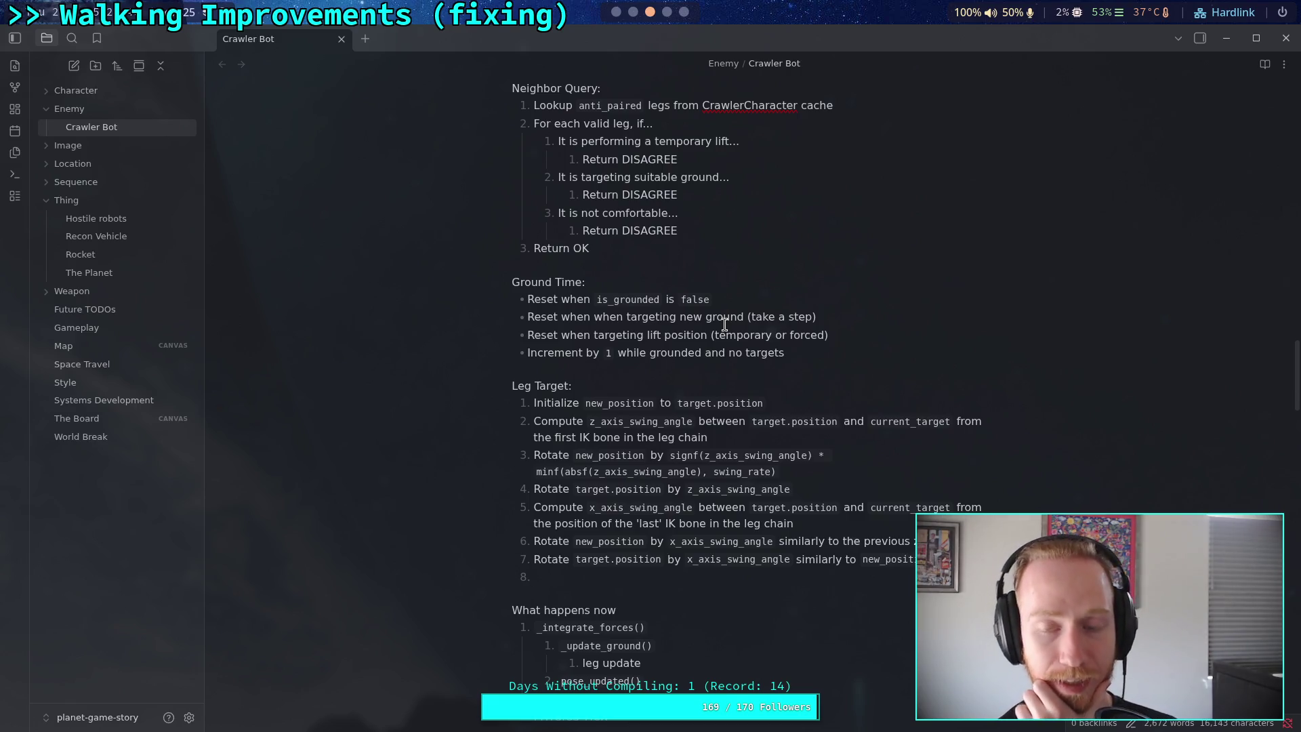
{"action": "key", "text": "super+4"}
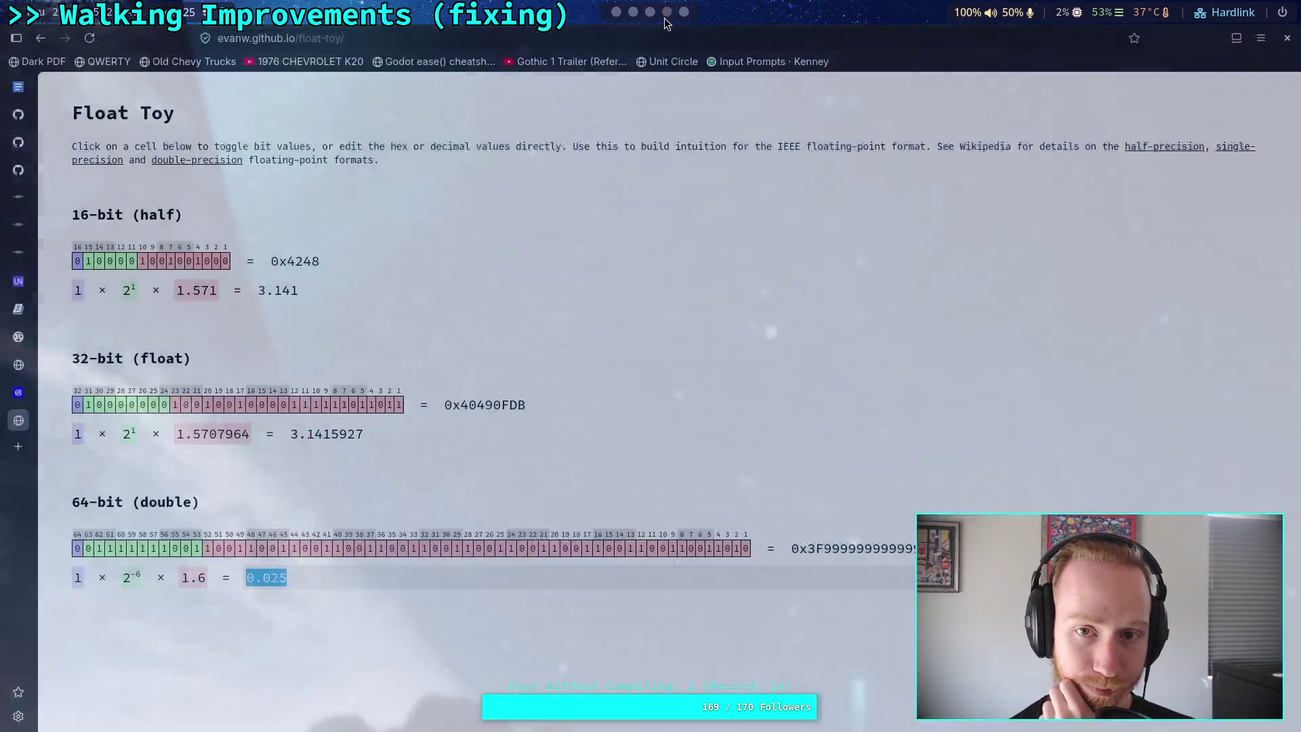
{"action": "key", "text": "super+5"}
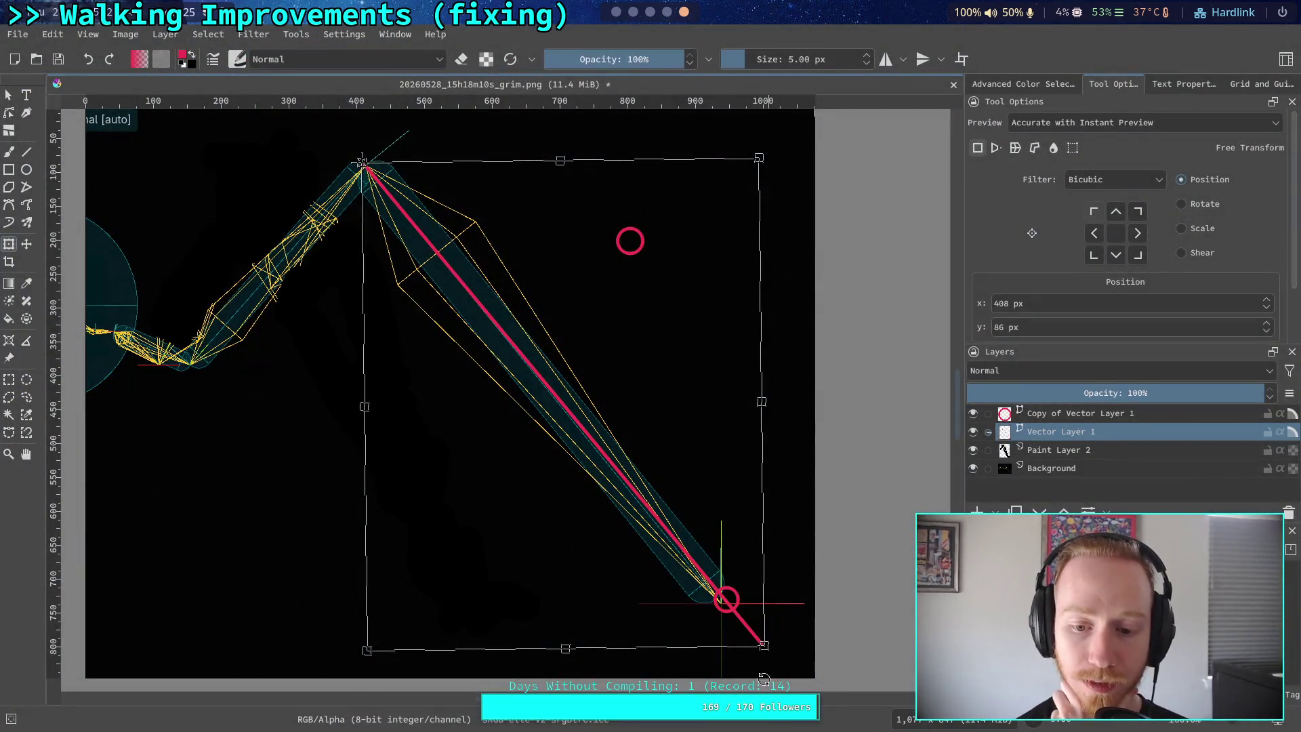
Trial-rotate the red line around its top end, then undo the rotation
{"action": "mouse_move", "coordinate": [788, 652]}
{"action": "left_mouse_down"}
{"action": "mouse_move", "coordinate": [807, 644]}
{"action": "mouse_move", "coordinate": [792, 666]}
{"action": "left_mouse_up"}
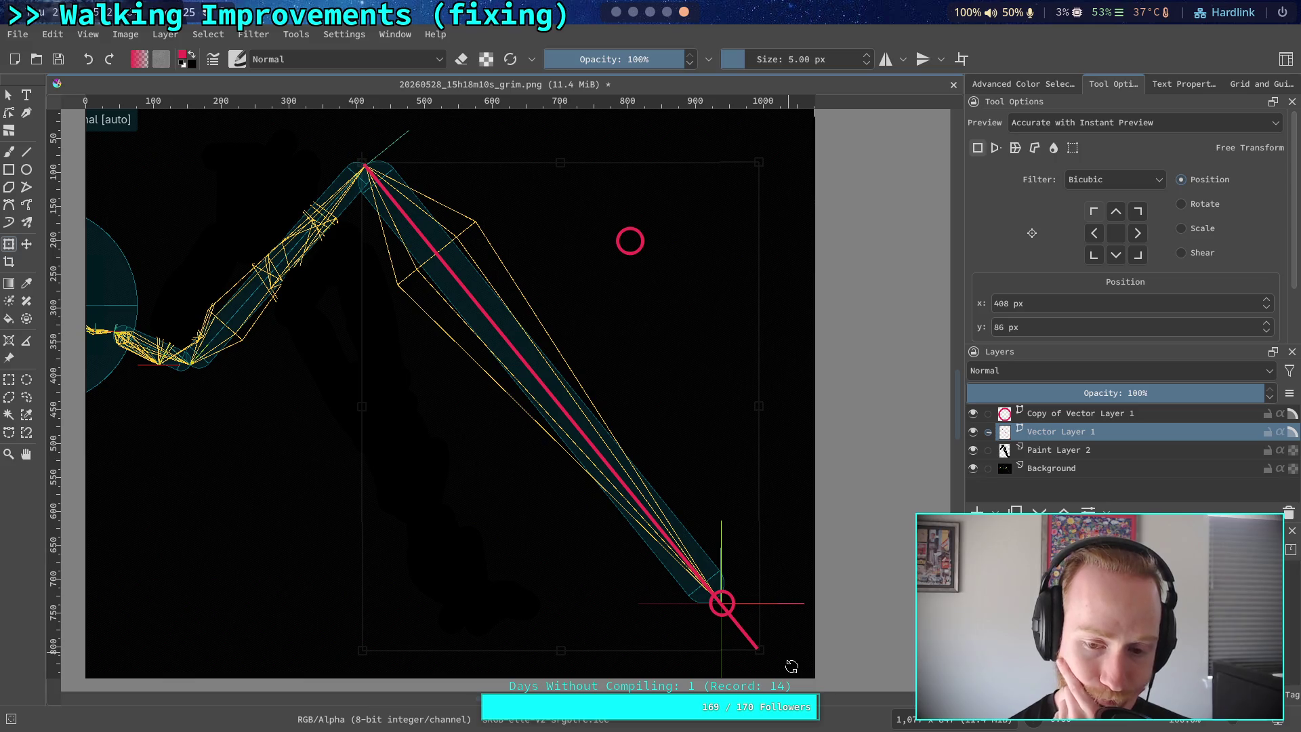
{"action": "left_click_drag", "start_coordinate": [791, 666], "coordinate": [975, 328]}
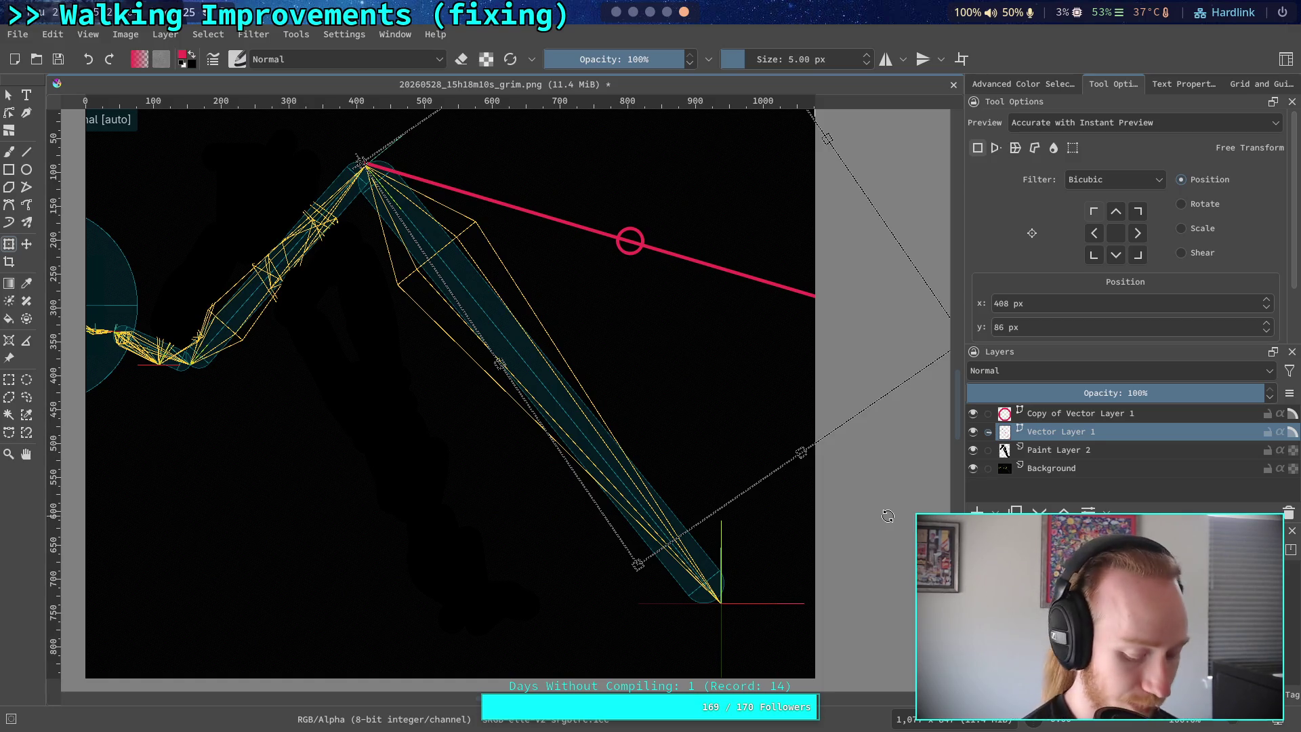
{"action": "key", "text": "ctrl+z"}
{"action": "scroll", "coordinate": [665, 356], "scroll_direction": "down", "scroll_amount": 1}
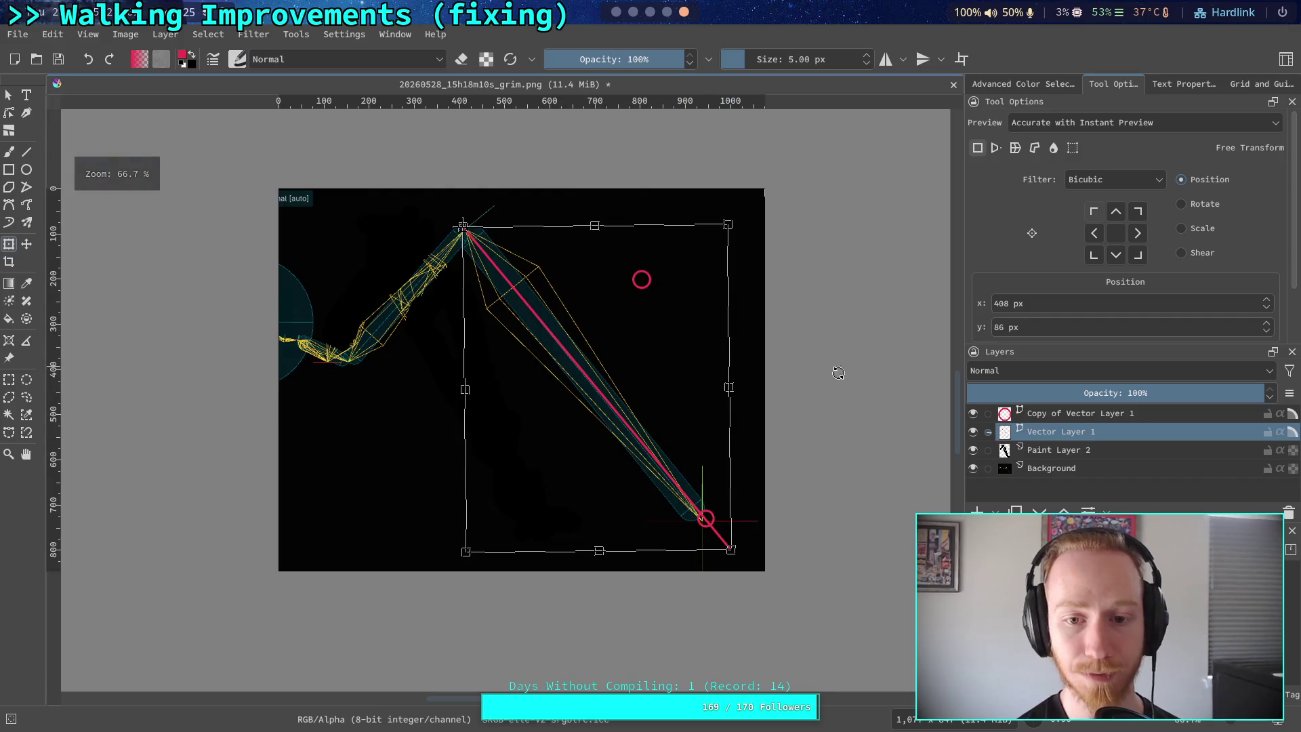
On Copy of Vector Layer 1, drag the small red circle down beside the lower bone
{"action": "key", "text": "Page_Up"}
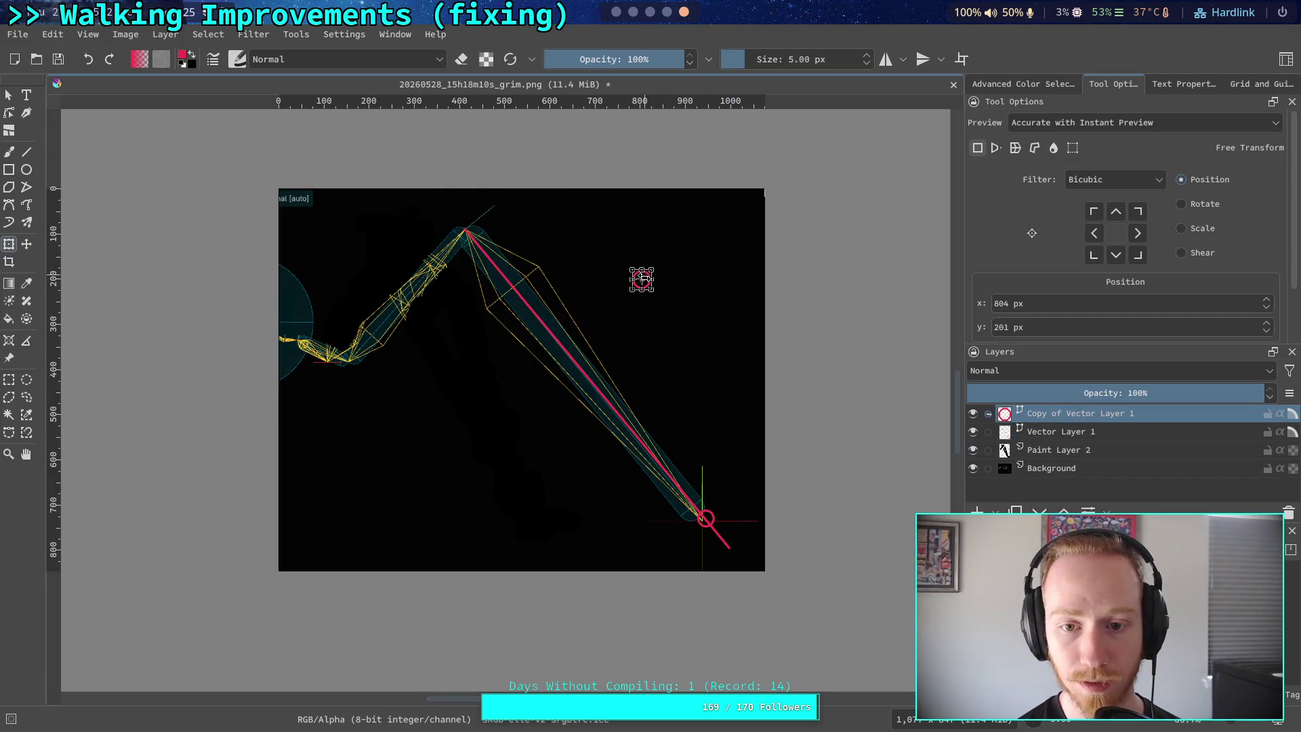
{"action": "key", "text": "s"}
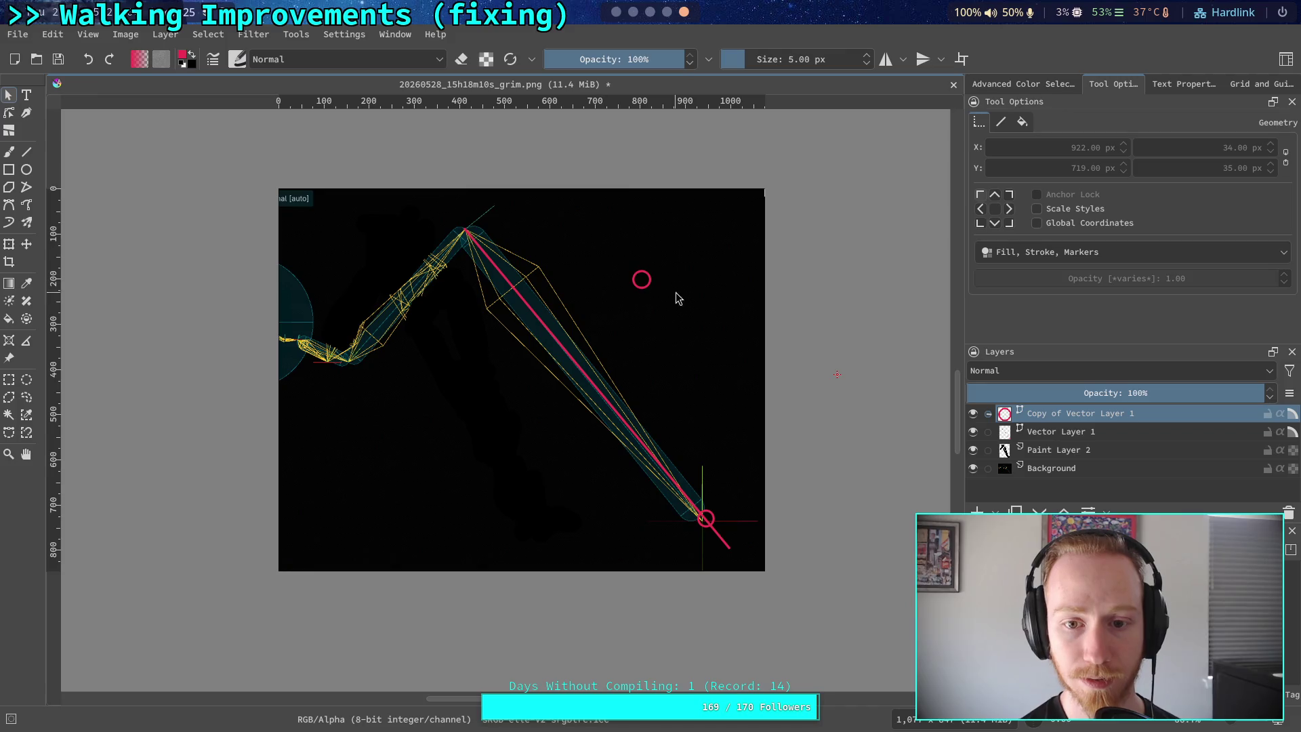
{"action": "left_click", "coordinate": [640, 278]}
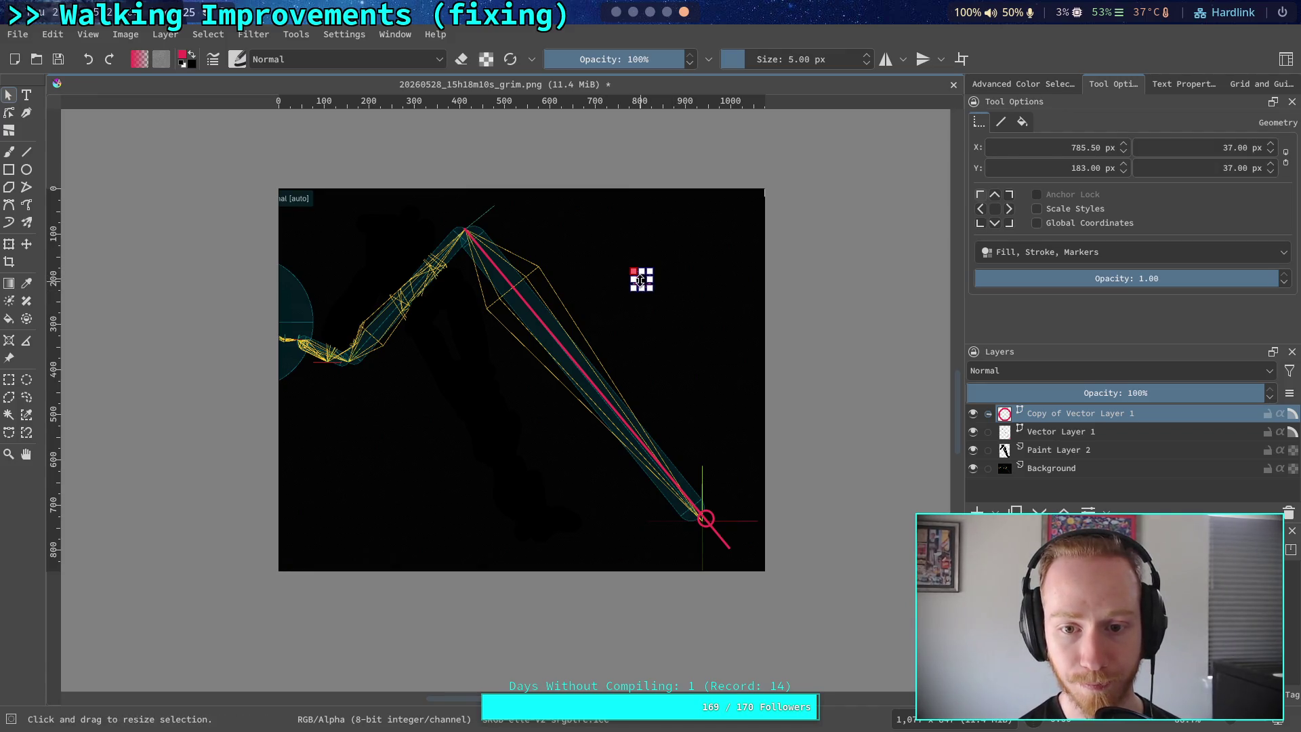
{"action": "scroll", "coordinate": [642, 273], "scroll_direction": "up", "scroll_amount": 2}
{"action": "mouse_move", "coordinate": [647, 288]}
{"action": "left_mouse_down"}
{"action": "mouse_move", "coordinate": [237, 193]}
{"action": "mouse_move", "coordinate": [238, 171]}
{"action": "left_mouse_up"}
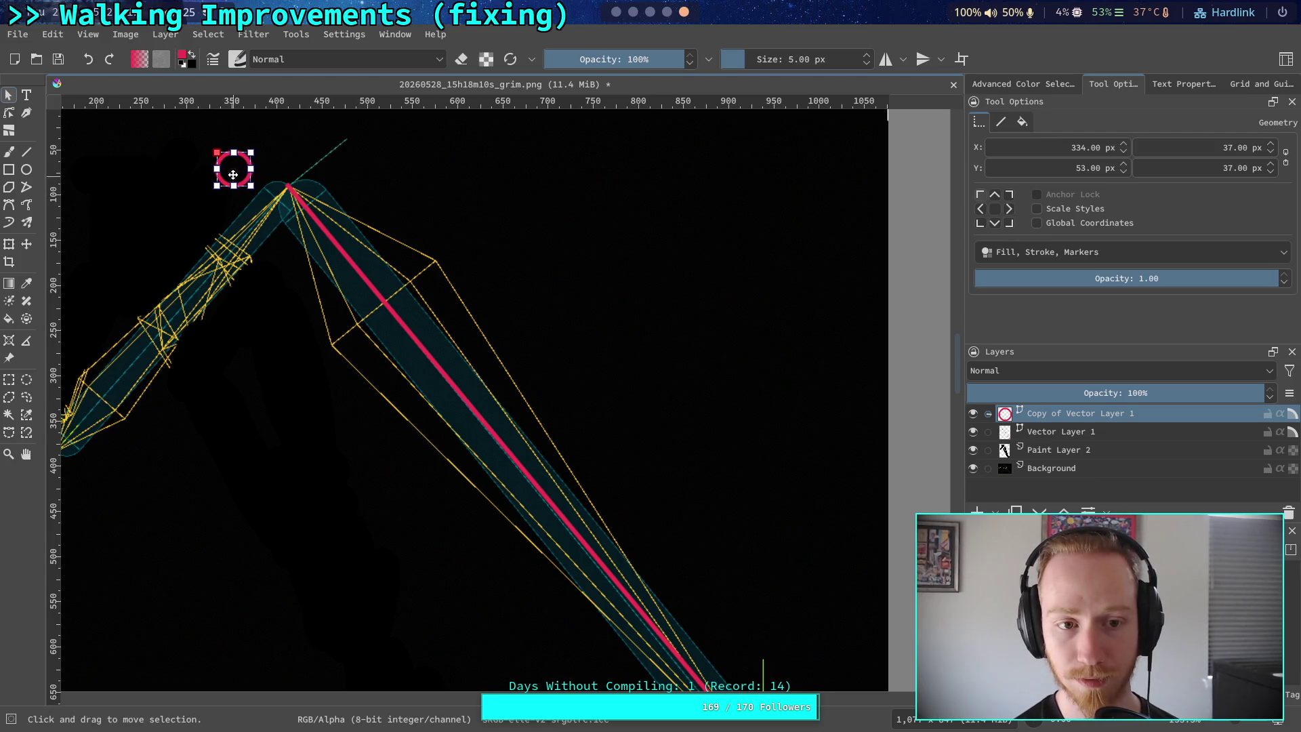
{"action": "left_click_drag", "start_coordinate": [238, 168], "coordinate": [231, 166]}
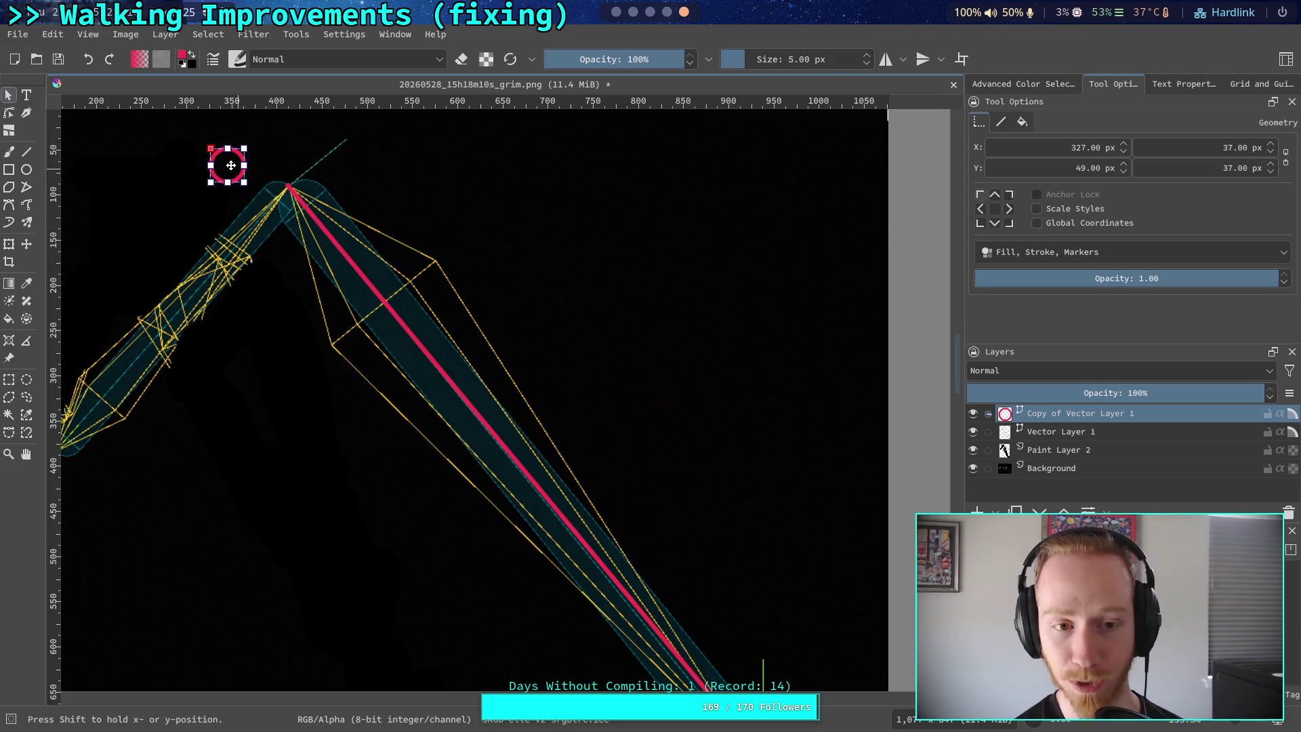
{"action": "mouse_move", "coordinate": [231, 165]}
{"action": "left_mouse_down"}
{"action": "mouse_move", "coordinate": [566, 333]}
{"action": "mouse_move", "coordinate": [433, 573]}
{"action": "mouse_move", "coordinate": [655, 625]}
{"action": "mouse_move", "coordinate": [409, 671]}
{"action": "mouse_move", "coordinate": [409, 593]}
{"action": "mouse_move", "coordinate": [520, 593]}
{"action": "mouse_move", "coordinate": [653, 302]}
{"action": "mouse_move", "coordinate": [657, 211]}
{"action": "mouse_move", "coordinate": [656, 272]}
{"action": "mouse_move", "coordinate": [681, 296]}
{"action": "mouse_move", "coordinate": [677, 364]}
{"action": "mouse_move", "coordinate": [671, 290]}
{"action": "left_mouse_up"}
Trim the leftover text so step 7 ends at x_axis_swing_angle, then return to Krita
{"action": "scroll", "coordinate": [680, 325], "scroll_direction": "down", "scroll_amount": 2}
{"action": "scroll", "coordinate": [680, 326], "scroll_direction": "up", "scroll_amount": 2}
{"action": "left_click", "coordinate": [632, 11]}
{"action": "left_click", "coordinate": [649, 11]}
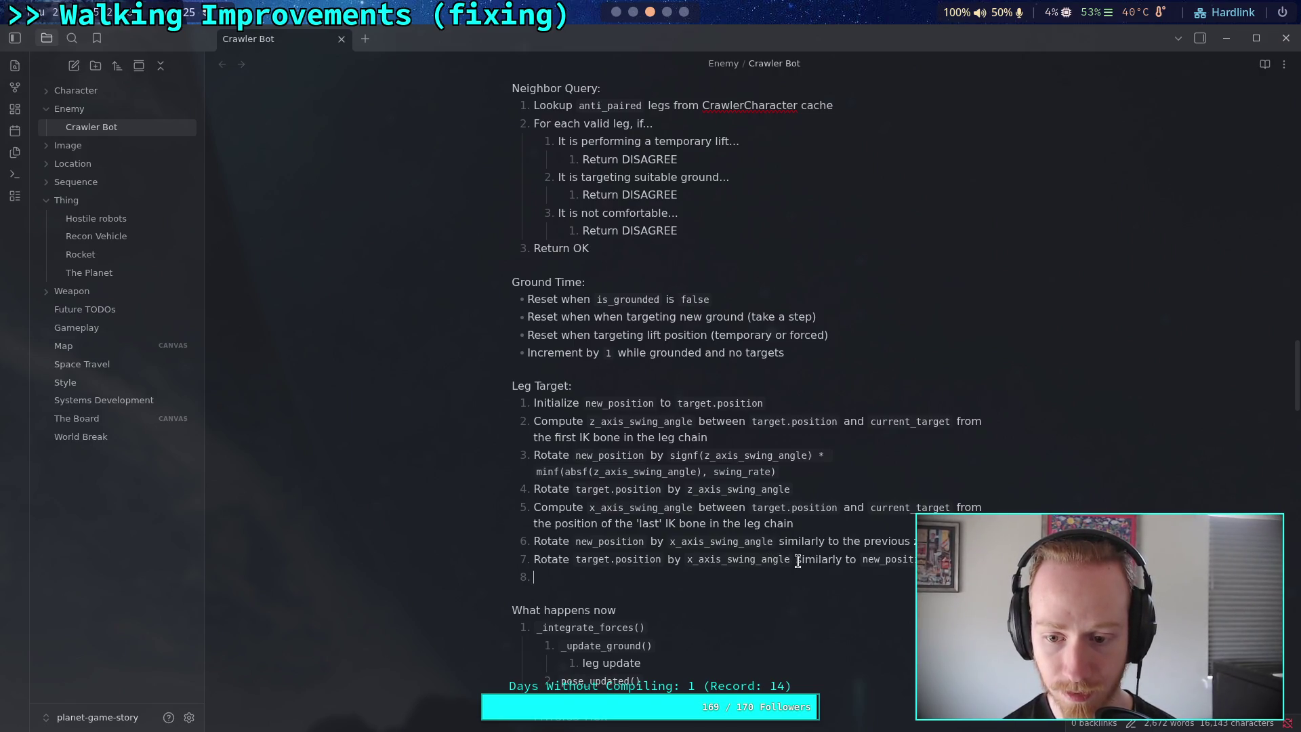
{"action": "left_click_drag", "start_coordinate": [797, 561], "coordinate": [928, 561]}
{"action": "key", "text": "BackSpace"}
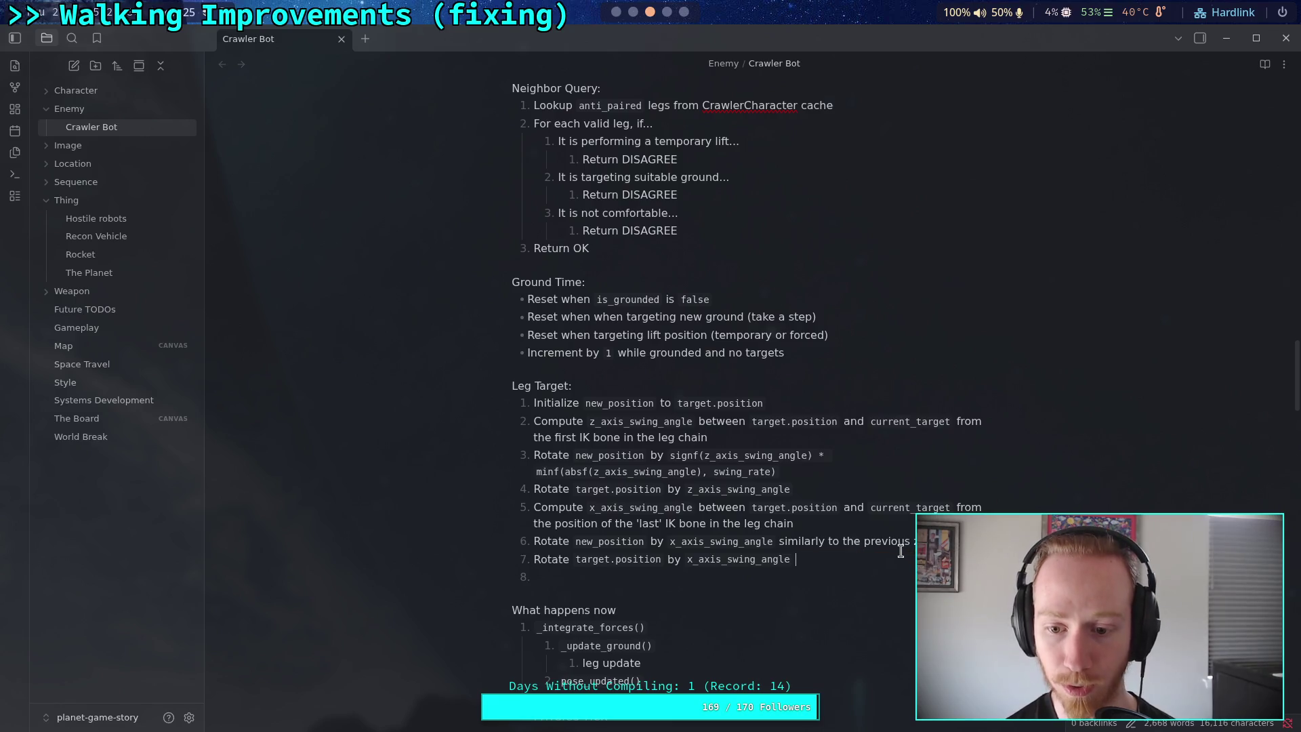
{"action": "key", "text": "BackSpace"}
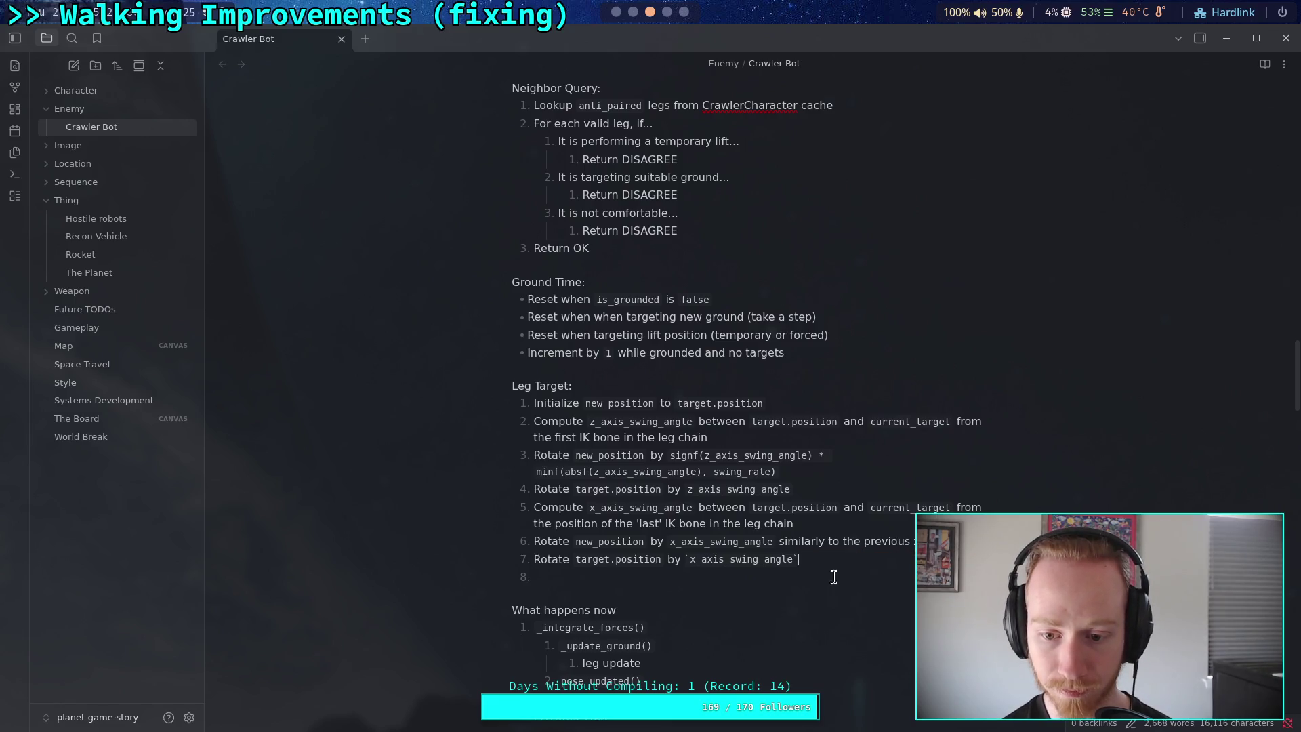
{"action": "left_click", "coordinate": [815, 578]}
{"action": "key", "text": "super+Right"}
{"action": "key", "text": "super+Right"}
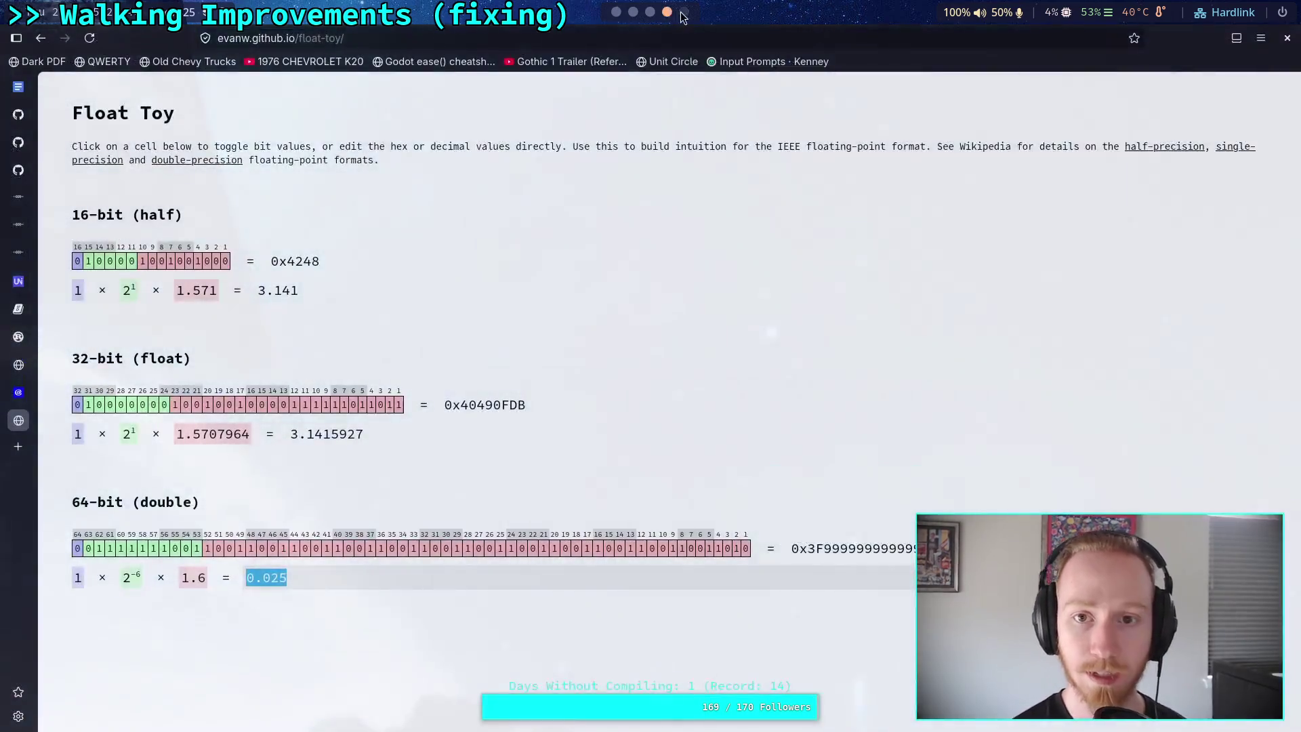
{"action": "left_click", "coordinate": [755, 581]}
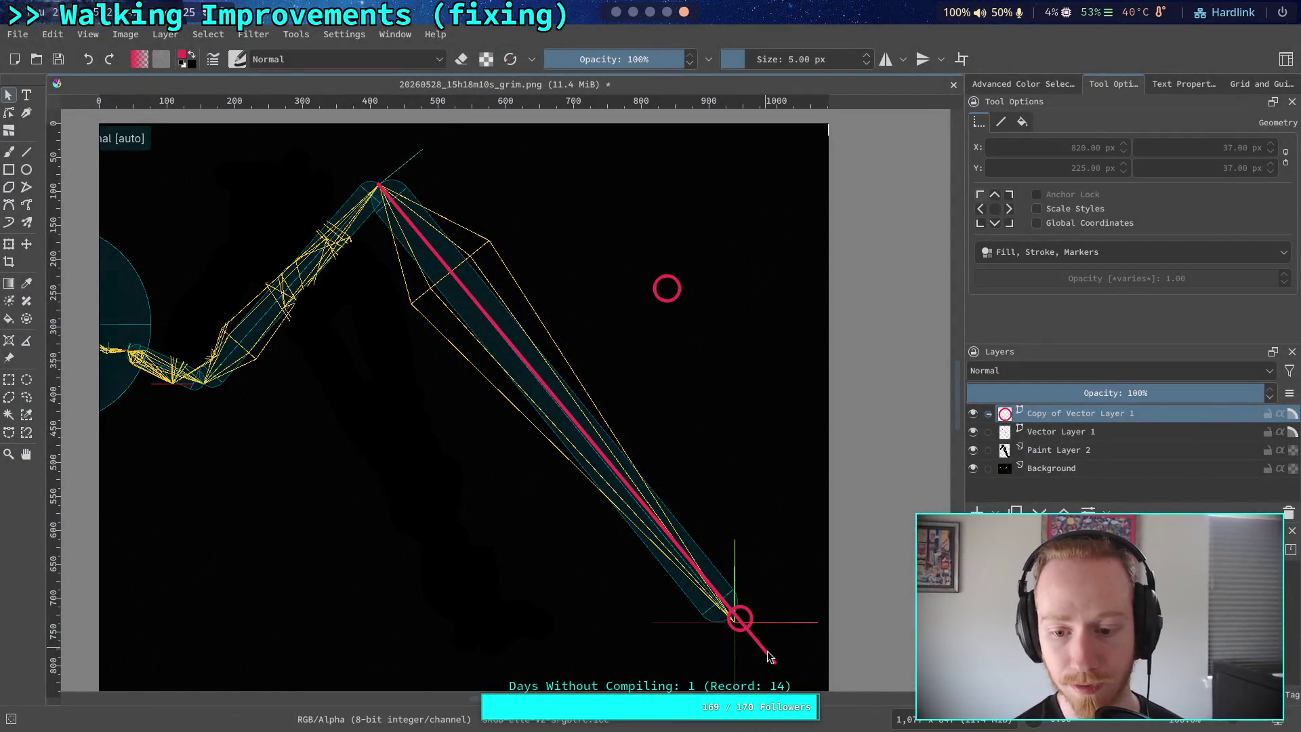
On Vector Layer 1, rotate the pink line about its top-left pivot through the small red circle
{"action": "left_click", "coordinate": [1016, 432]}
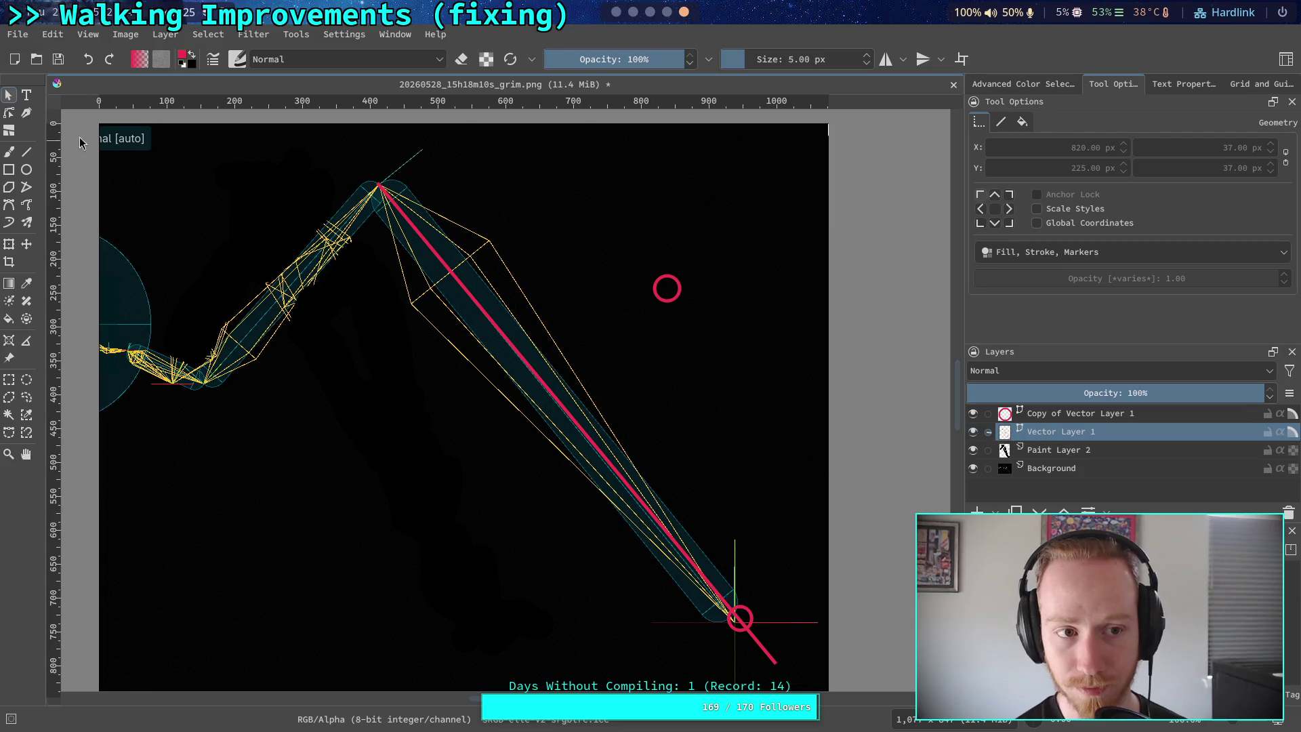
{"action": "left_click", "coordinate": [10, 246]}
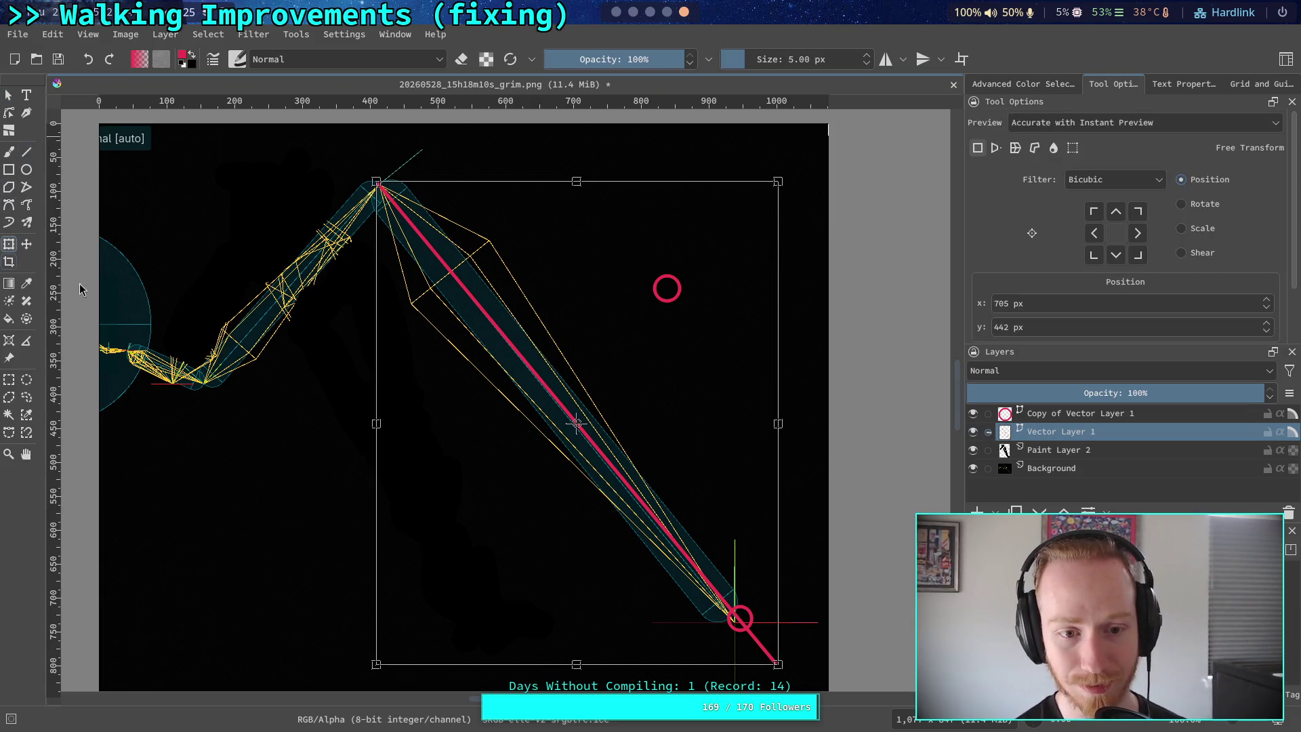
{"action": "left_click_drag", "start_coordinate": [915, 456], "coordinate": [907, 451]}
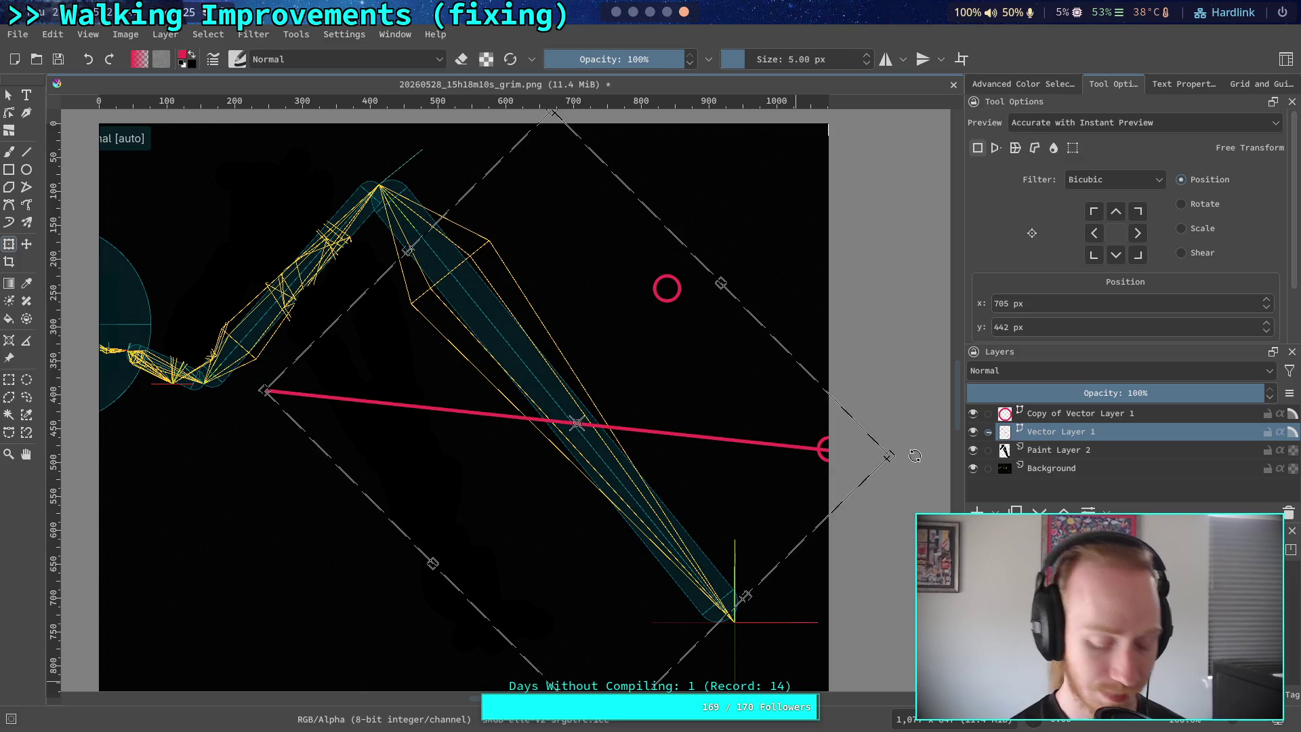
{"action": "key", "text": "ctrl+z"}
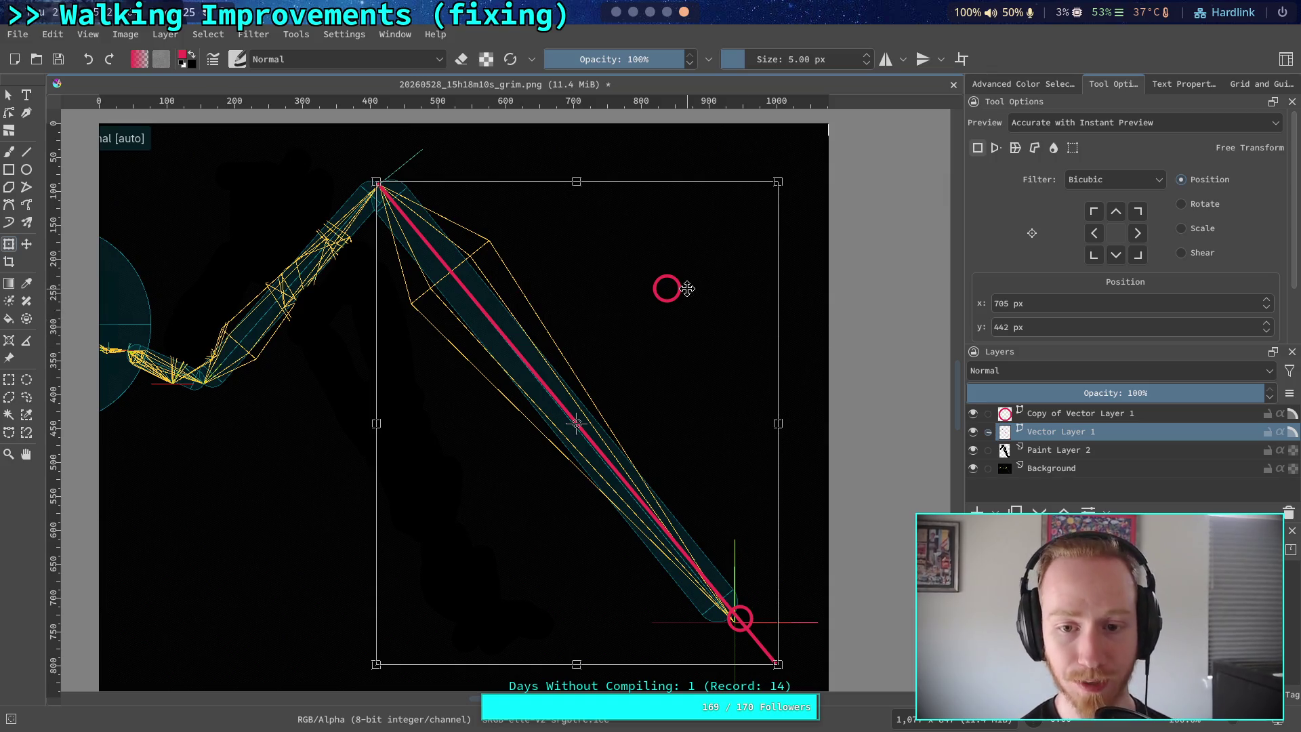
{"action": "left_click", "coordinate": [1094, 211]}
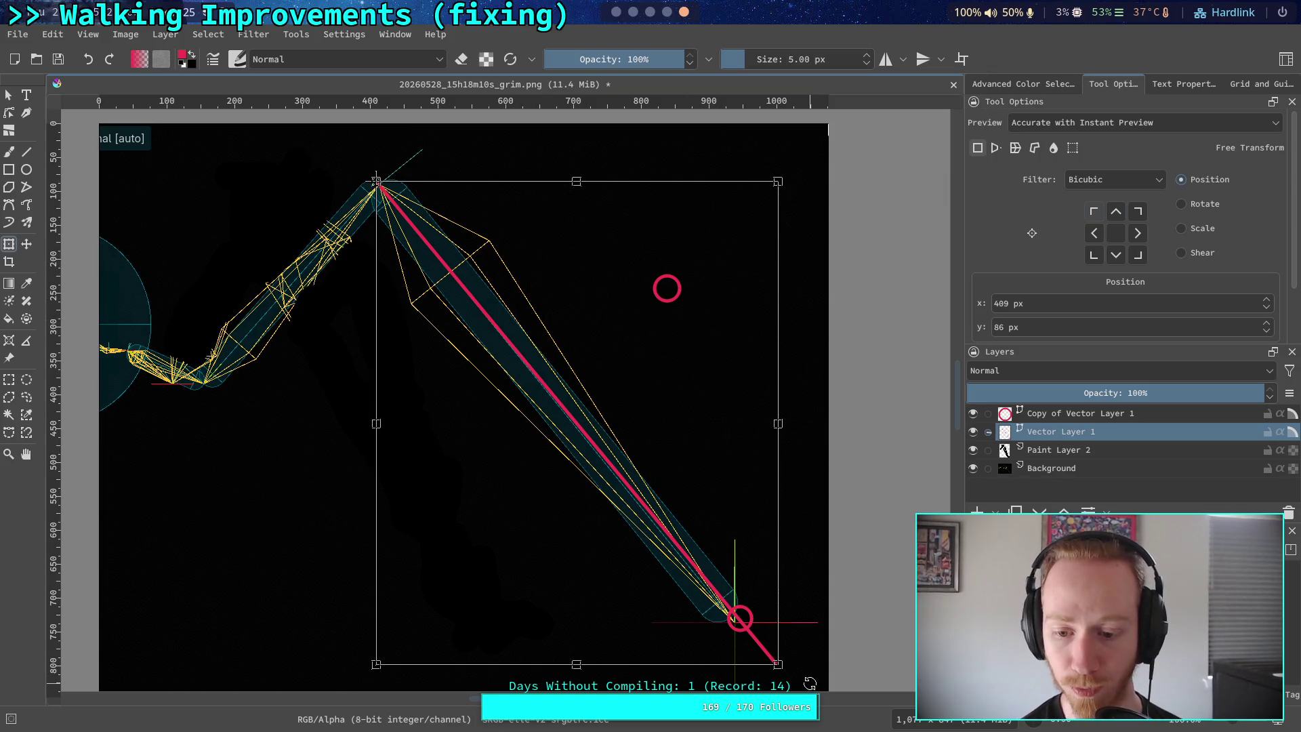
{"action": "left_click_drag", "start_coordinate": [811, 685], "coordinate": [997, 393]}
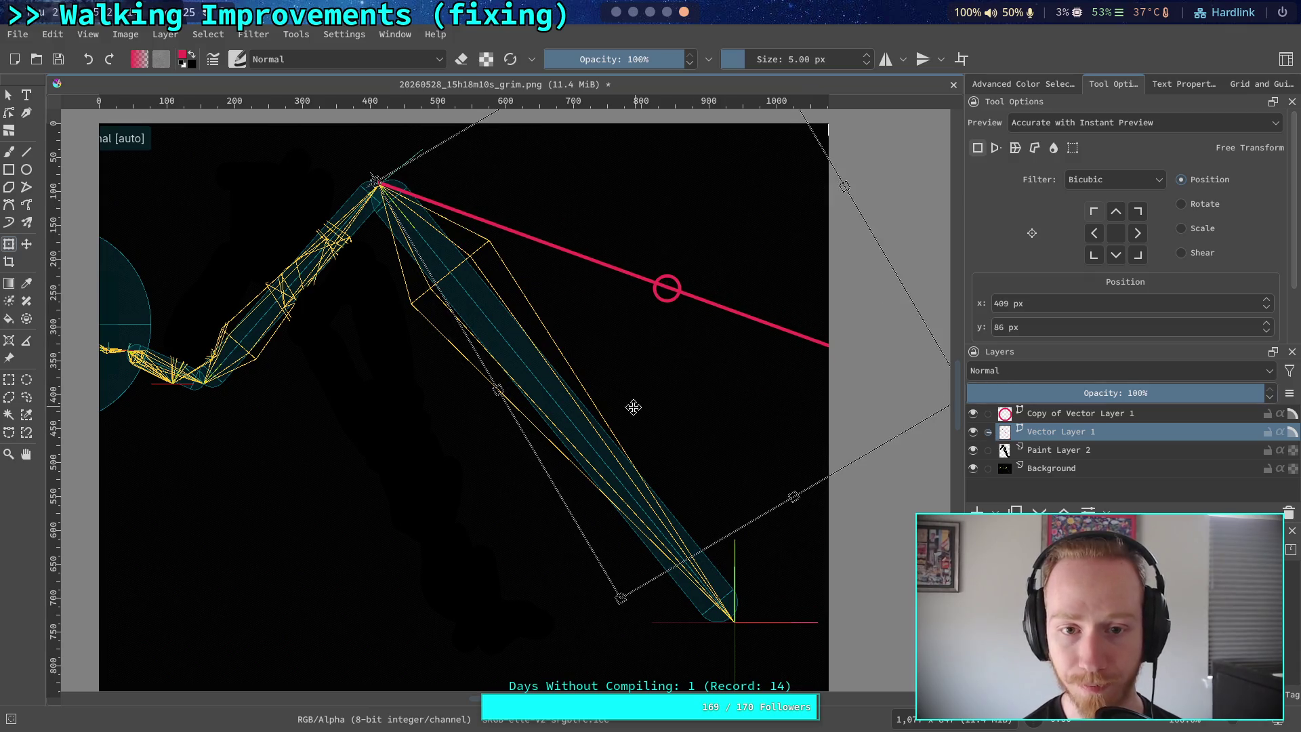
Zoom out to view the whole image and switch to the Crop tool
{"action": "key", "text": "minus"}
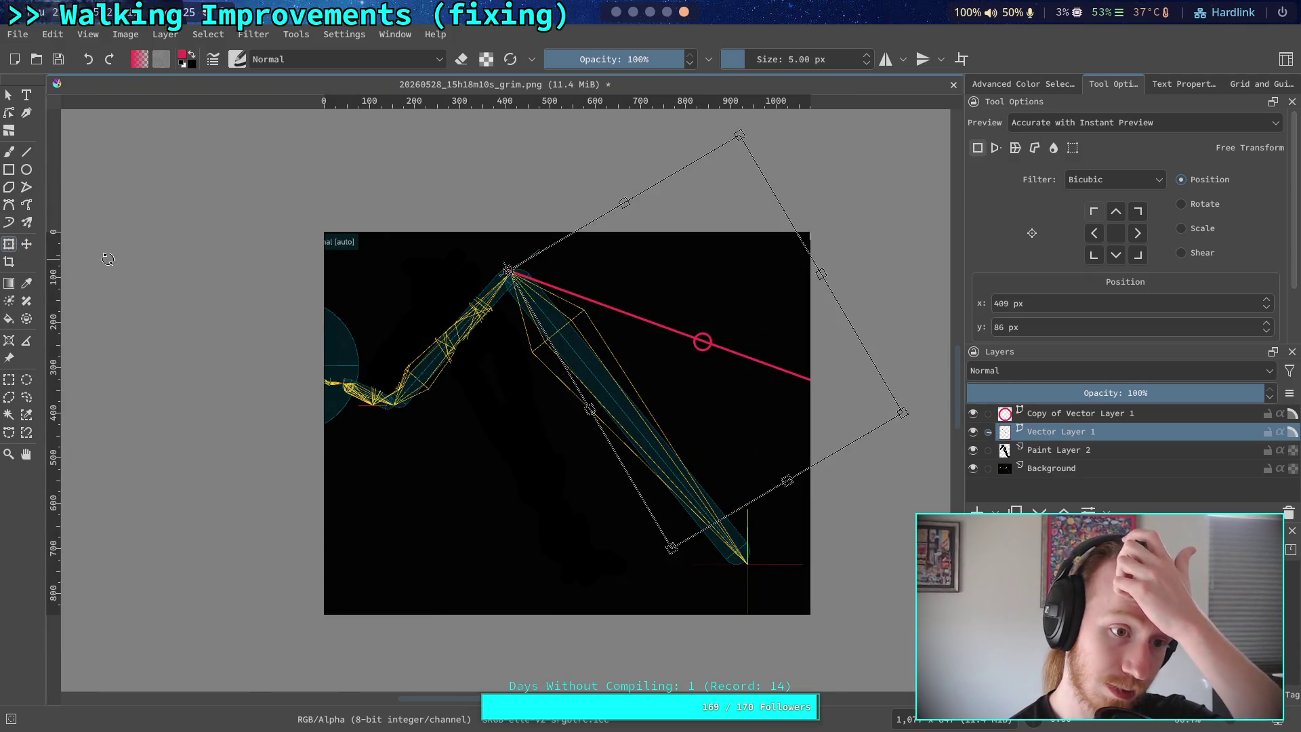
{"action": "left_click", "coordinate": [9, 261]}
{"action": "mouse_move", "coordinate": [416, 286]}
{"action": "left_mouse_down"}
{"action": "mouse_move", "coordinate": [235, 276]}
{"action": "mouse_move", "coordinate": [210, 258]}
{"action": "left_mouse_up"}
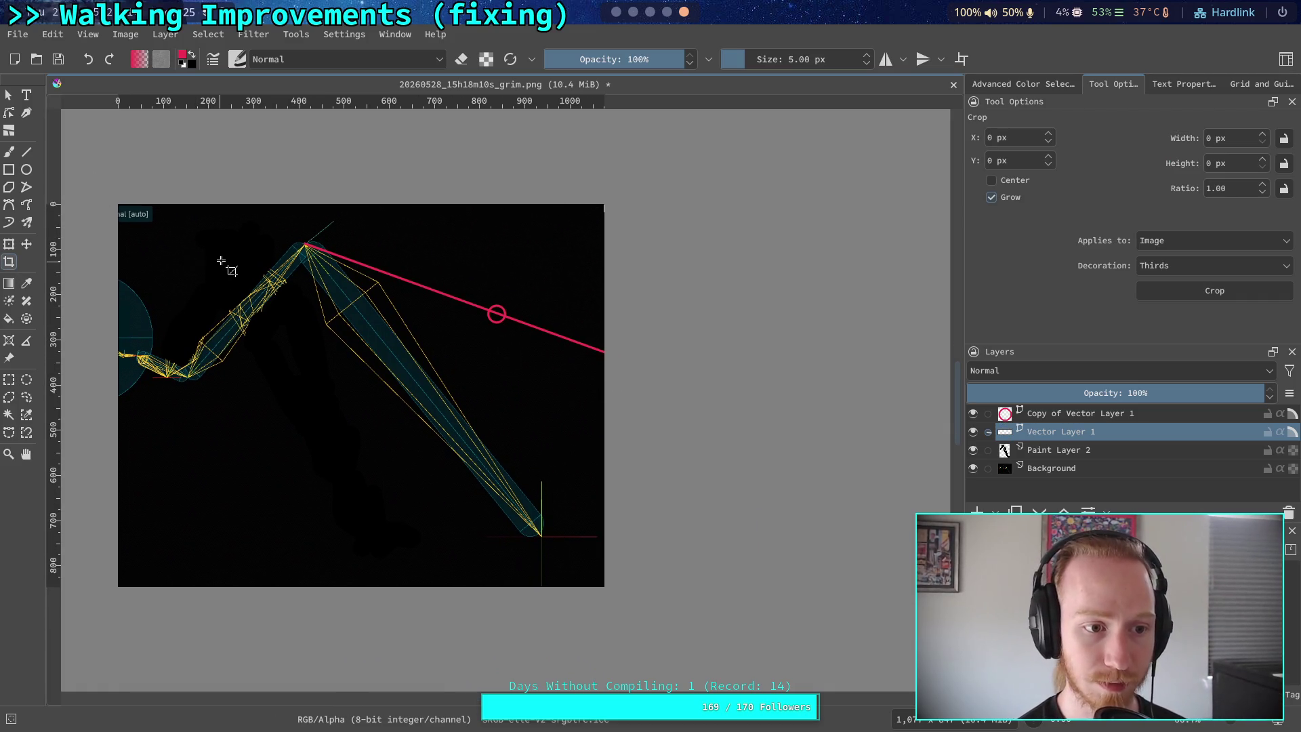
{"action": "left_click", "coordinate": [197, 251]}
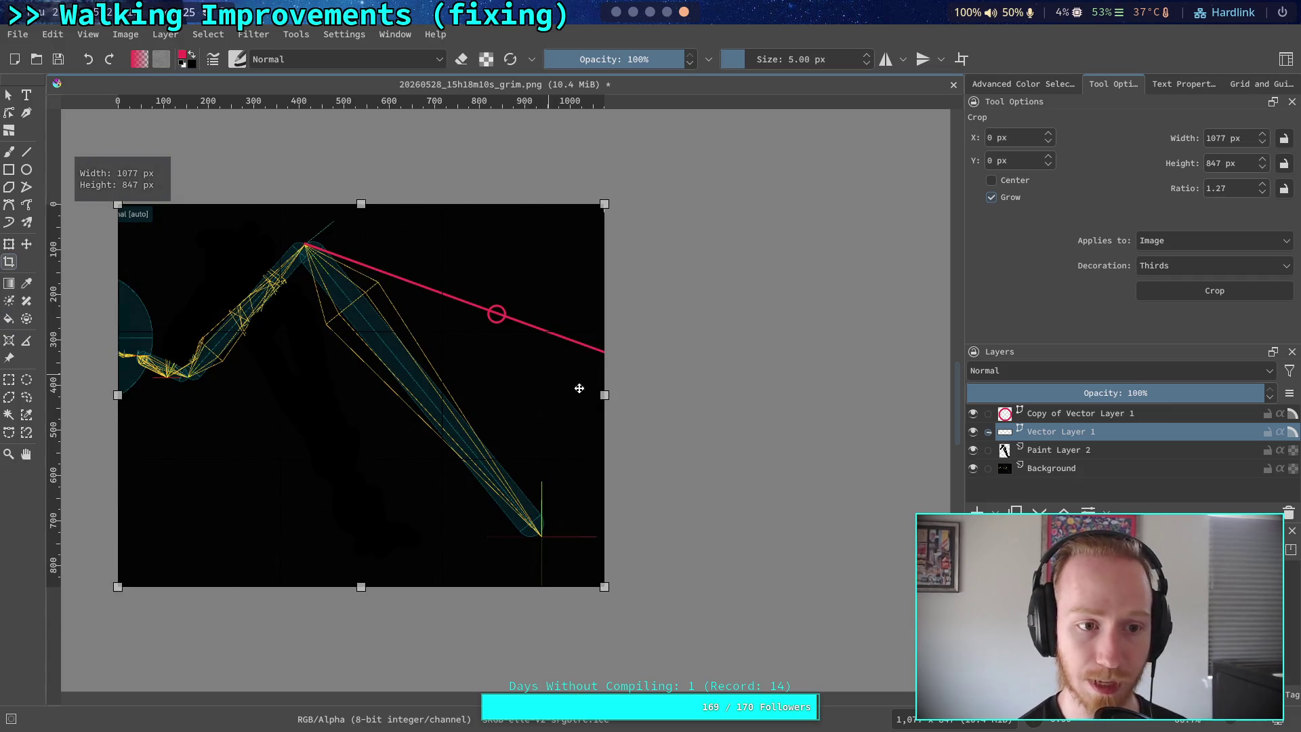
{"action": "left_click_drag", "start_coordinate": [605, 394], "coordinate": [757, 396]}
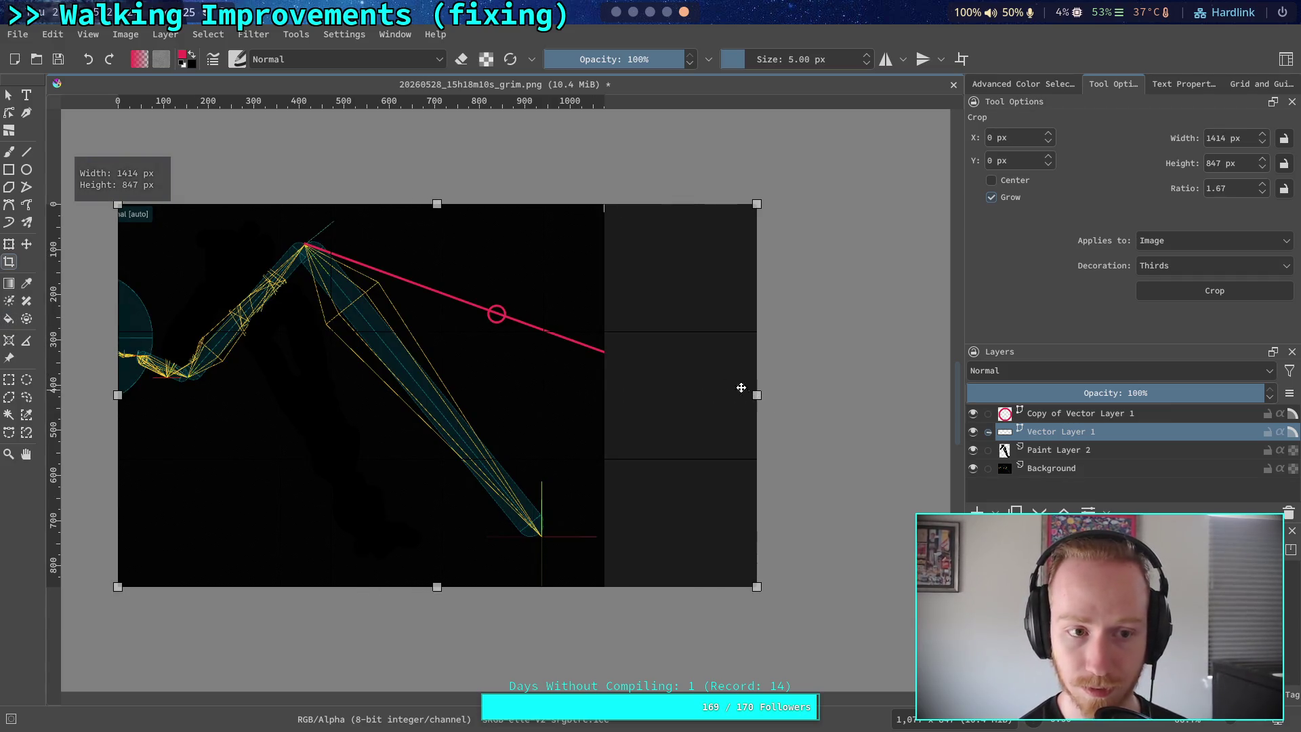
{"action": "key", "text": "Return"}
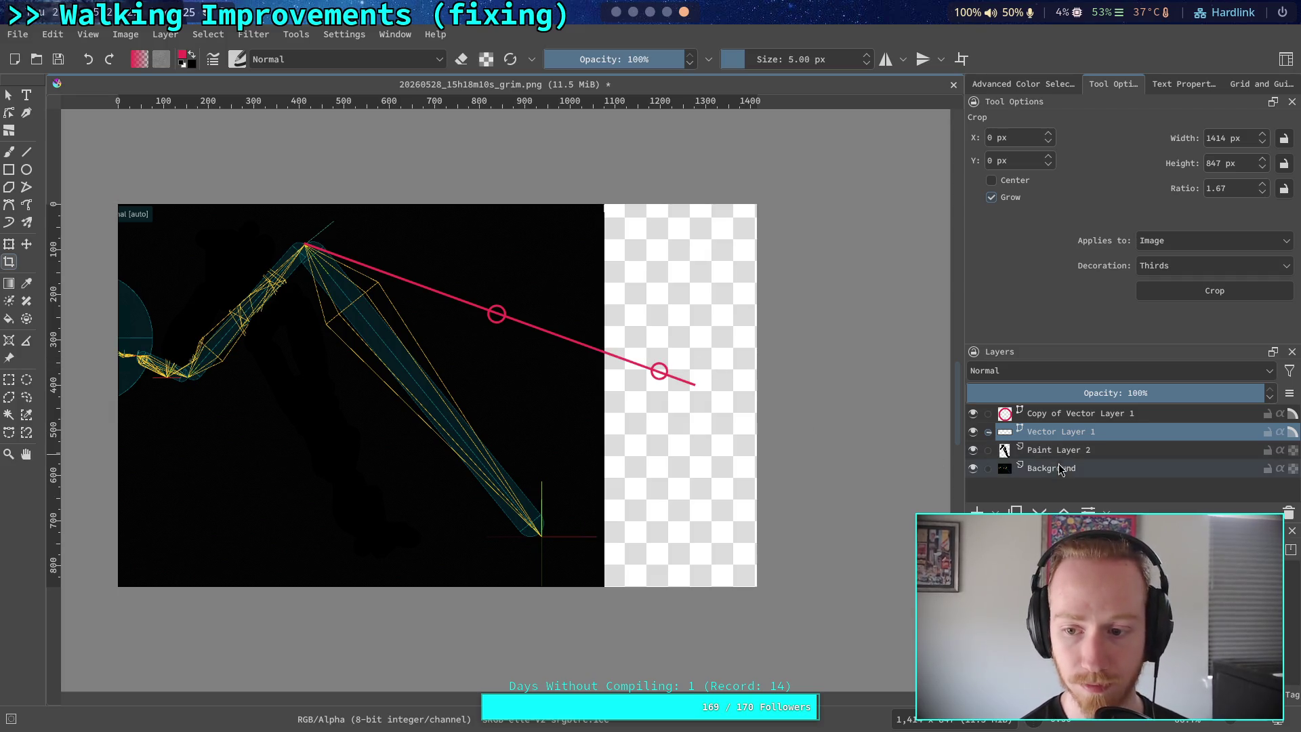
{"action": "left_click", "coordinate": [1062, 469]}
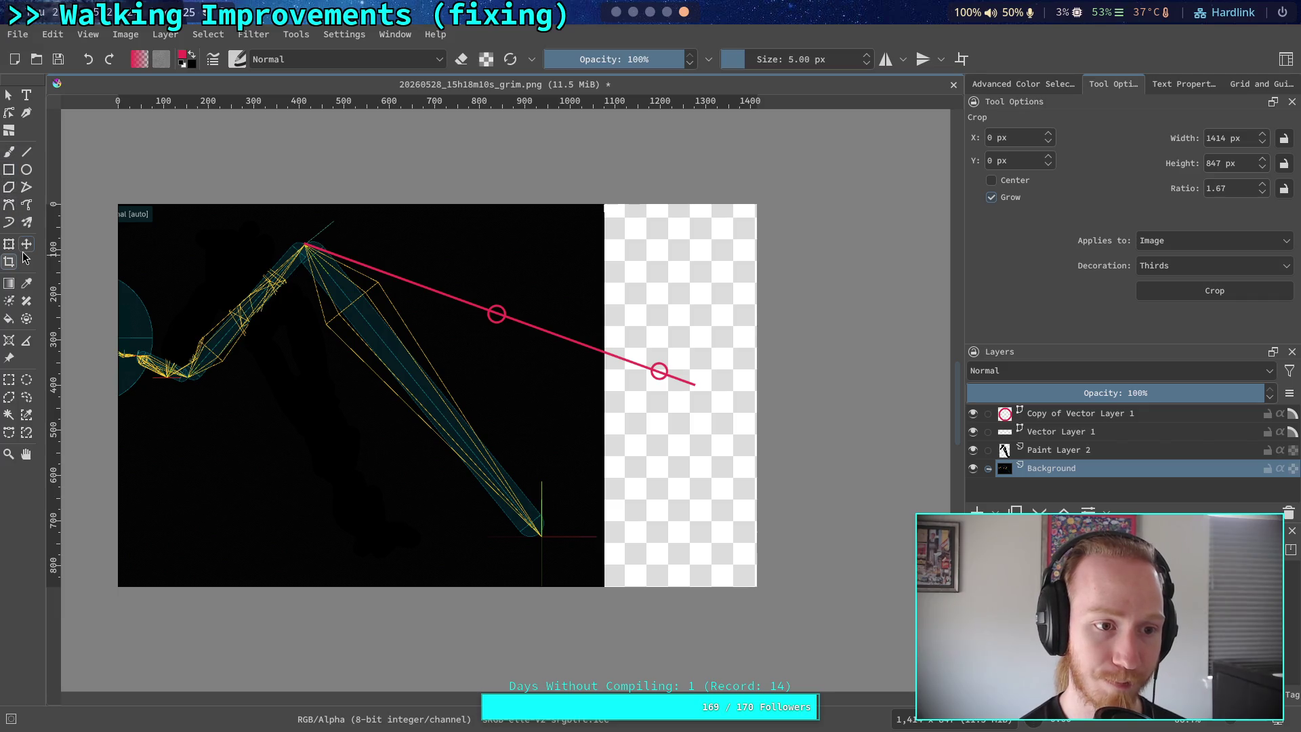
{"action": "left_click", "coordinate": [9, 319]}
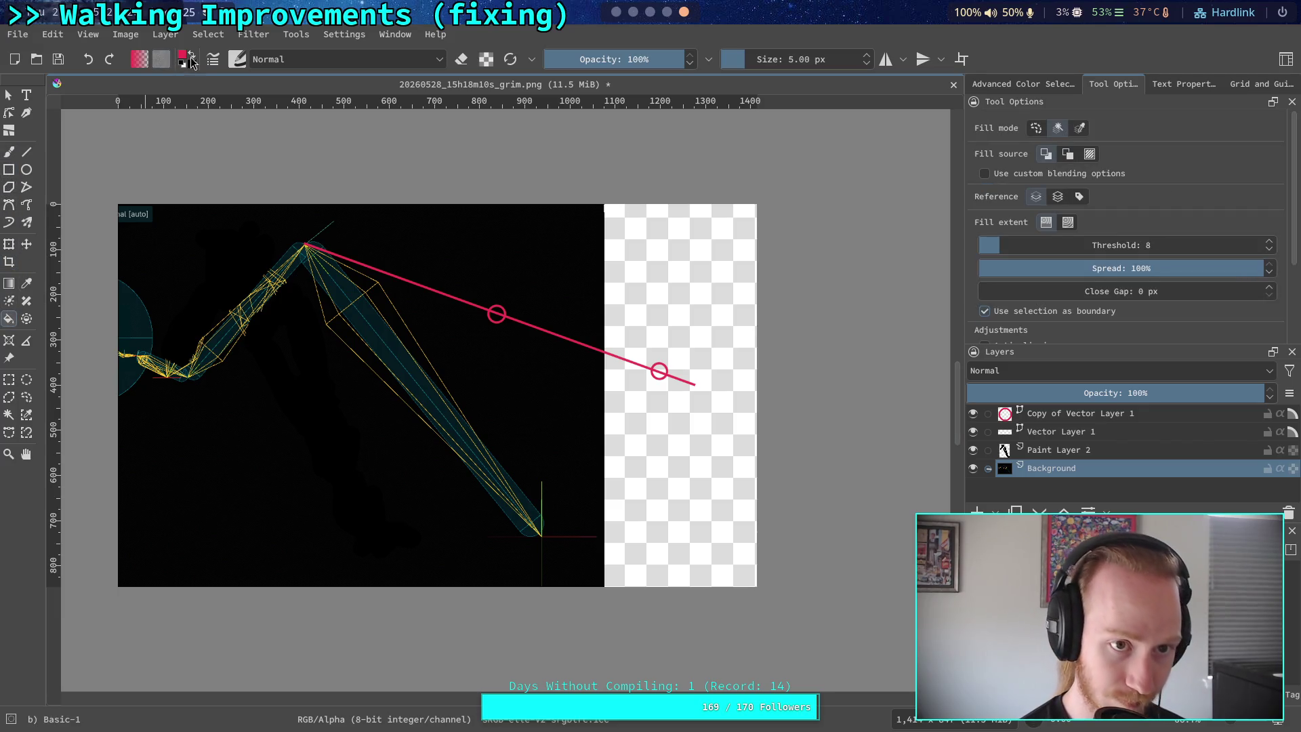
{"action": "key", "text": "x"}
{"action": "left_click", "coordinate": [661, 275]}
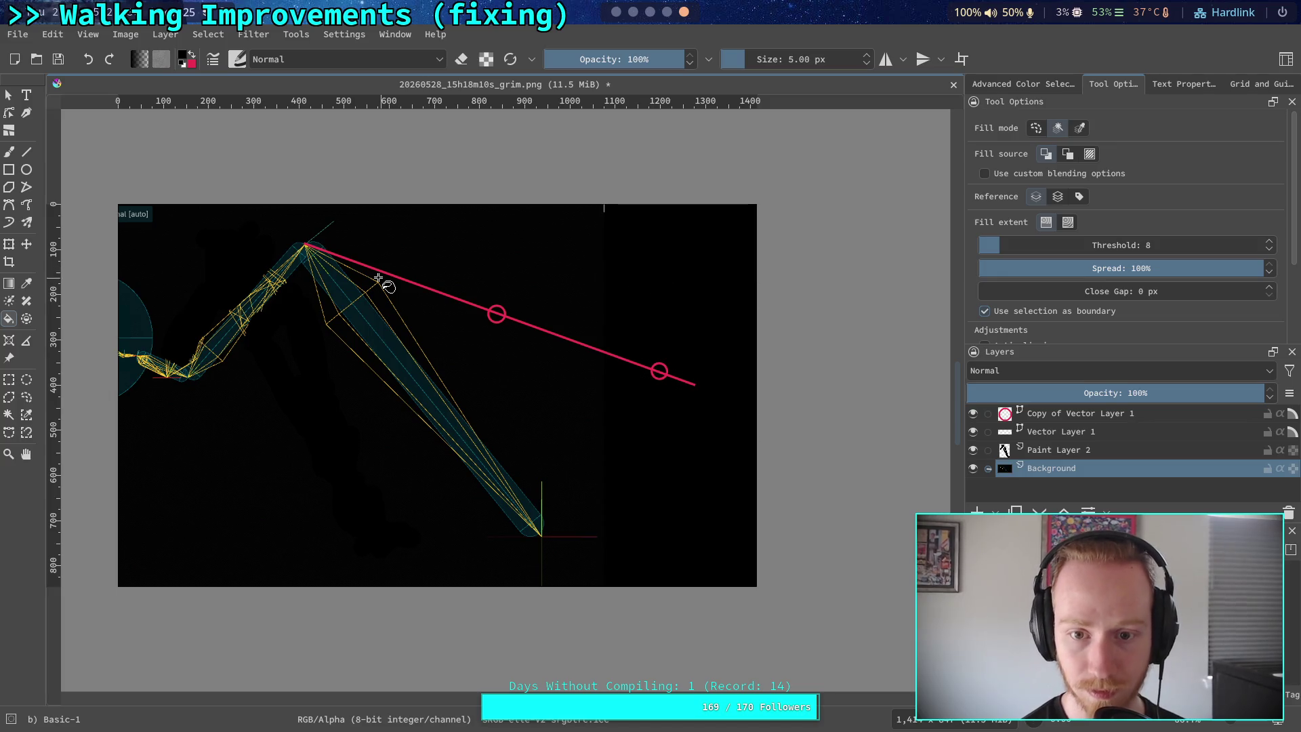
{"action": "scroll", "coordinate": [570, 249], "scroll_direction": "up", "scroll_amount": 8}
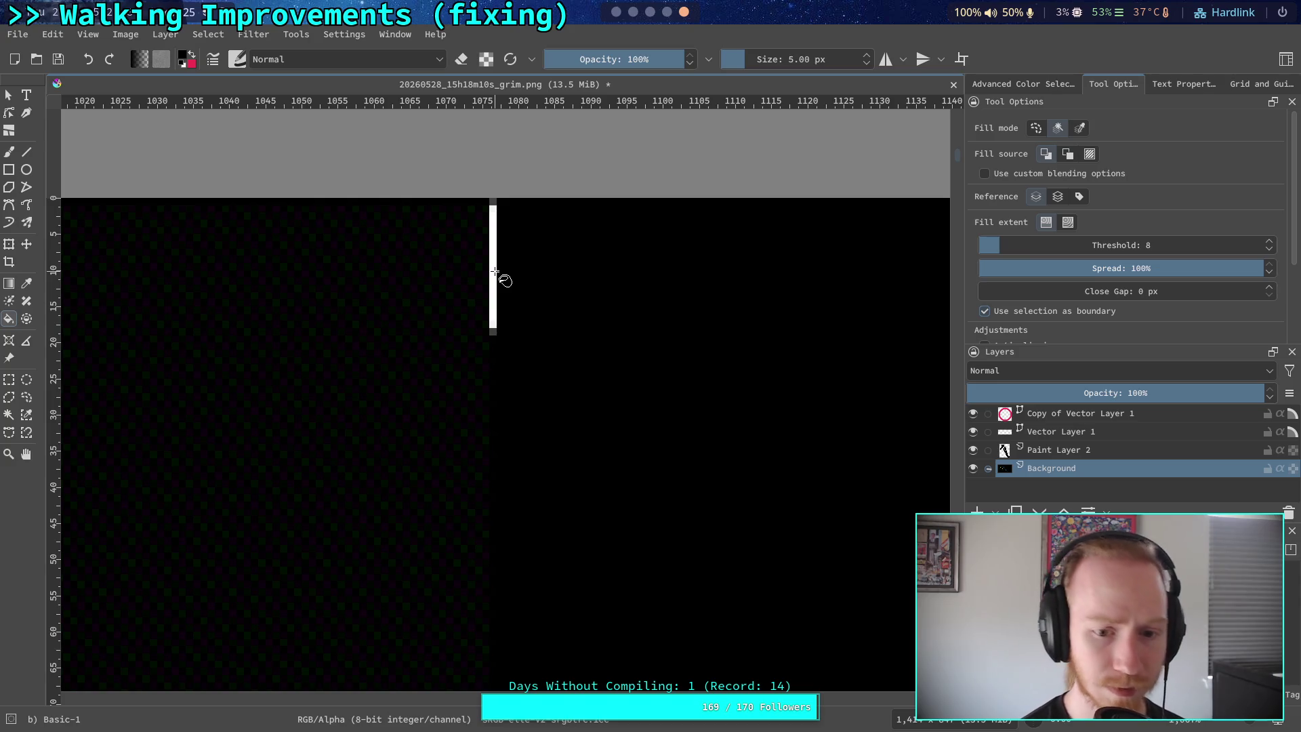
{"action": "left_click", "coordinate": [494, 278]}
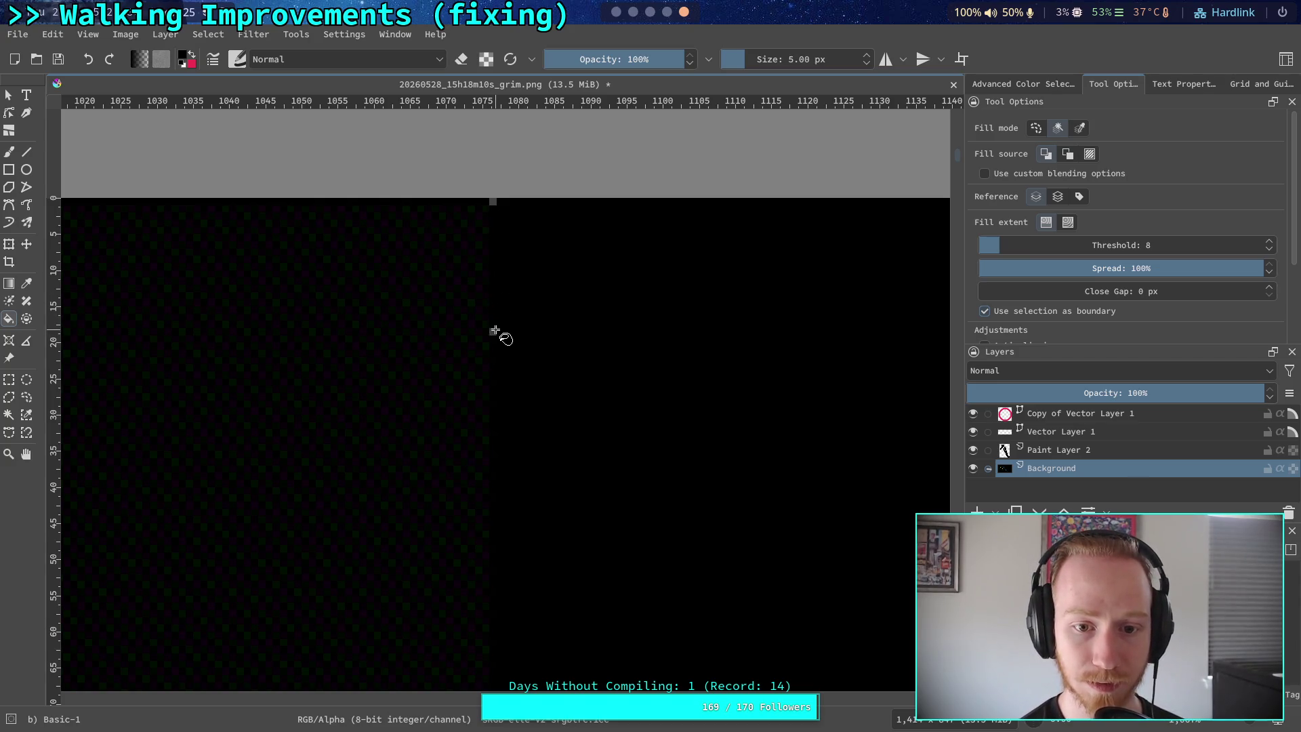
{"action": "scroll", "coordinate": [506, 241], "scroll_direction": "down", "scroll_amount": 5}
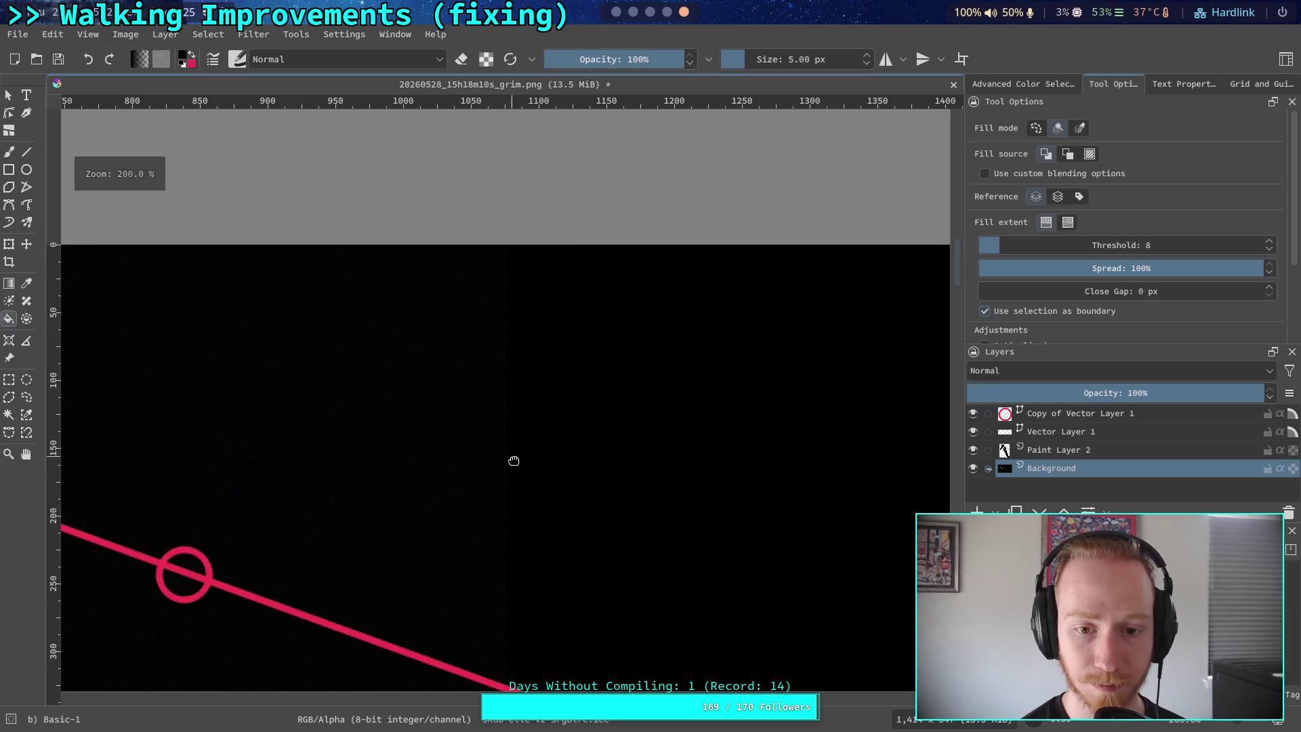
{"action": "scroll", "coordinate": [522, 379], "scroll_direction": "down", "scroll_amount": 2}
{"action": "mouse_move", "coordinate": [526, 312]}
{"action": "left_mouse_down"}
{"action": "mouse_move", "coordinate": [552, 288]}
{"action": "mouse_move", "coordinate": [576, 299]}
{"action": "mouse_move", "coordinate": [264, 286]}
{"action": "mouse_move", "coordinate": [343, 342]}
{"action": "left_mouse_up"}
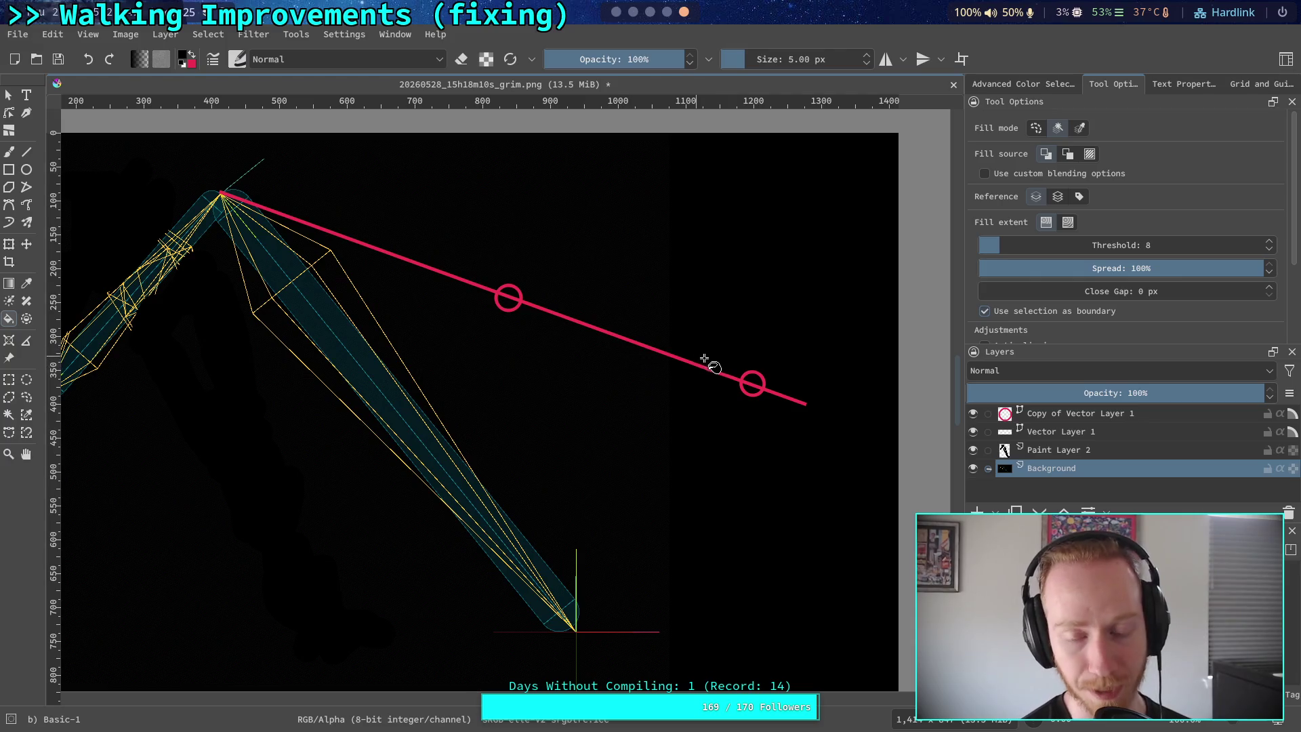
{"action": "scroll", "coordinate": [735, 376], "scroll_direction": "left", "scroll_amount": 5}
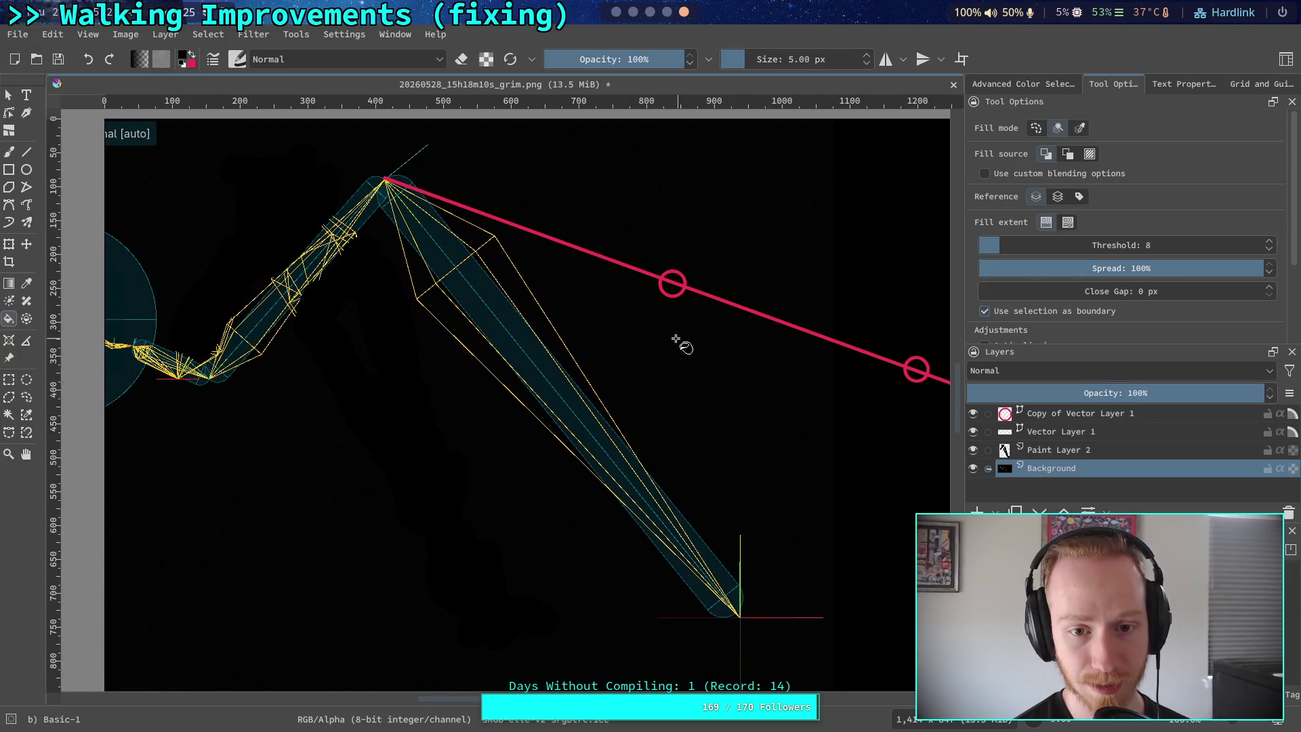
{"action": "scroll", "coordinate": [566, 343], "scroll_direction": "right", "scroll_amount": 2}
{"action": "scroll", "coordinate": [540, 354], "scroll_direction": "down", "scroll_amount": 2}
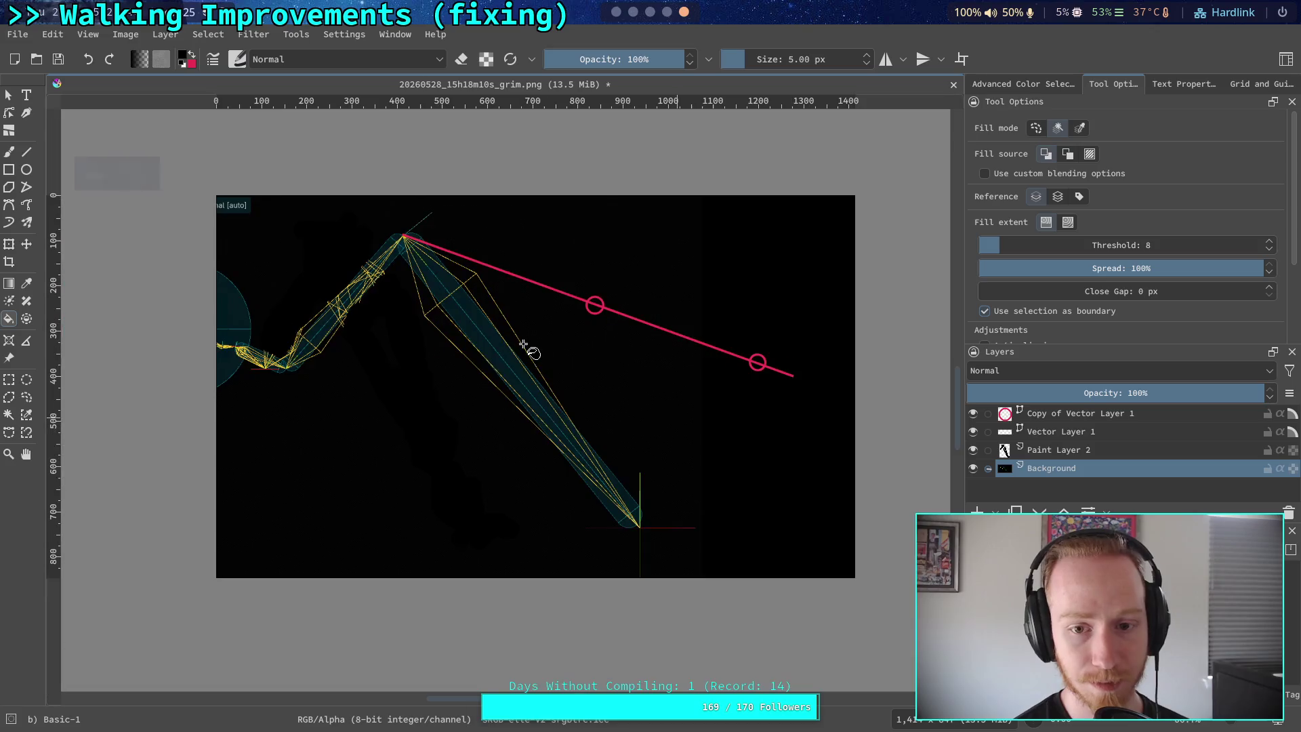
{"action": "scroll", "coordinate": [526, 348], "scroll_direction": "up", "scroll_amount": 2}
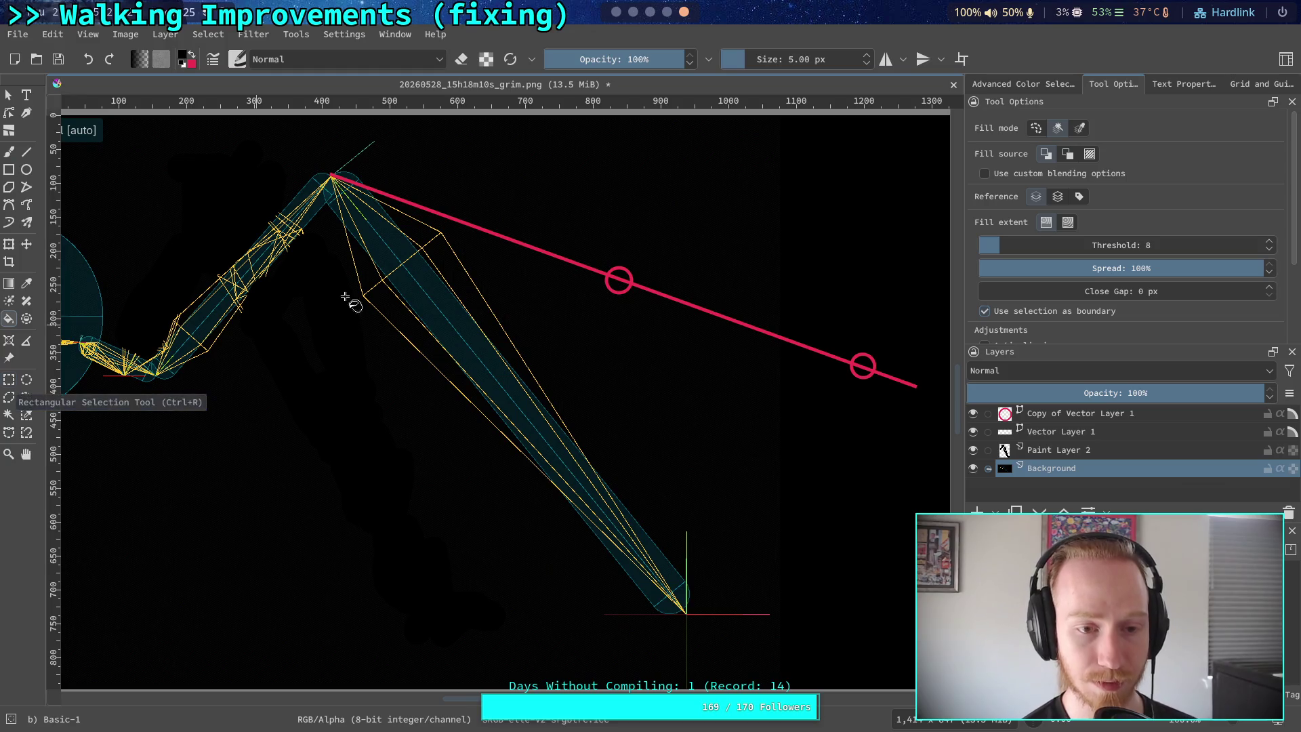
{"action": "left_click", "coordinate": [617, 11]}
Back in Krita, draw a trial straight line across the leg
{"action": "left_click", "coordinate": [684, 11]}
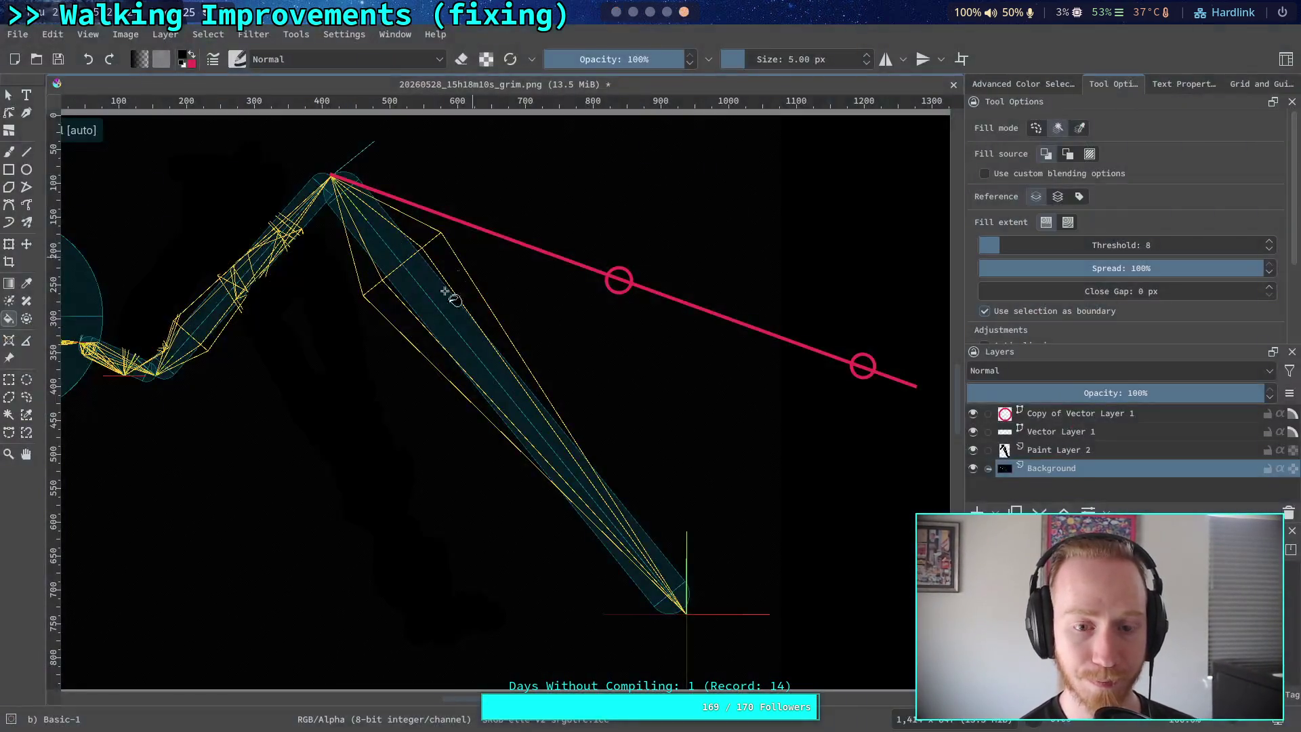
{"action": "left_click", "coordinate": [26, 152]}
{"action": "mouse_move", "coordinate": [79, 343]}
{"action": "left_mouse_down"}
{"action": "mouse_move", "coordinate": [447, 377]}
{"action": "mouse_move", "coordinate": [920, 371]}
{"action": "left_mouse_up"}
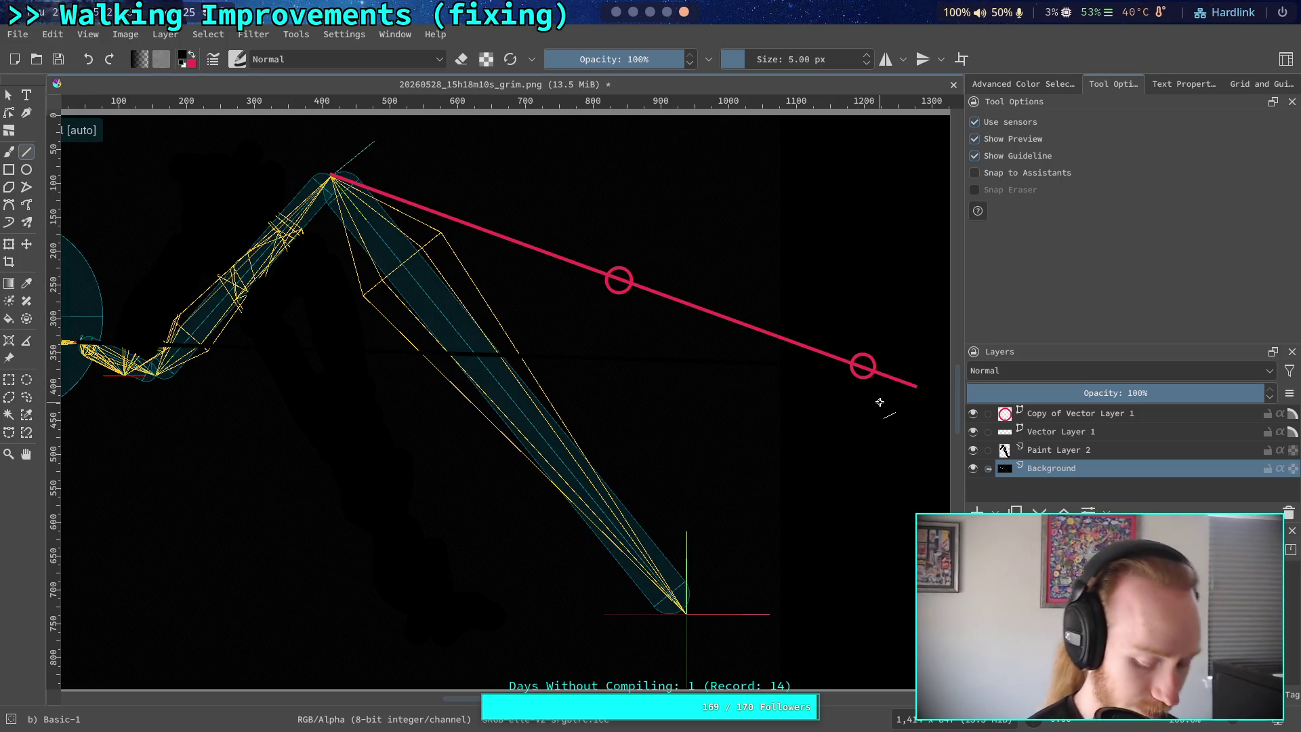
Duplicate Vector Layer 1 and hide the original layer
{"action": "left_click", "coordinate": [1079, 437]}
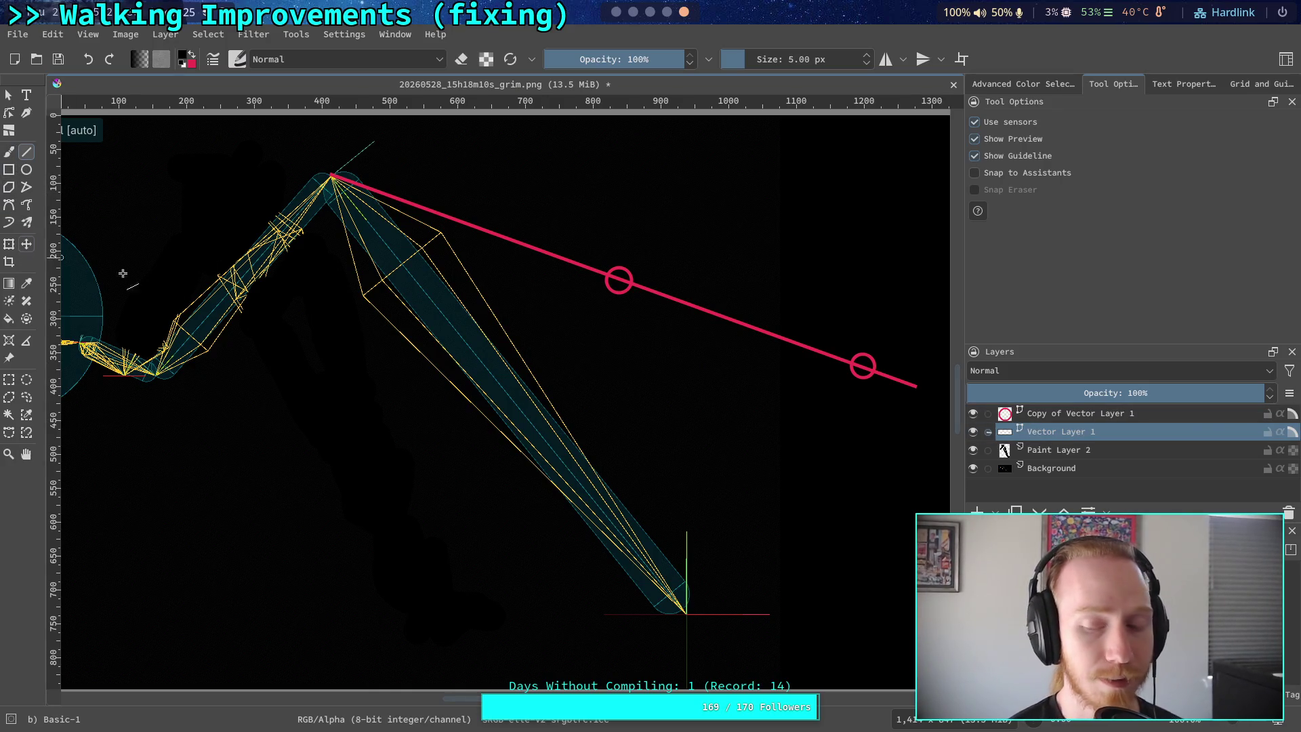
{"action": "key", "text": "ctrl+j"}
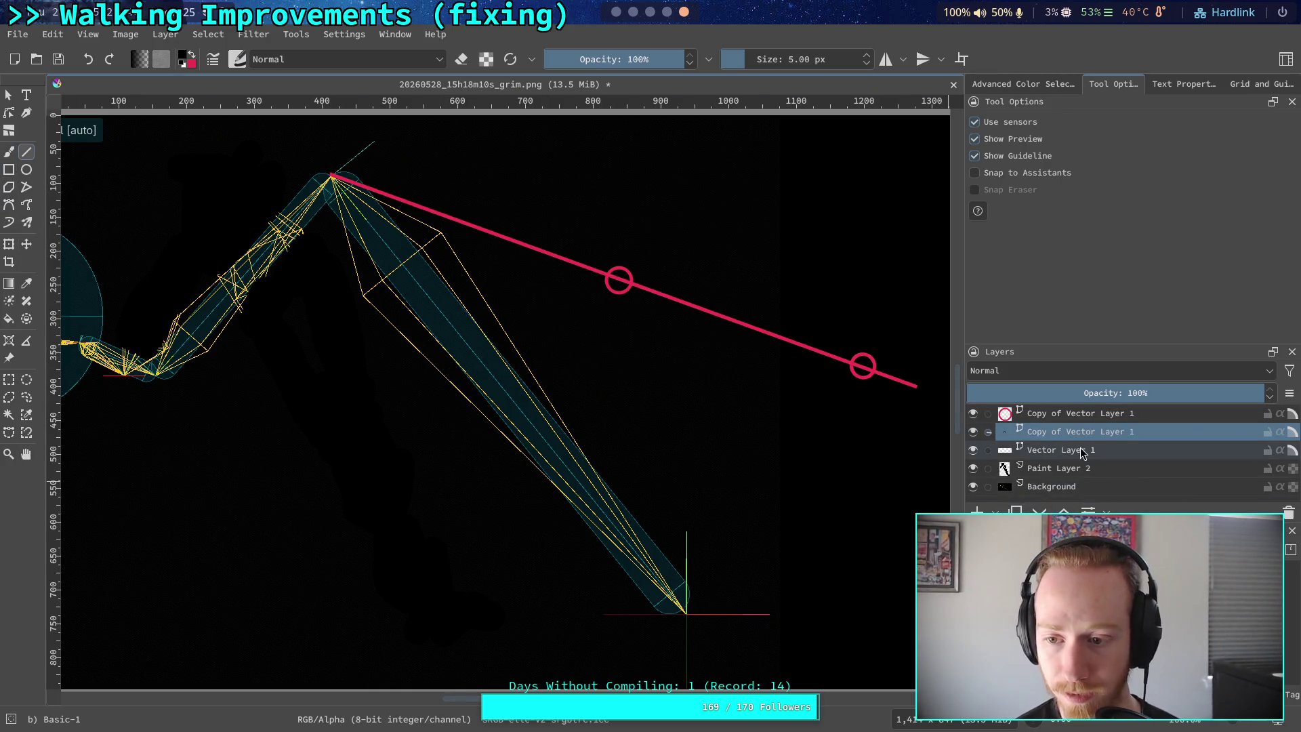
{"action": "left_click", "coordinate": [973, 450]}
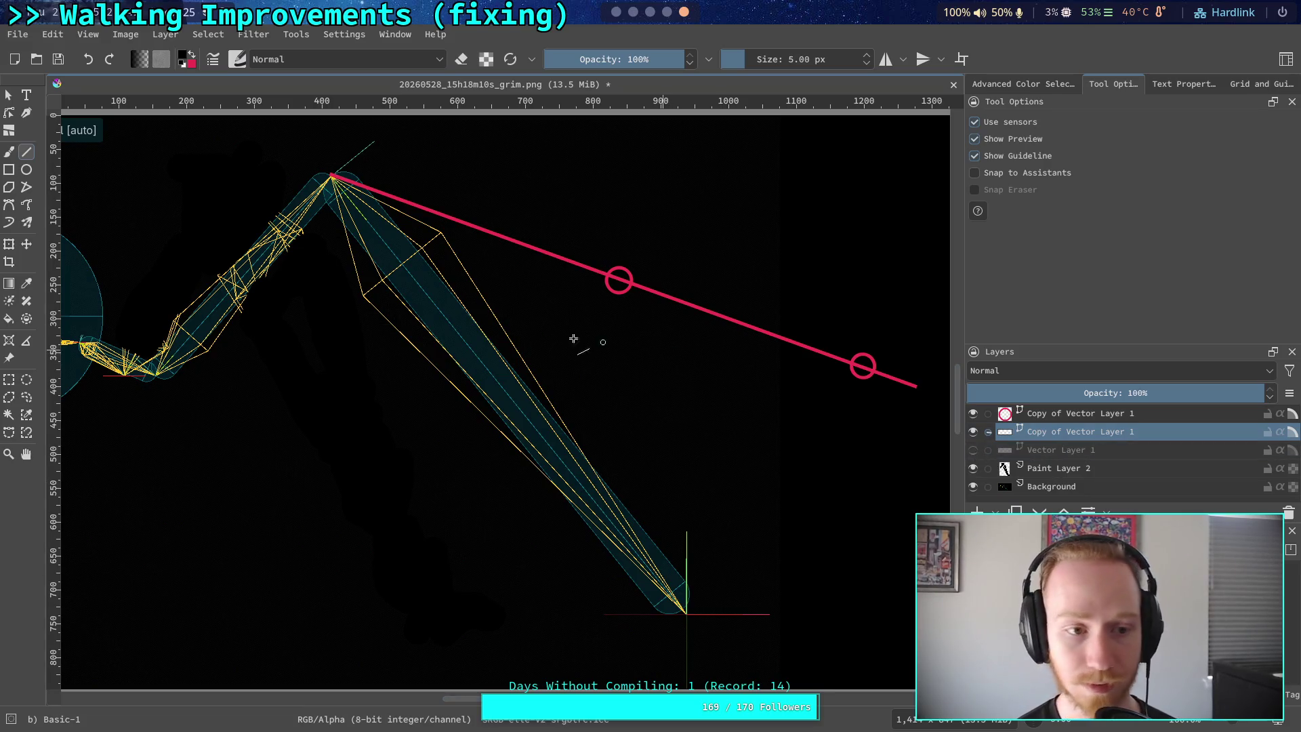
Select the red line and pull its start down to the leg's left side with Edit Shapes
{"action": "left_click", "coordinate": [8, 95]}
{"action": "left_click", "coordinate": [430, 213]}
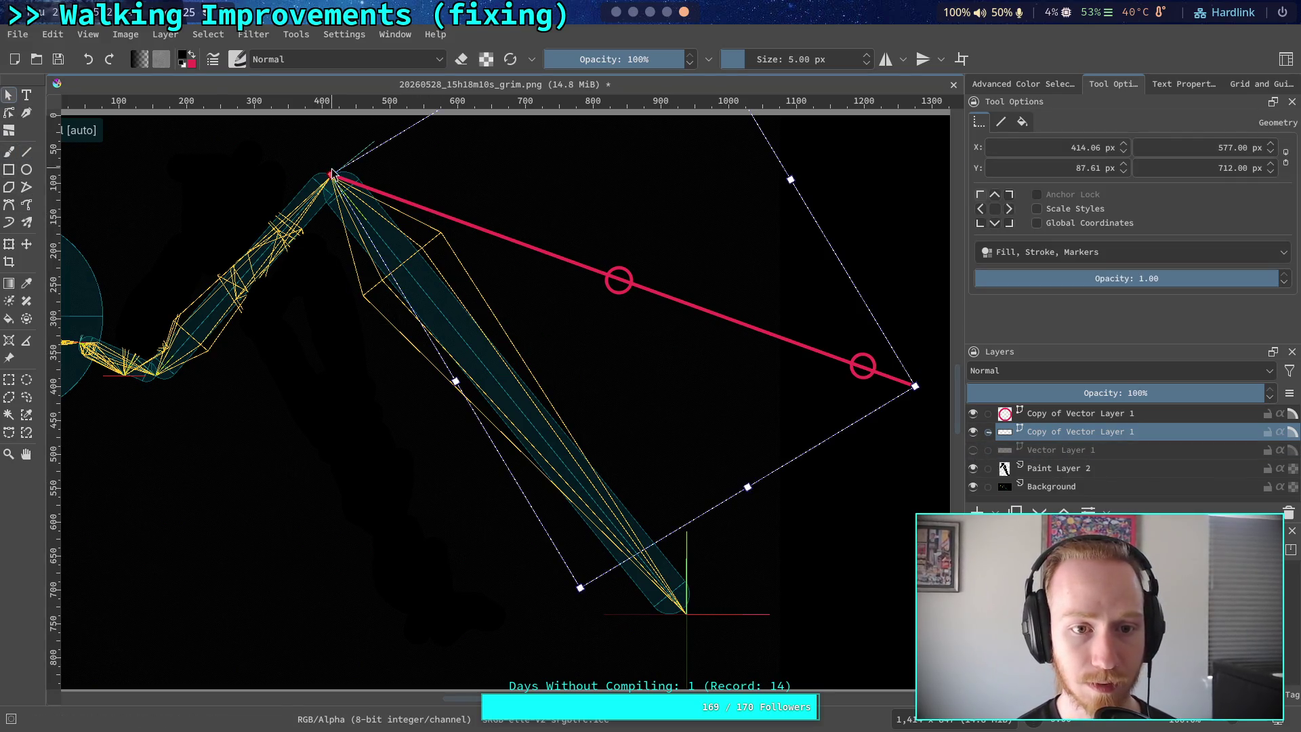
{"action": "left_click", "coordinate": [25, 151]}
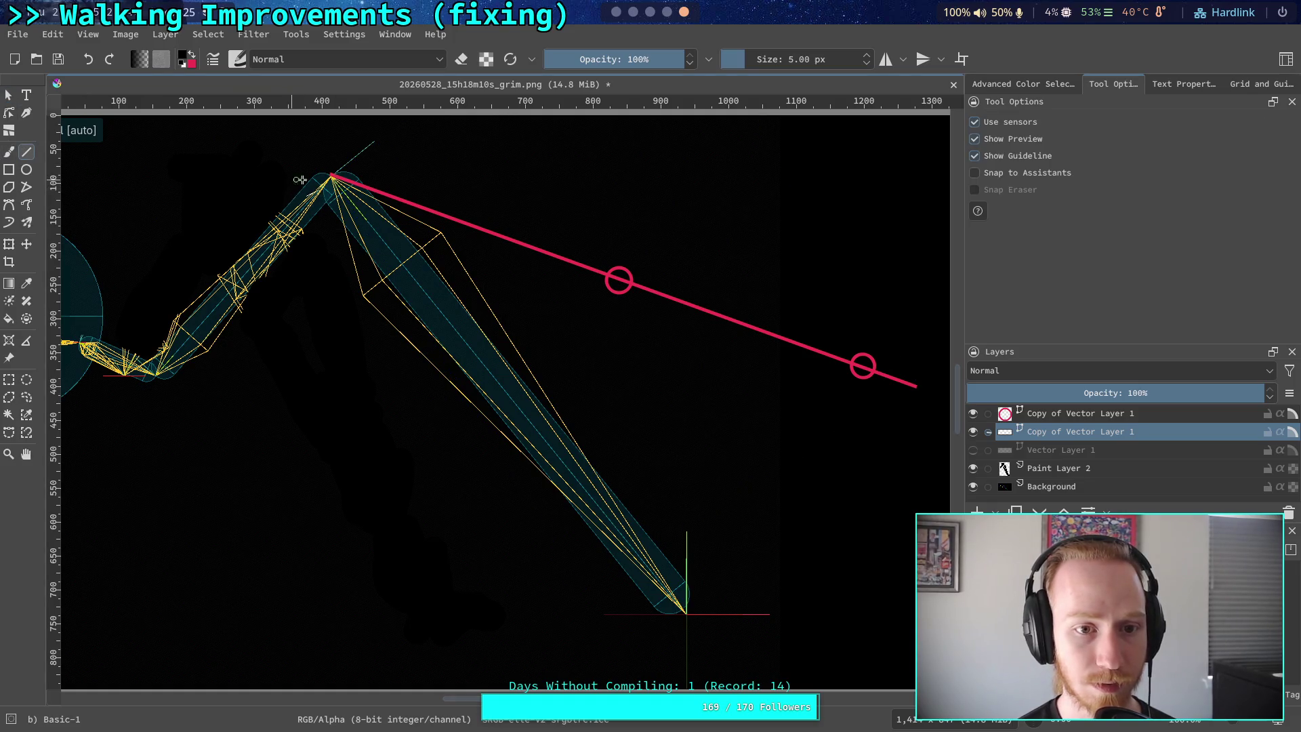
{"action": "left_click", "coordinate": [8, 112]}
{"action": "mouse_move", "coordinate": [341, 191]}
{"action": "left_mouse_down"}
{"action": "mouse_move", "coordinate": [296, 289]}
{"action": "mouse_move", "coordinate": [157, 370]}
{"action": "mouse_move", "coordinate": [95, 363]}
{"action": "left_mouse_up"}
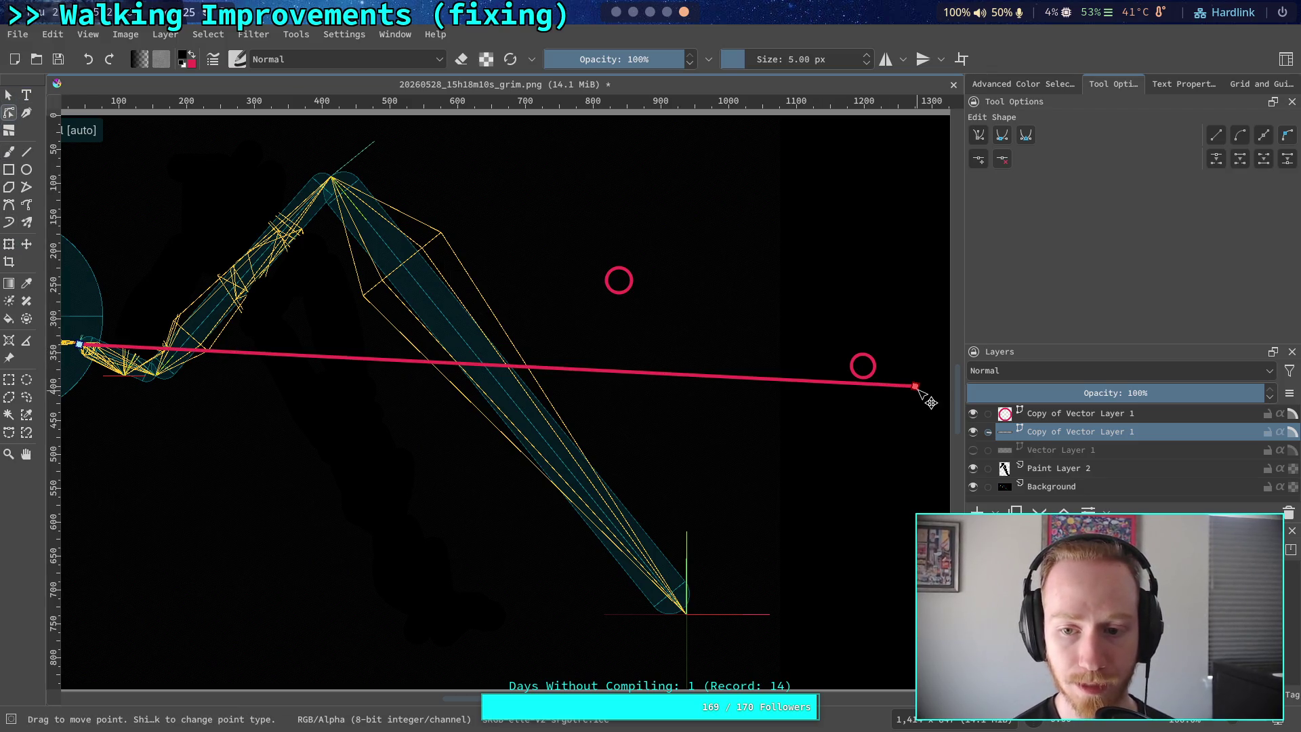
Move the line's endpoints so it runs nearly horizontally from the leg's lower joint
{"action": "left_click_drag", "start_coordinate": [919, 390], "coordinate": [919, 372]}
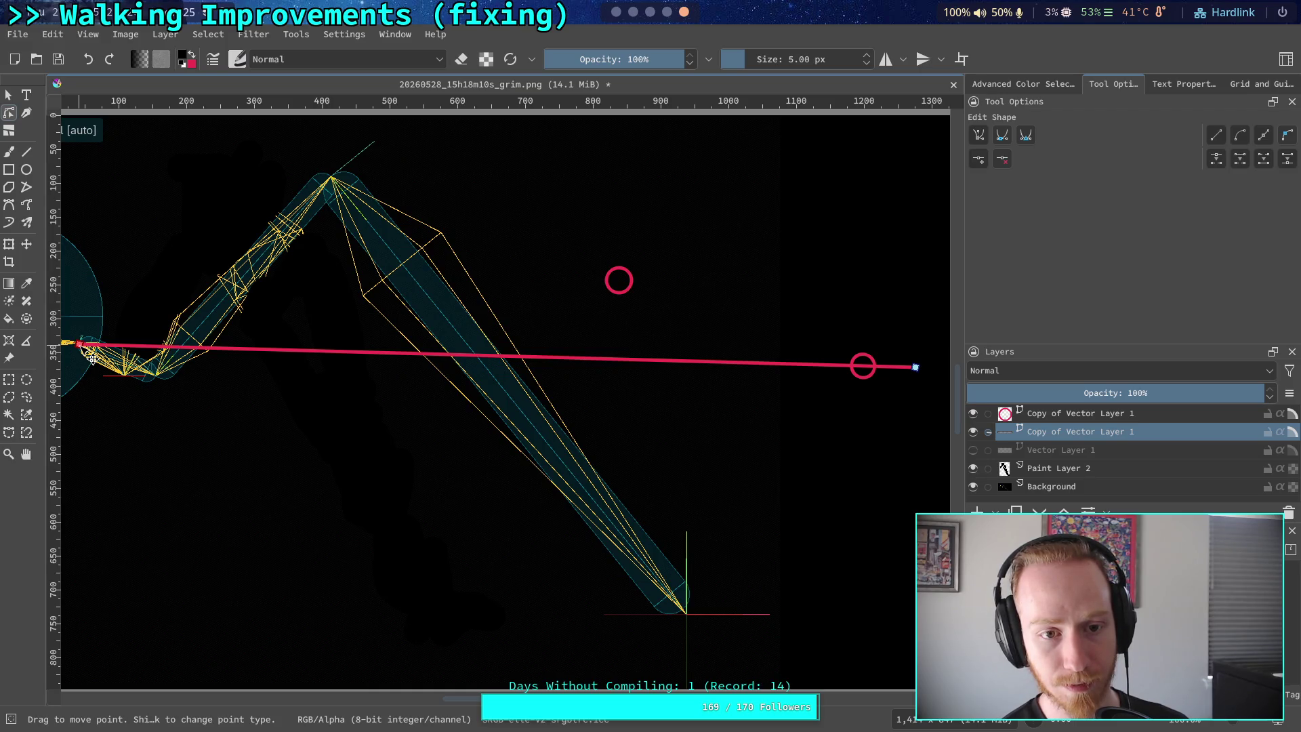
{"action": "mouse_move", "coordinate": [93, 358]}
{"action": "left_mouse_down"}
{"action": "mouse_move", "coordinate": [132, 363]}
{"action": "mouse_move", "coordinate": [170, 390]}
{"action": "left_mouse_up"}
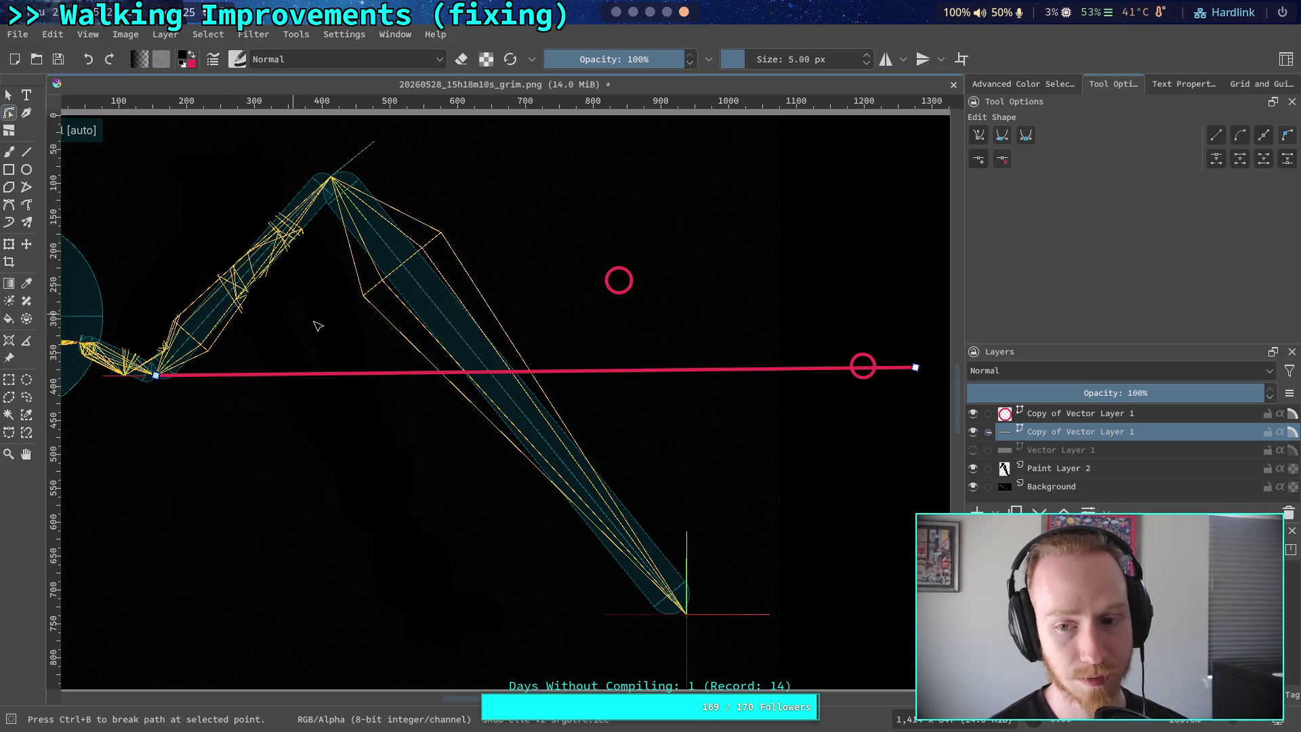
{"action": "left_click", "coordinate": [8, 245]}
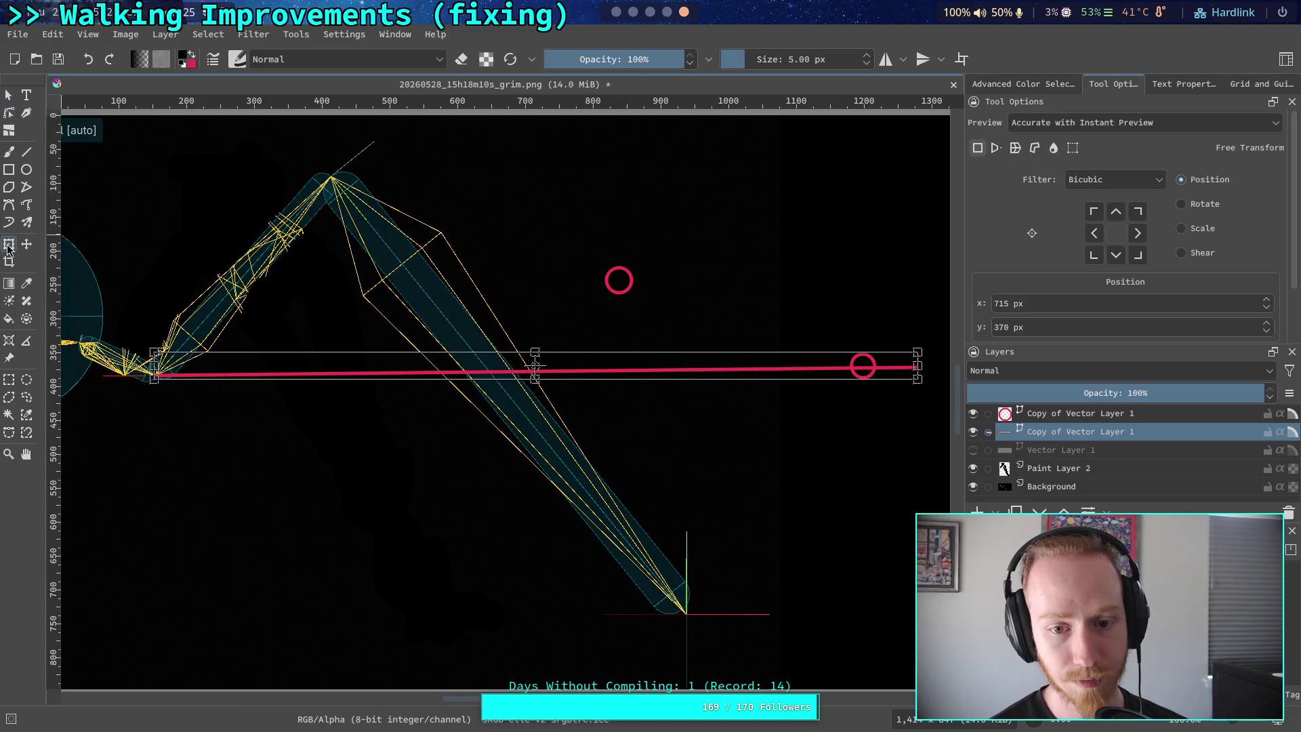
Rotate the red line about a bottom-left pivot so it passes through both red circles
{"action": "left_click", "coordinate": [1094, 254]}
{"action": "mouse_move", "coordinate": [926, 338]}
{"action": "left_mouse_down"}
{"action": "mouse_move", "coordinate": [897, 258]}
{"action": "mouse_move", "coordinate": [845, 197]}
{"action": "mouse_move", "coordinate": [851, 207]}
{"action": "left_mouse_up"}
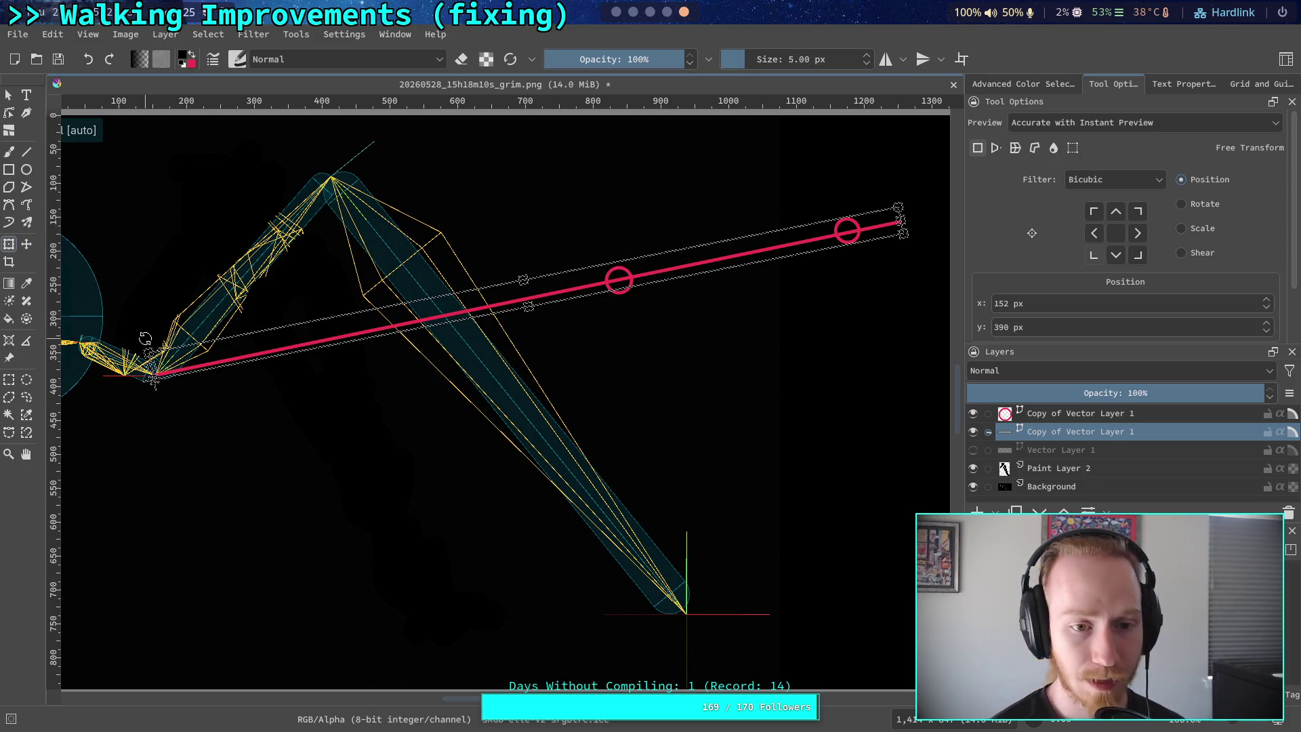
{"action": "scroll", "coordinate": [313, 397], "scroll_direction": "down", "scroll_amount": 1}
{"action": "scroll", "coordinate": [146, 368], "scroll_direction": "up", "scroll_amount": 1}
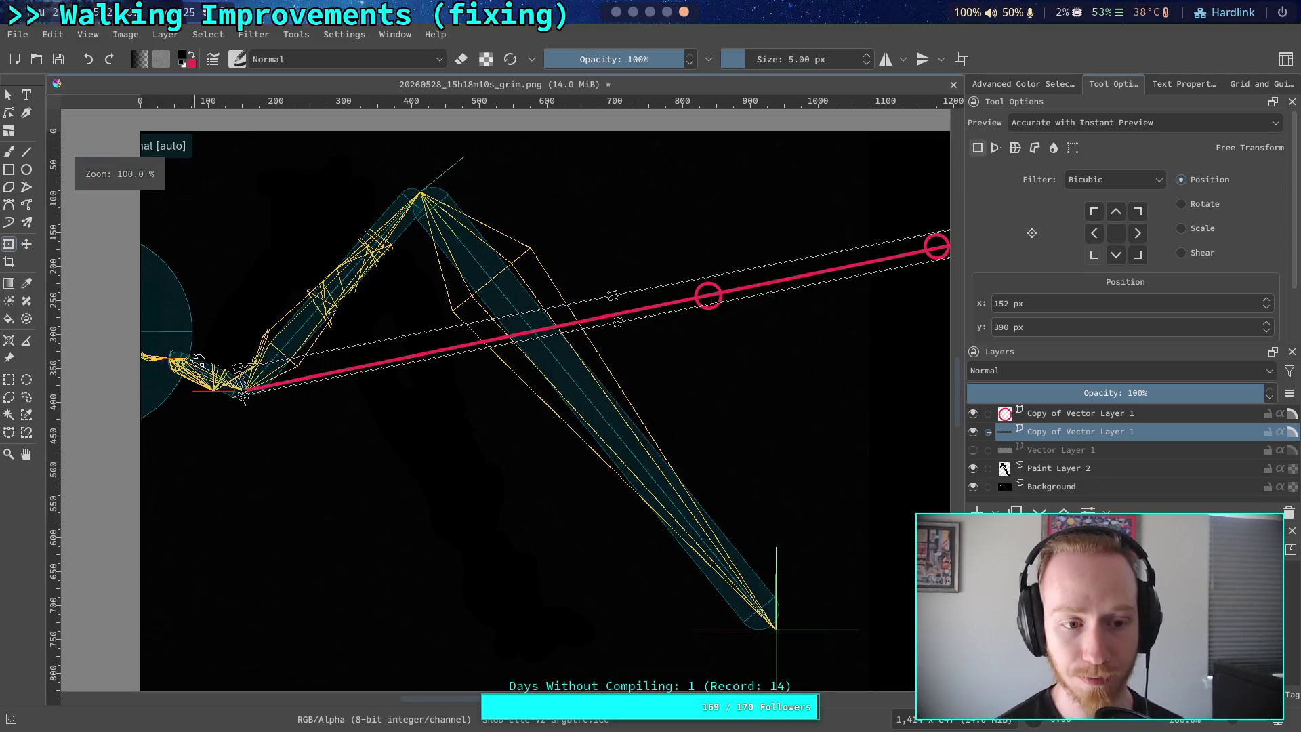
{"action": "left_click_drag", "start_coordinate": [310, 331], "coordinate": [235, 337]}
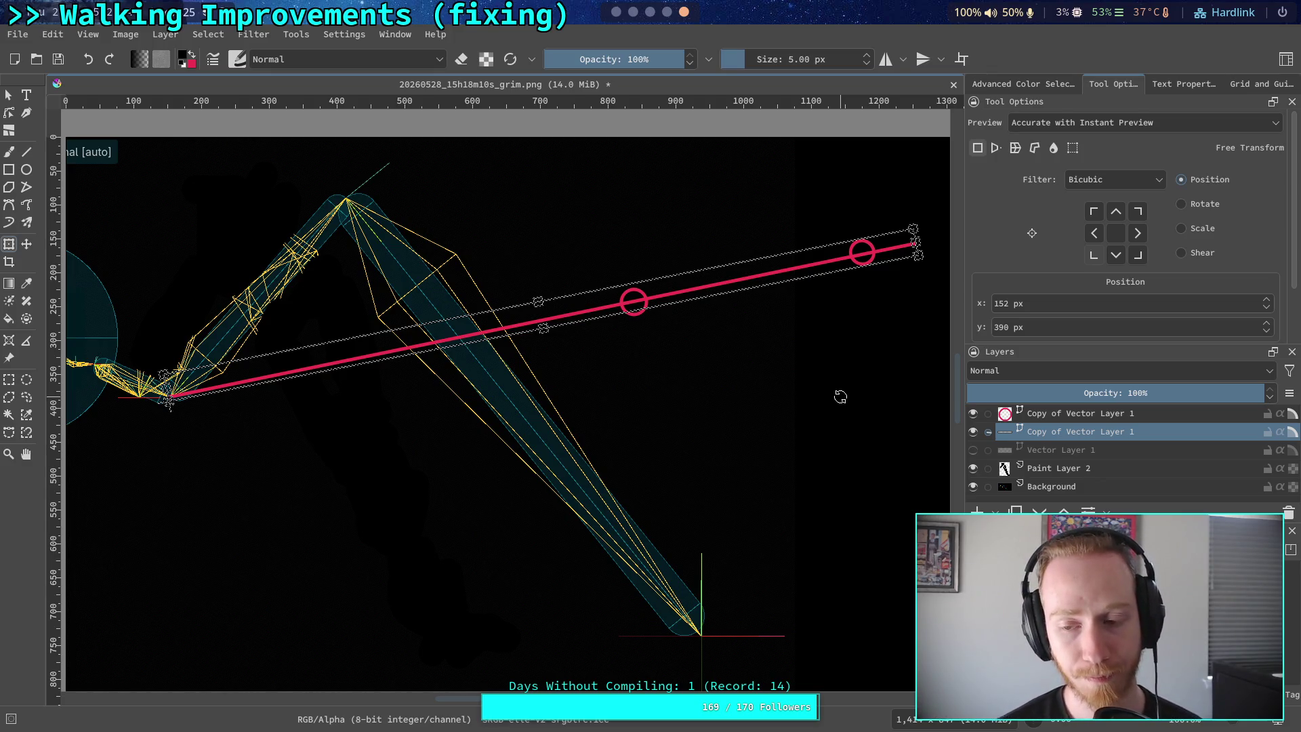
{"action": "left_click", "coordinate": [616, 11]}
{"action": "scroll", "coordinate": [649, 11], "scroll_direction": "down", "scroll_amount": 2}
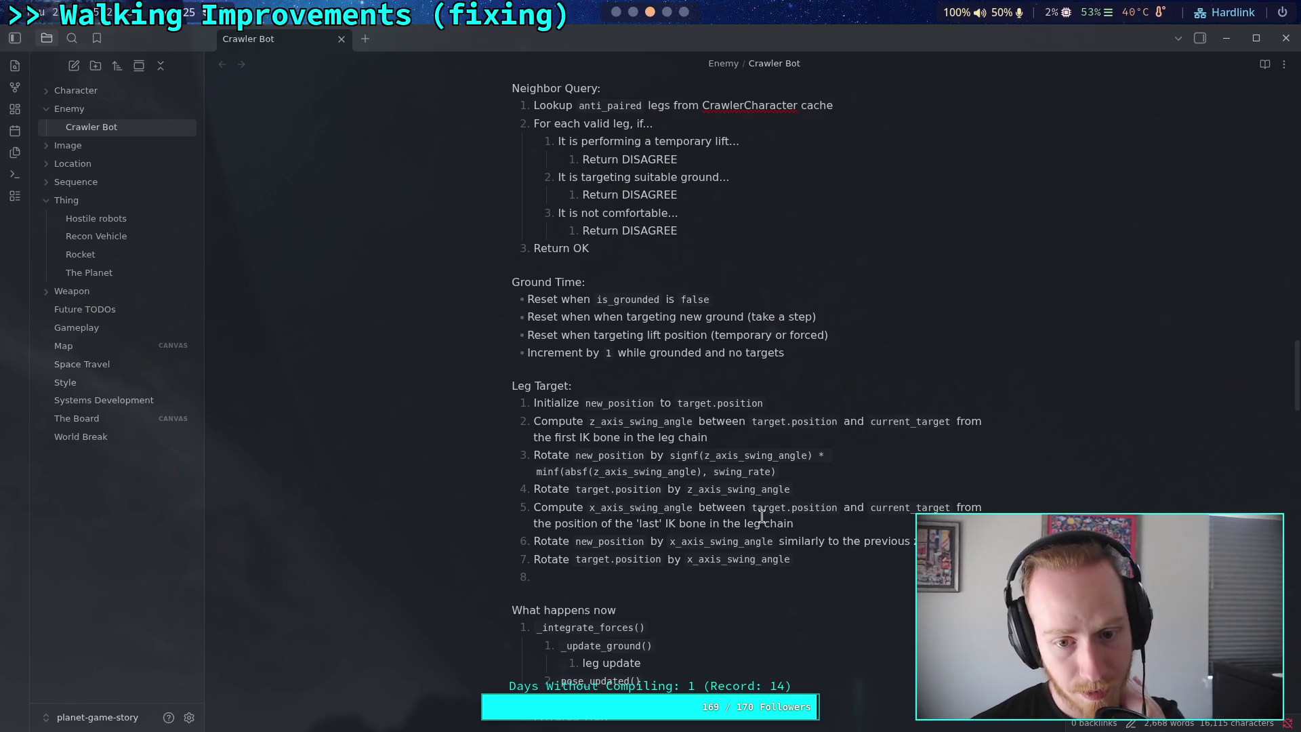
Check step 2's z_axis_swing_angle code, then begin Leg Target step 8 with 'C'
{"action": "left_click", "coordinate": [594, 424]}
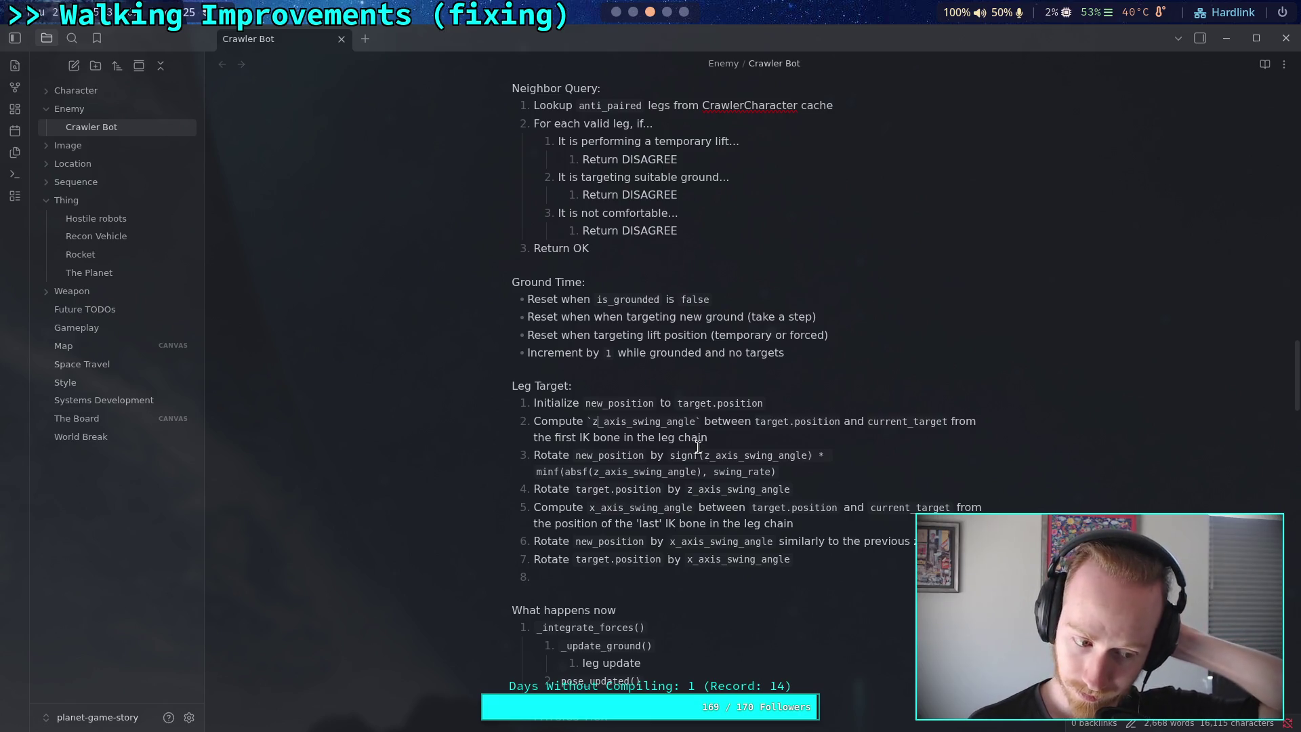
{"action": "left_click", "coordinate": [793, 579]}
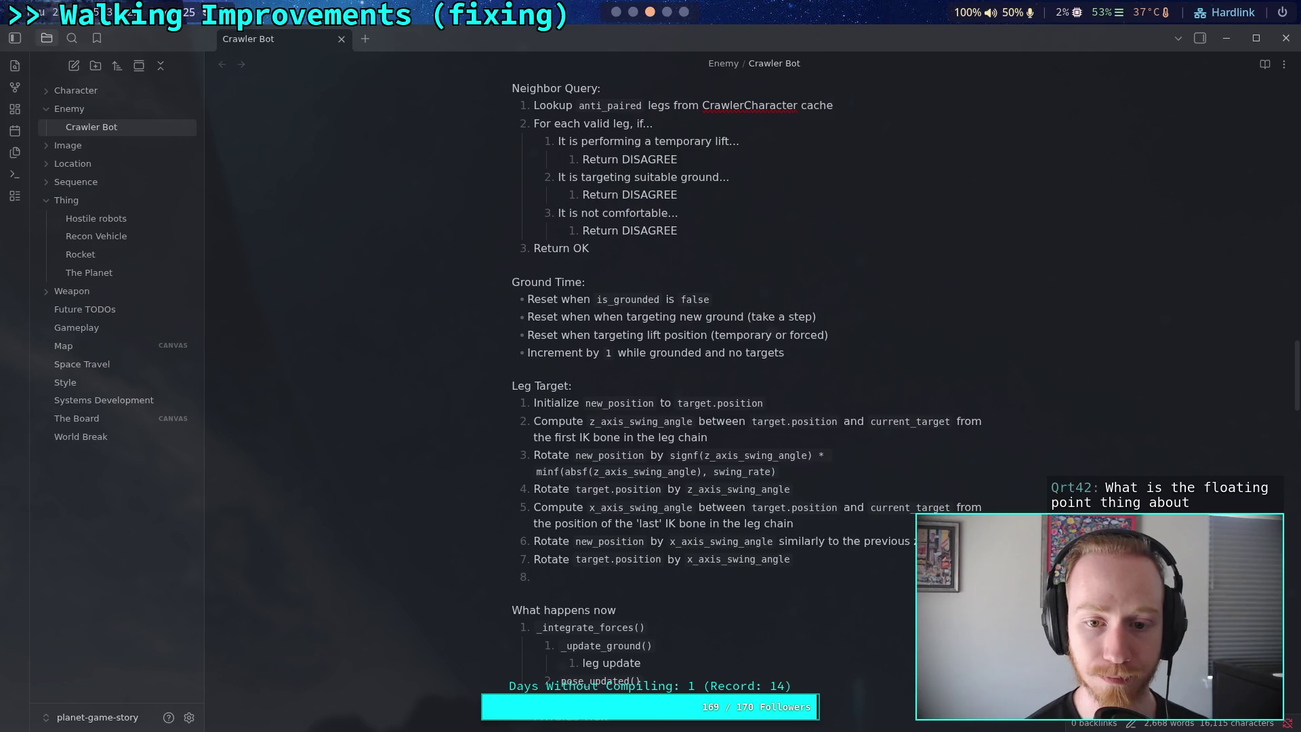
{"action": "type", "text": "C"}
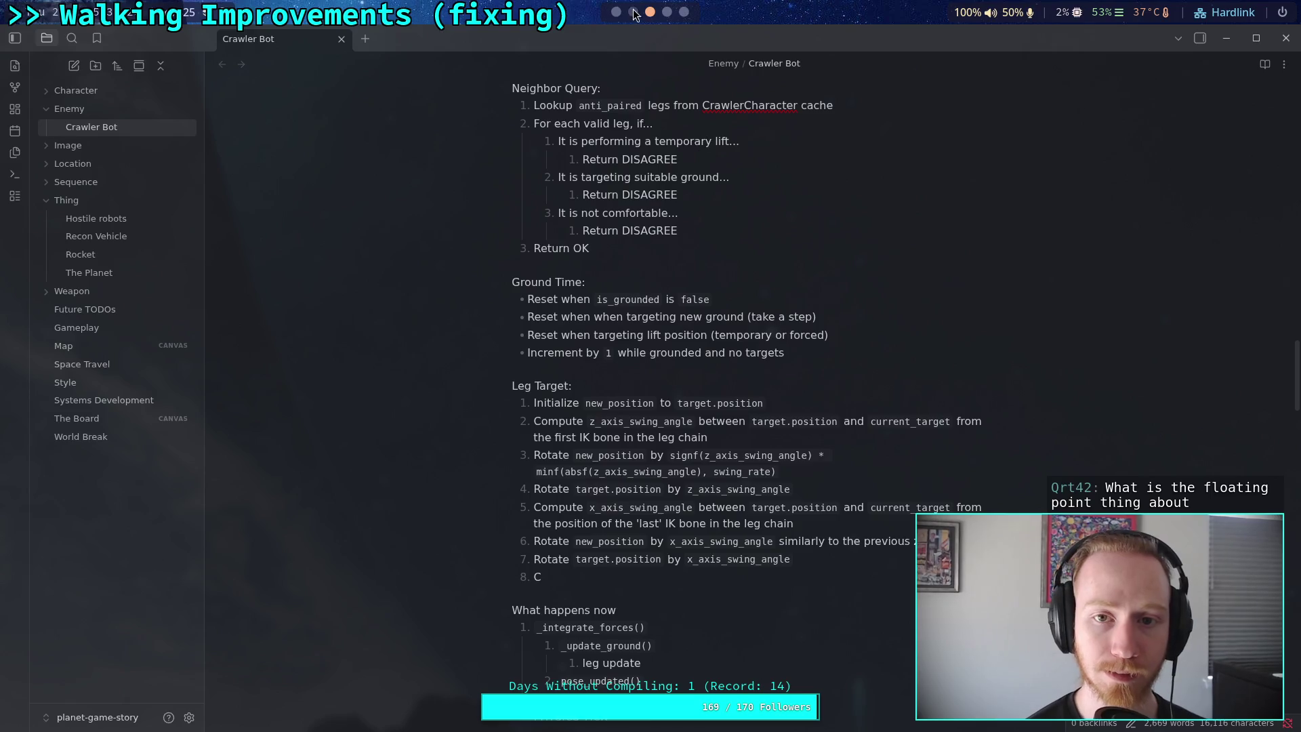
{"action": "scroll", "coordinate": [656, 22], "scroll_direction": "up", "scroll_amount": 2}
{"action": "scroll", "coordinate": [656, 23], "scroll_direction": "down", "scroll_amount": 2}
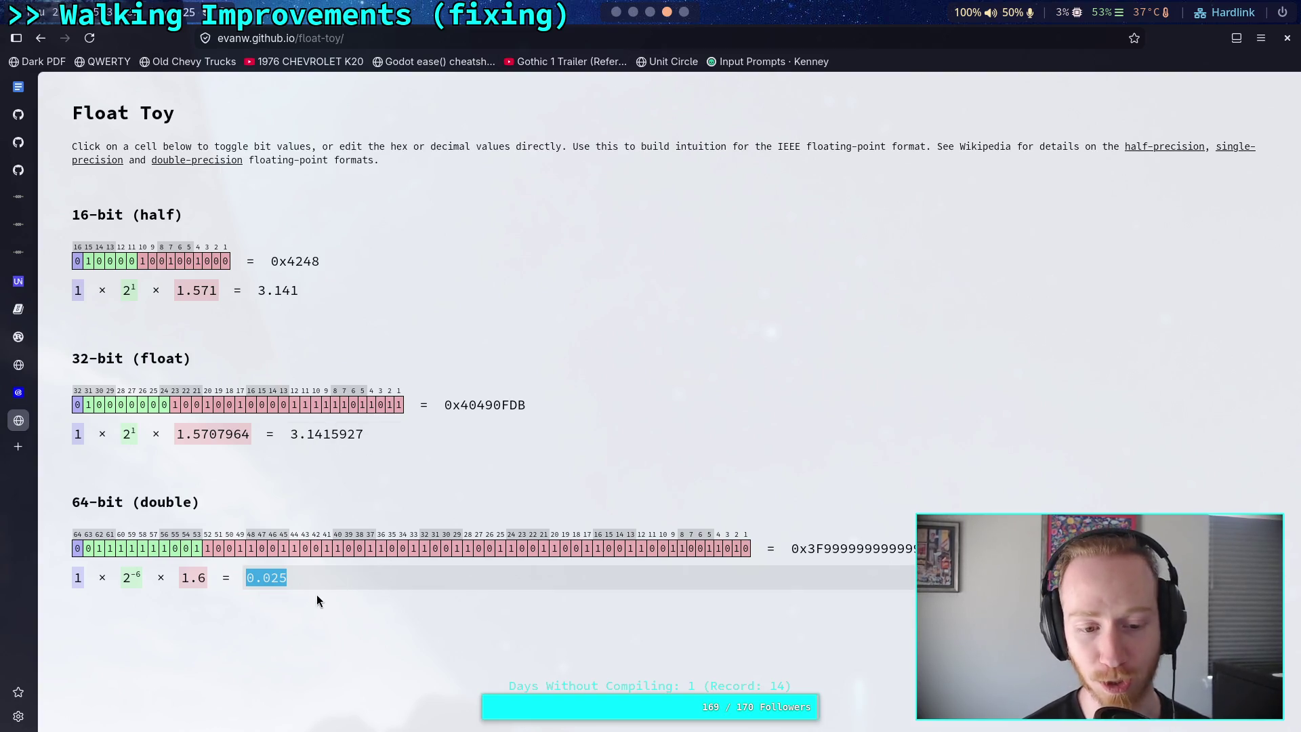
Change the Float Toy 64-bit double value from 0.025 to 0.005
{"action": "left_click", "coordinate": [310, 579]}
{"action": "left_click_drag", "start_coordinate": [283, 585], "coordinate": [269, 586]}
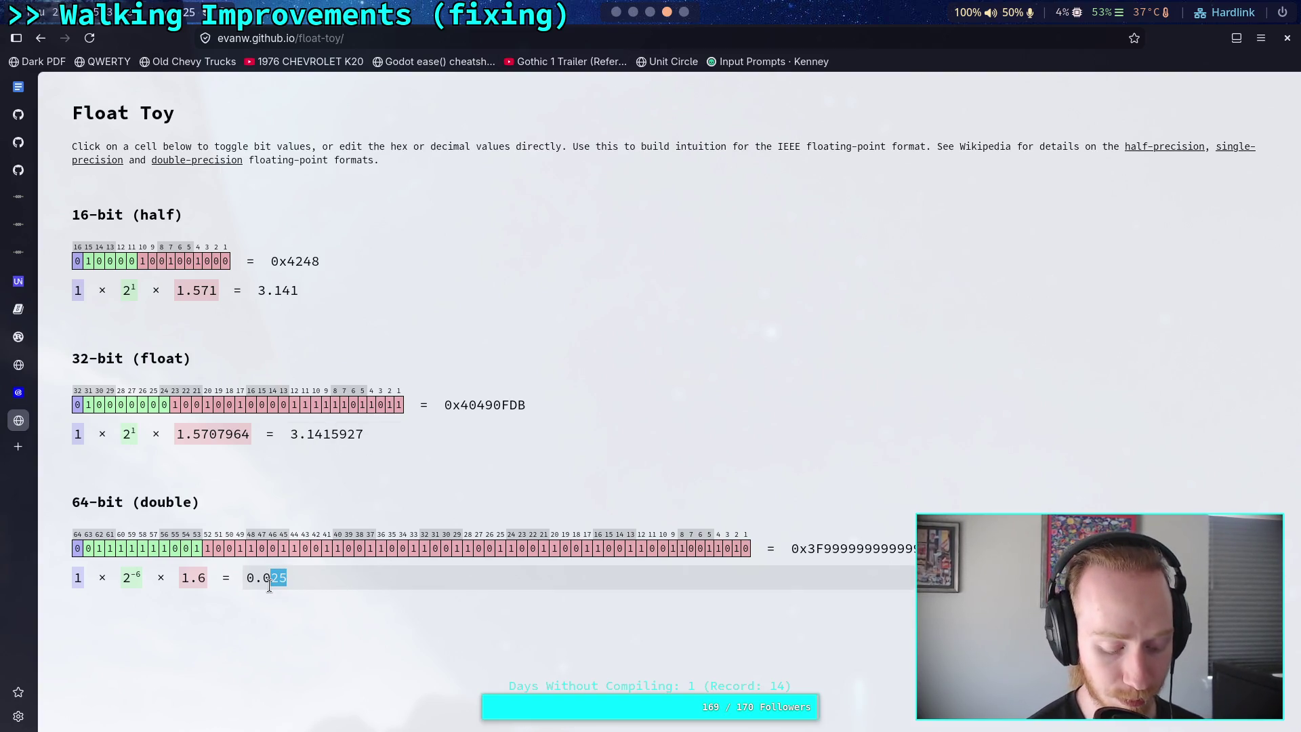
{"action": "type", "text": "05"}
{"action": "key", "text": "Return"}
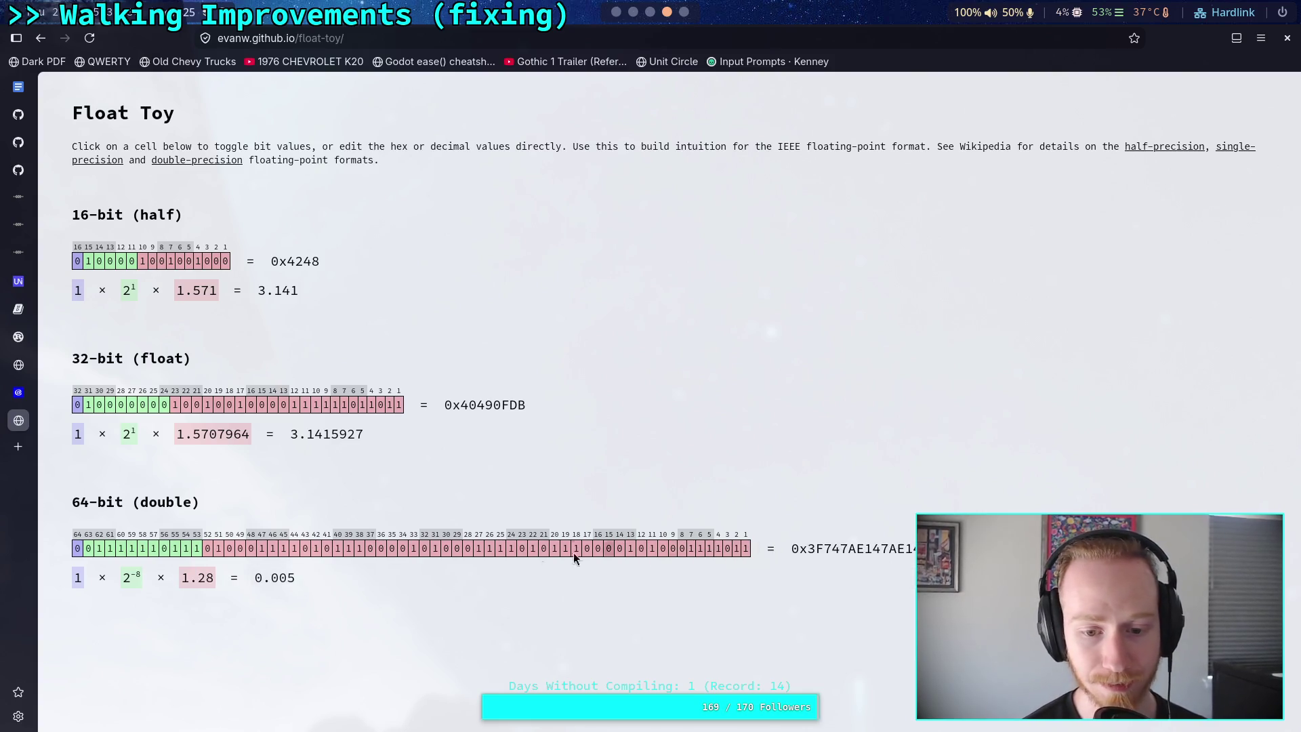
Cycle through the terminal, Krita and Crawler Bot workspaces, then return to Float Toy
{"action": "key", "text": "super+2"}
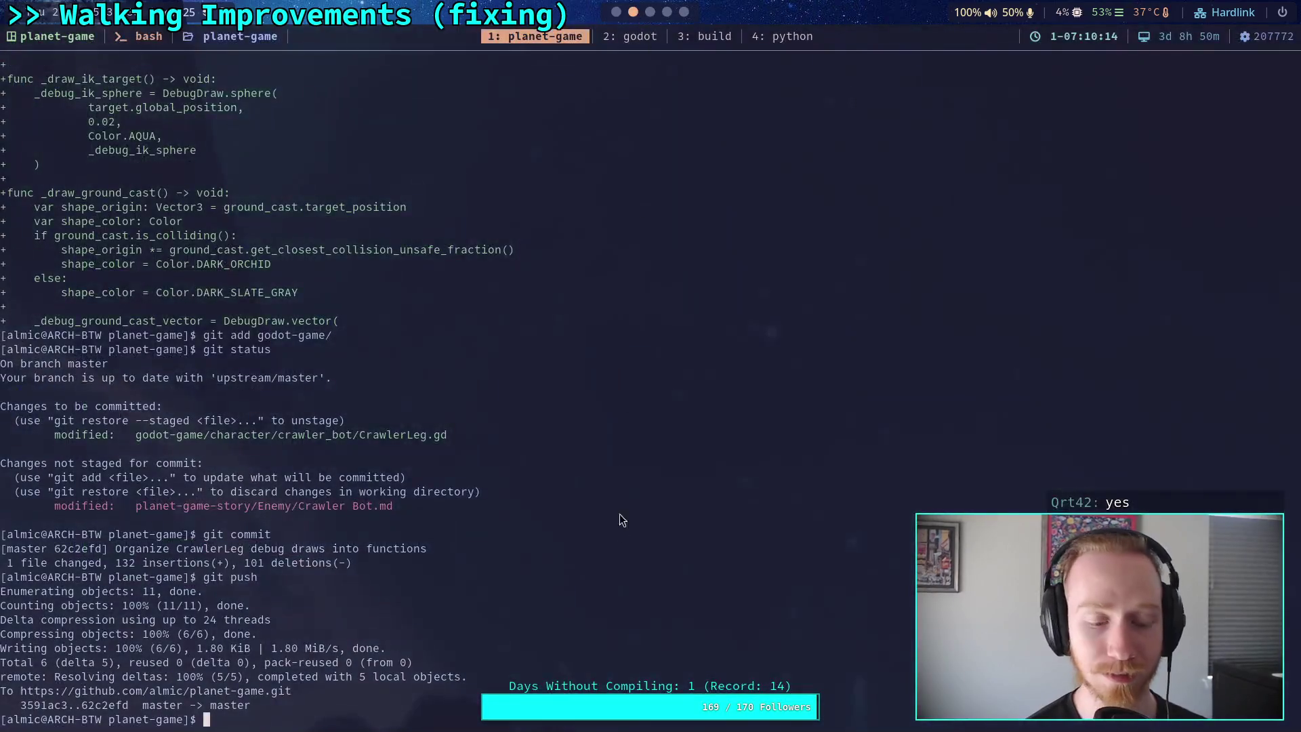
{"action": "left_click", "coordinate": [684, 12]}
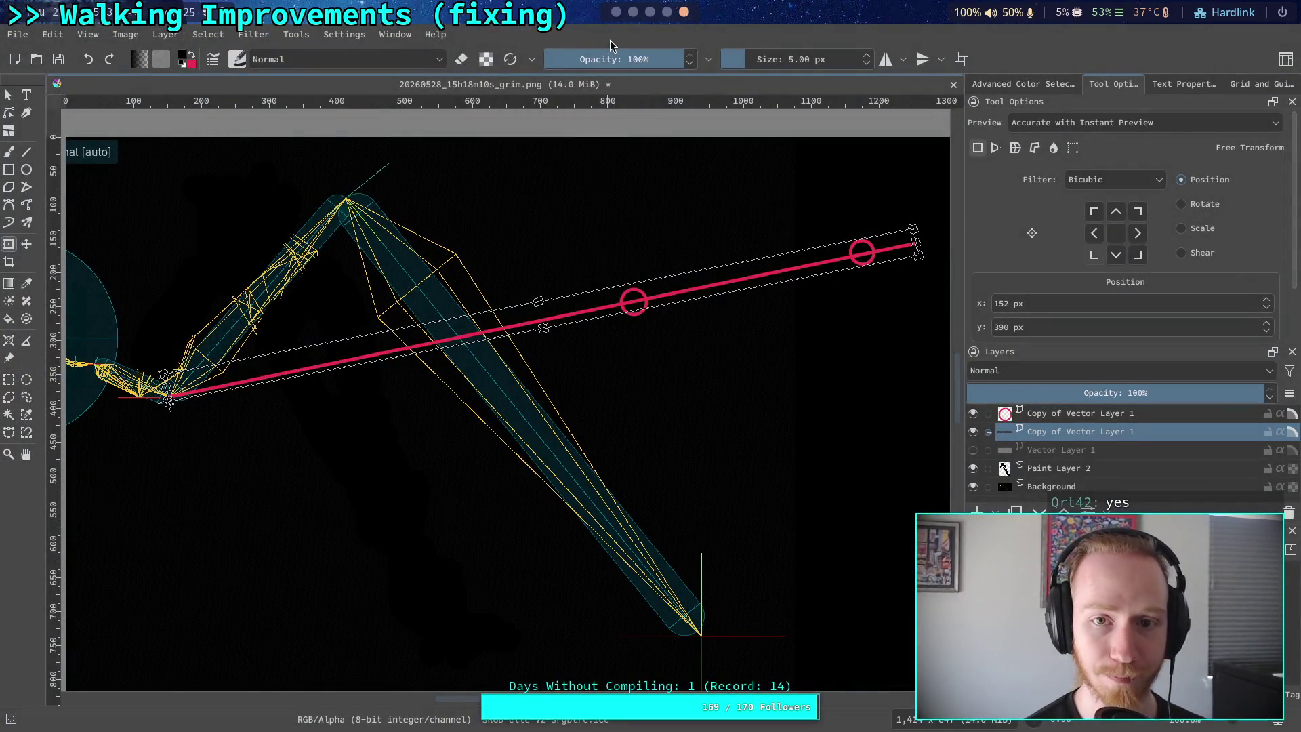
{"action": "left_click", "coordinate": [650, 12]}
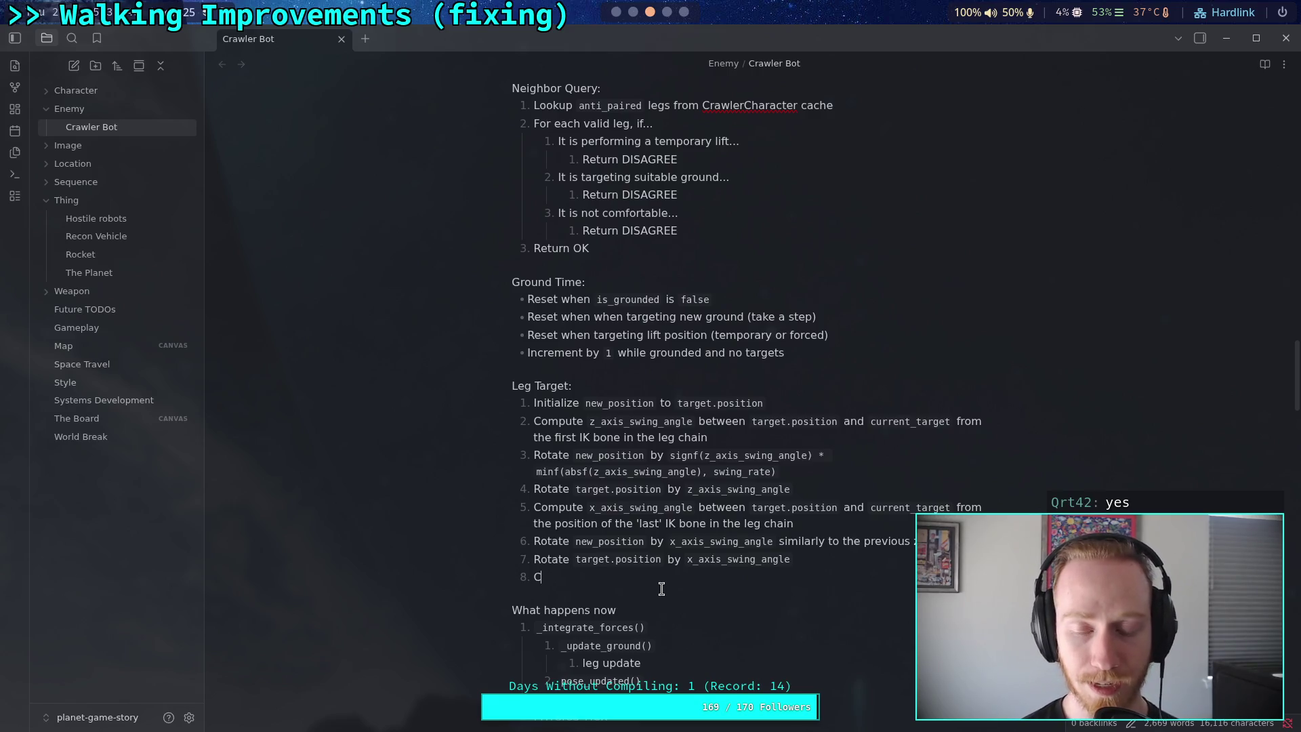
{"action": "key", "text": "super+4"}
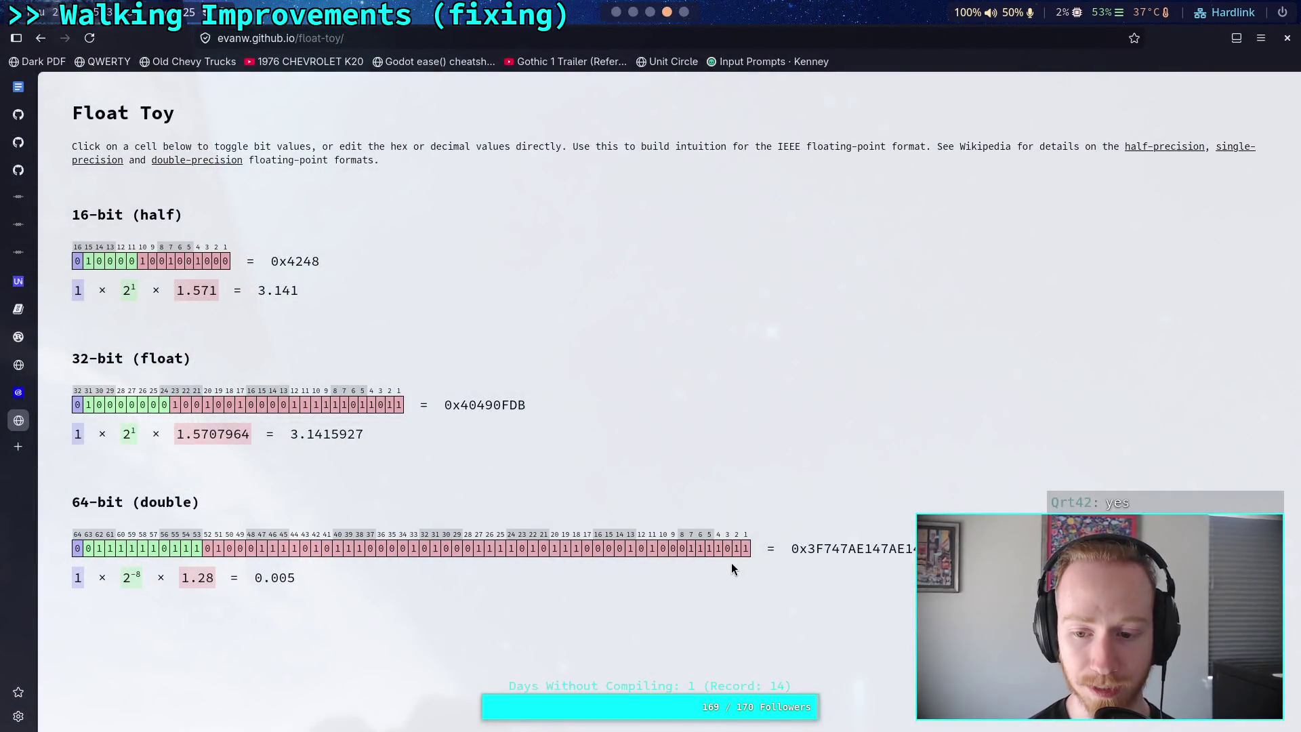
Pick out the repeating digits in the 64-bit hex value
{"action": "left_click_drag", "start_coordinate": [808, 548], "coordinate": [915, 551]}
{"action": "left_click", "coordinate": [892, 548]}
{"action": "left_click", "coordinate": [866, 549]}
{"action": "mouse_move", "coordinate": [835, 551]}
{"action": "left_mouse_down"}
{"action": "mouse_move", "coordinate": [917, 550]}
{"action": "mouse_move", "coordinate": [851, 548]}
{"action": "left_mouse_up"}
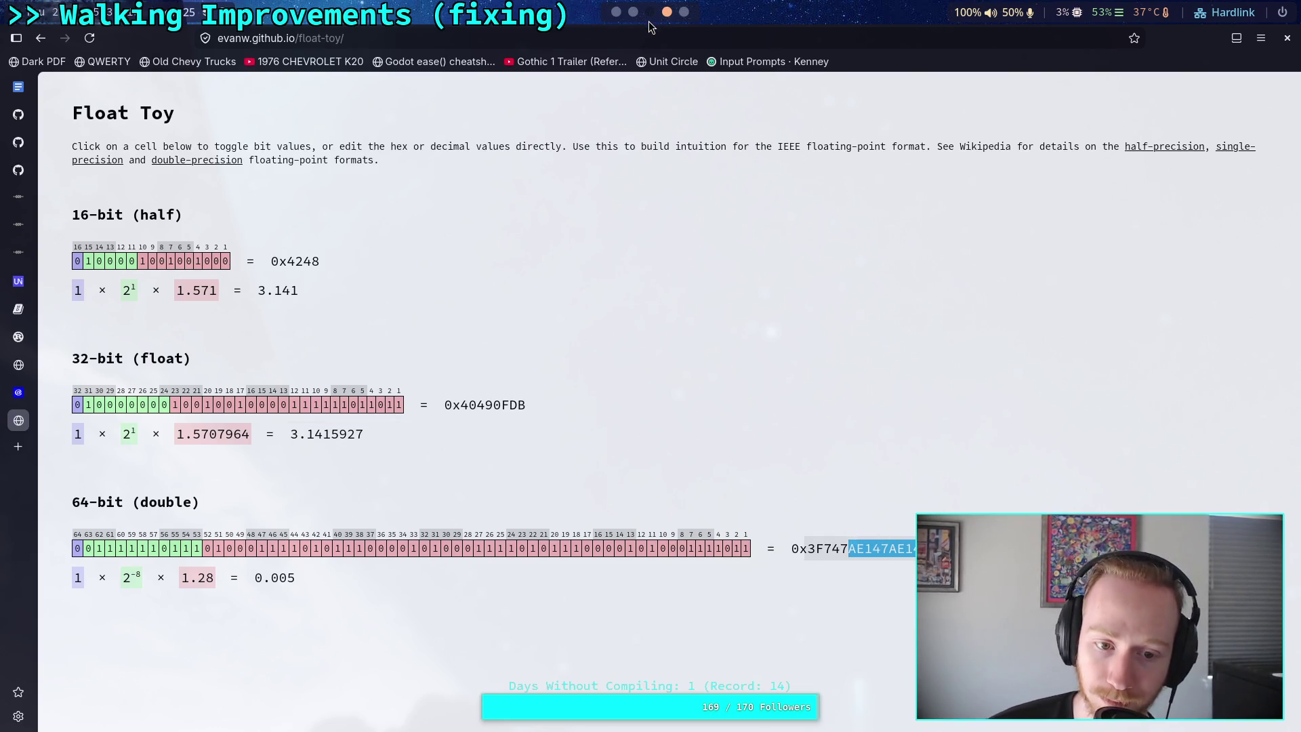
{"action": "scroll", "coordinate": [643, 20], "scroll_direction": "up", "scroll_amount": 2}
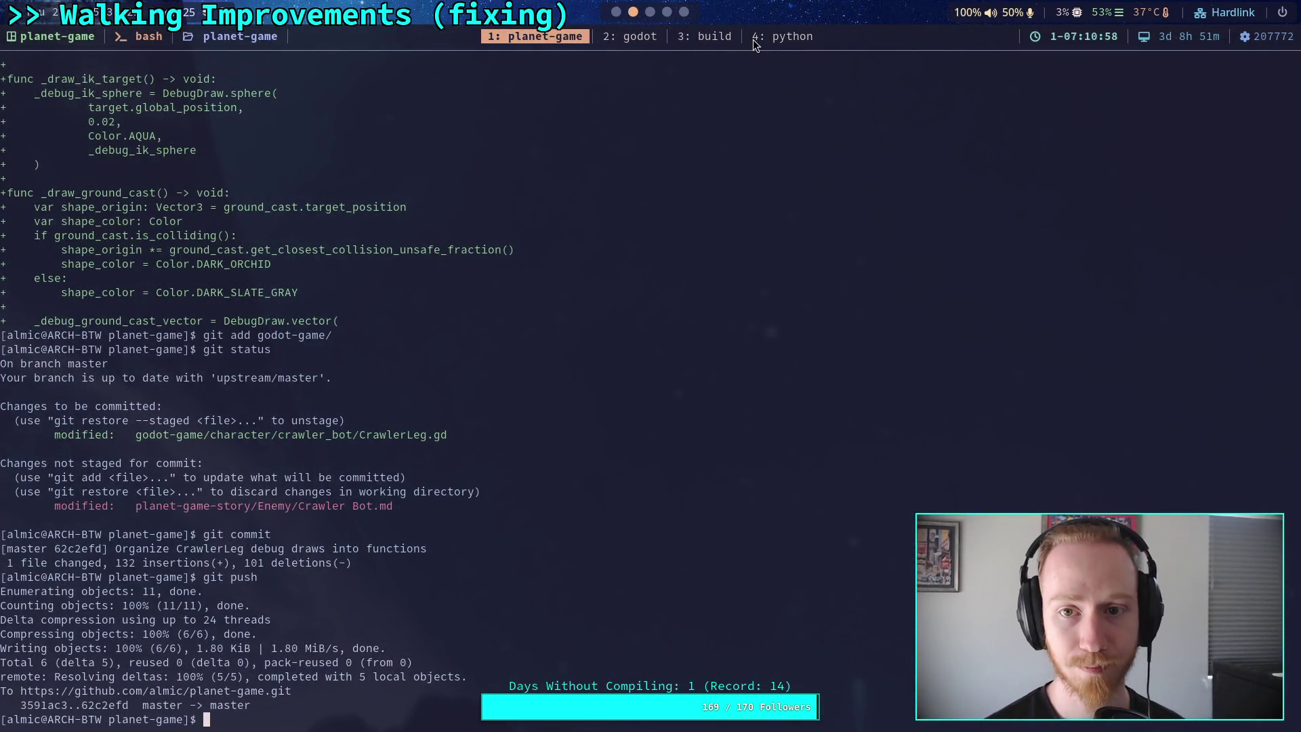
{"action": "scroll", "coordinate": [649, 17], "scroll_direction": "down", "scroll_amount": 1}
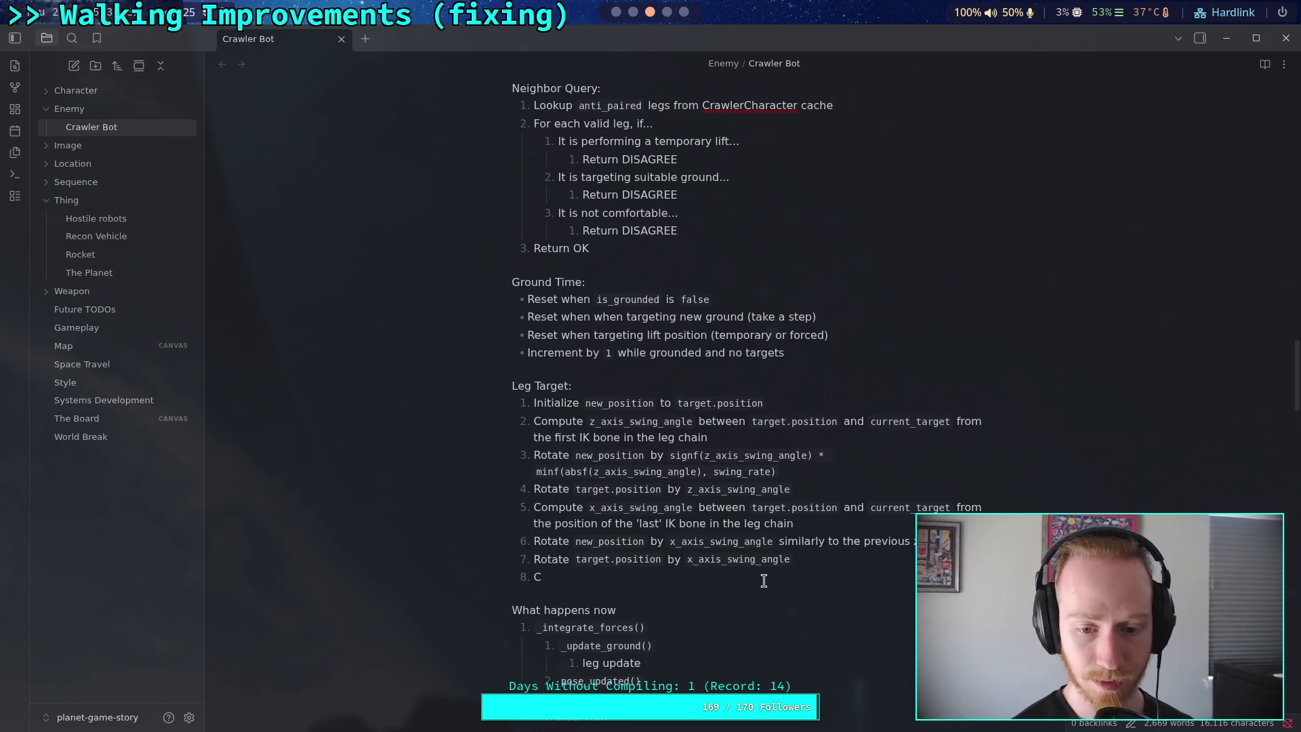
Make step 8 read 'Do steps 5-7 again, but with the parent of the 'last' bone in the chain.'
{"action": "type", "text": "omp"}
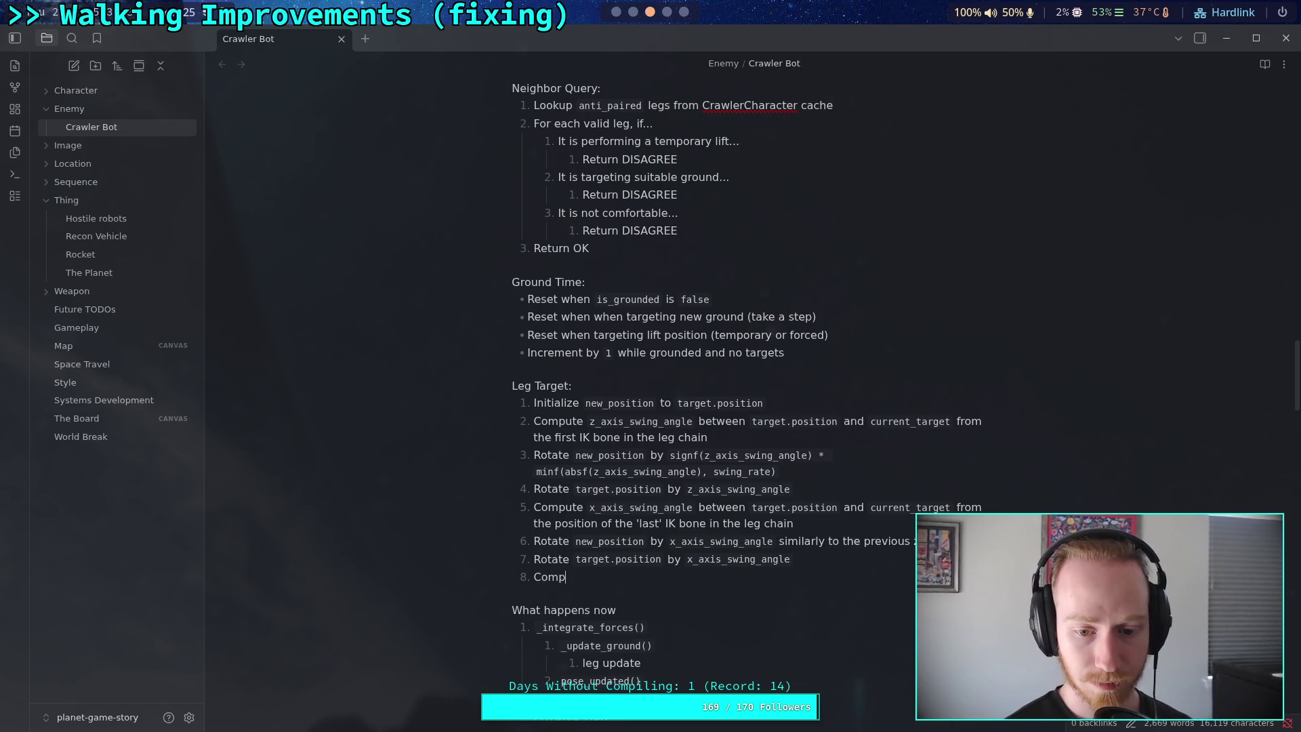
{"action": "type", "text": "ute again"}
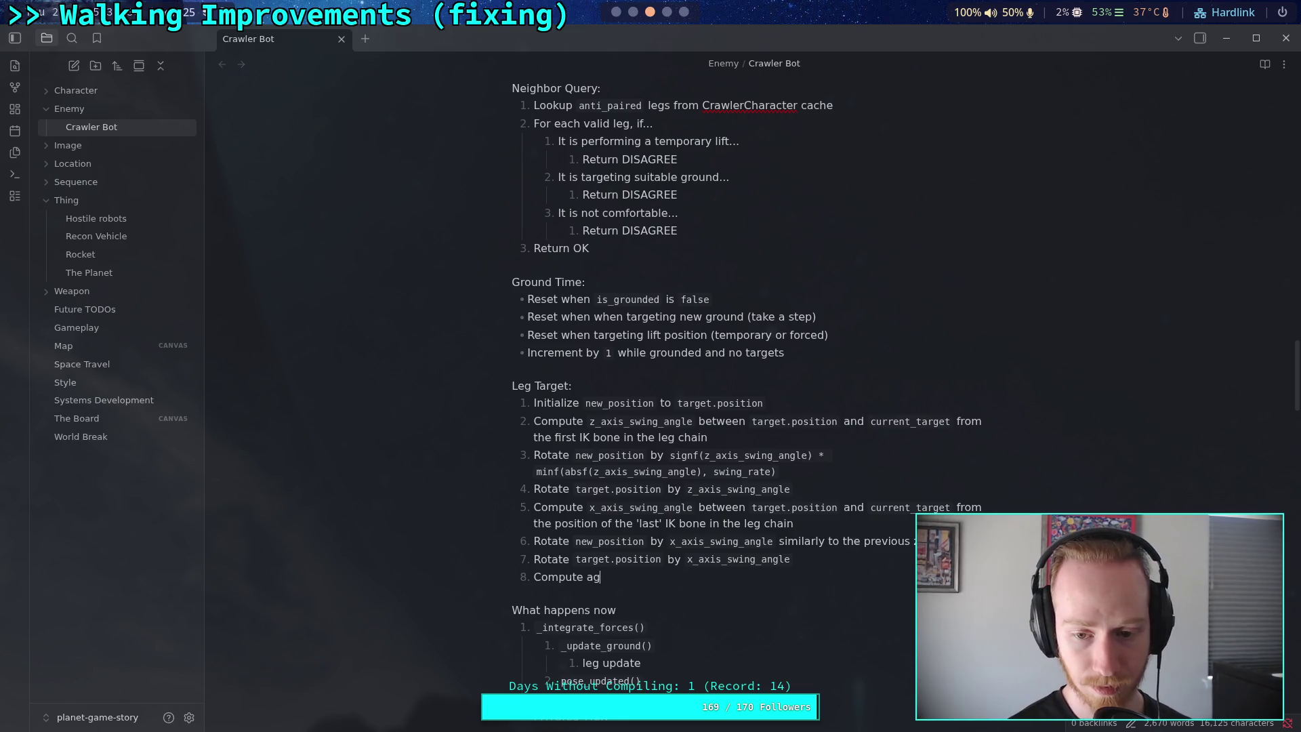
{"action": "key", "text": "BackSpace"}
{"action": "key", "text": "BackSpace"}
{"action": "key", "text": "BackSpace"}
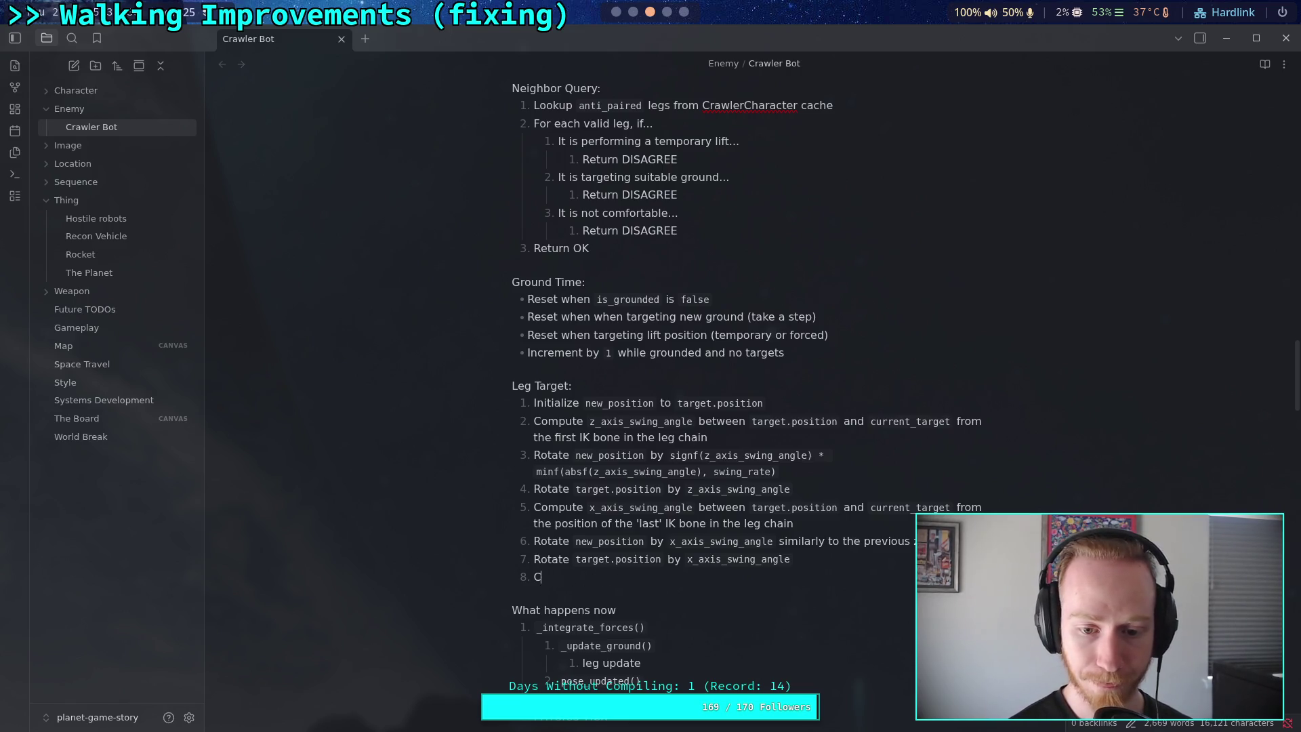
{"action": "type", "text": "Do st"}
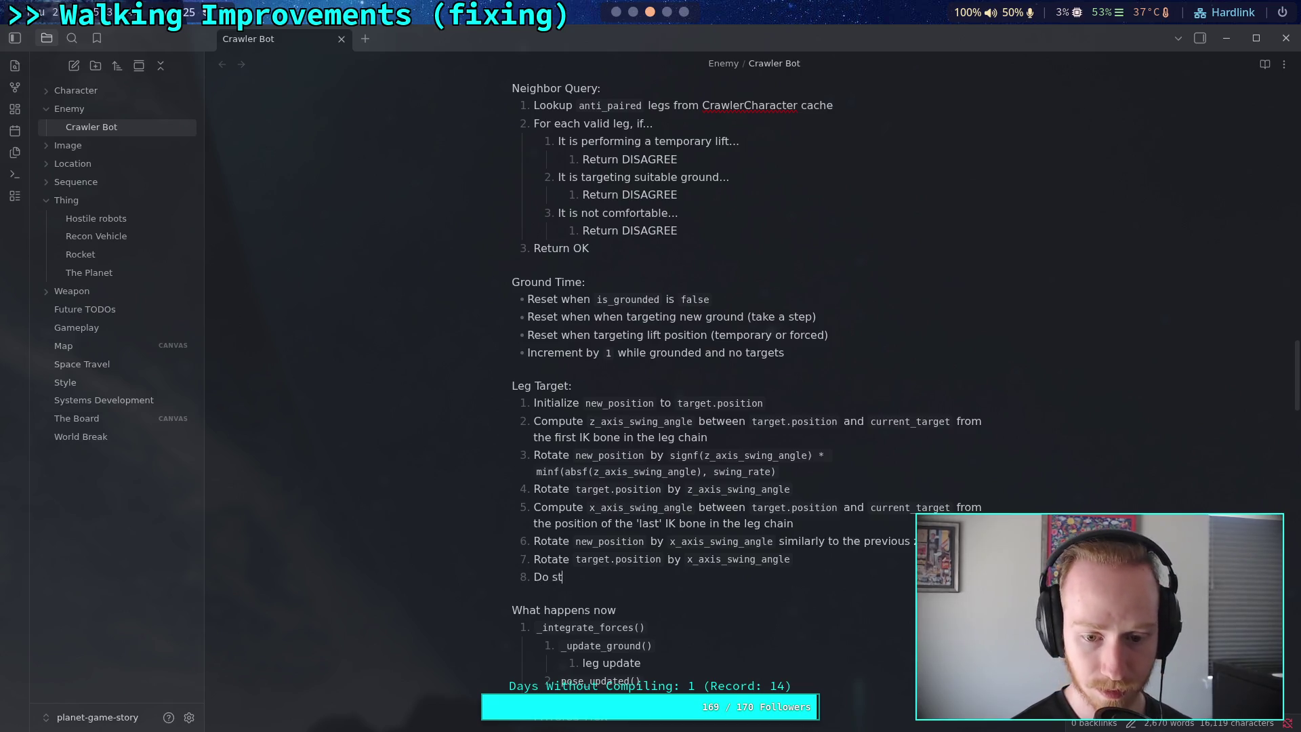
{"action": "type", "text": "eps 5-6"}
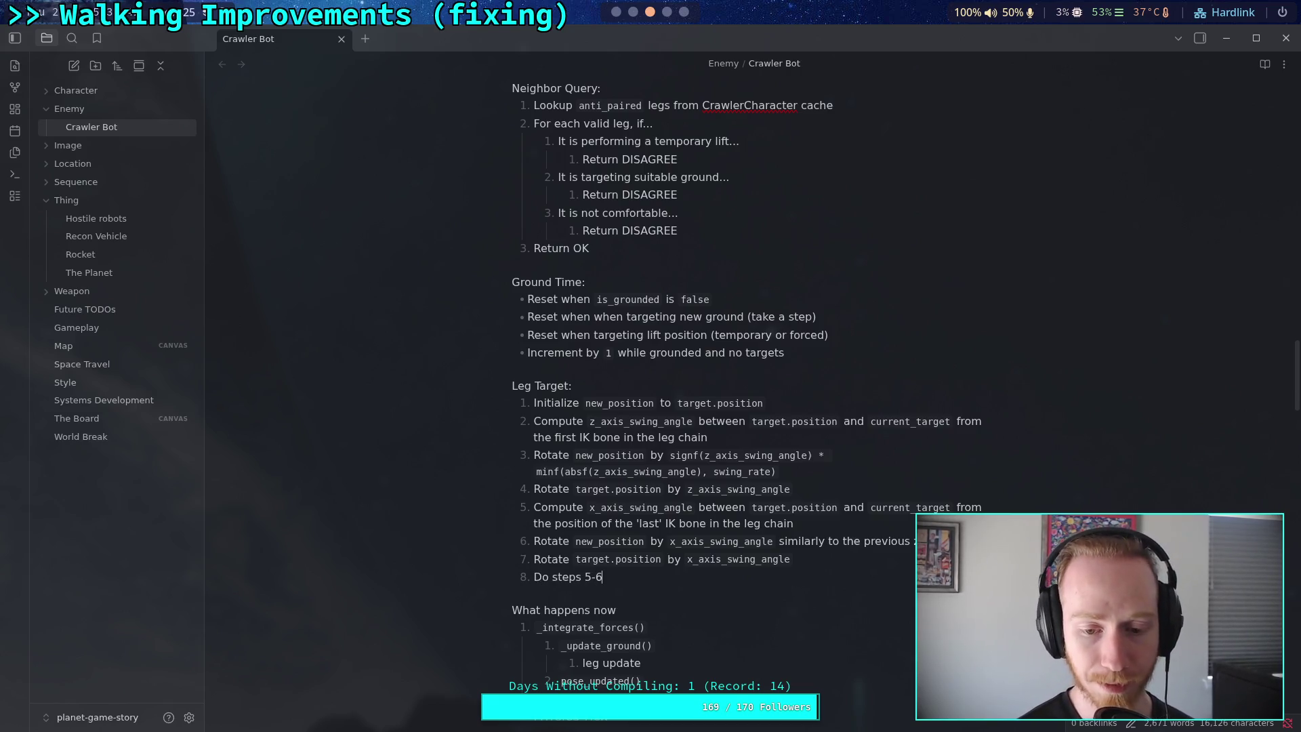
{"action": "key", "text": "BackSpace"}
{"action": "type", "text": "7"}
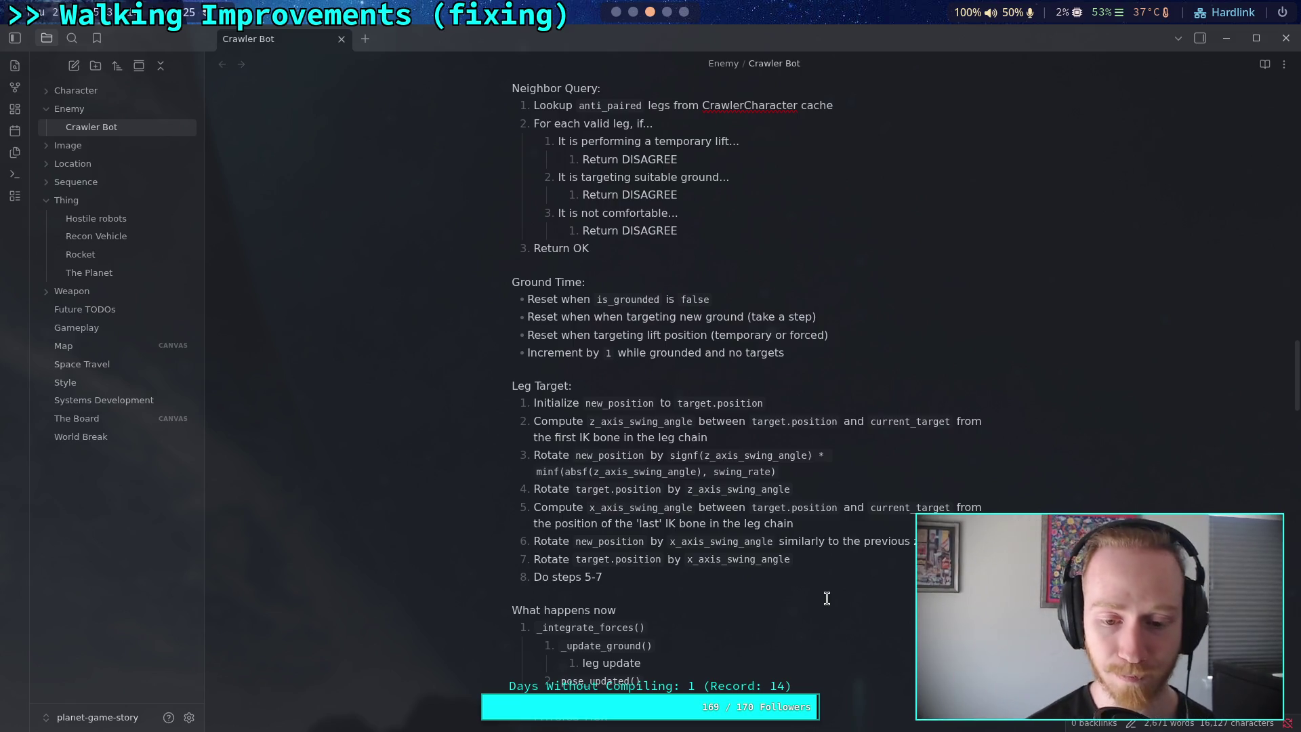
{"action": "type", "text": "again, but"}
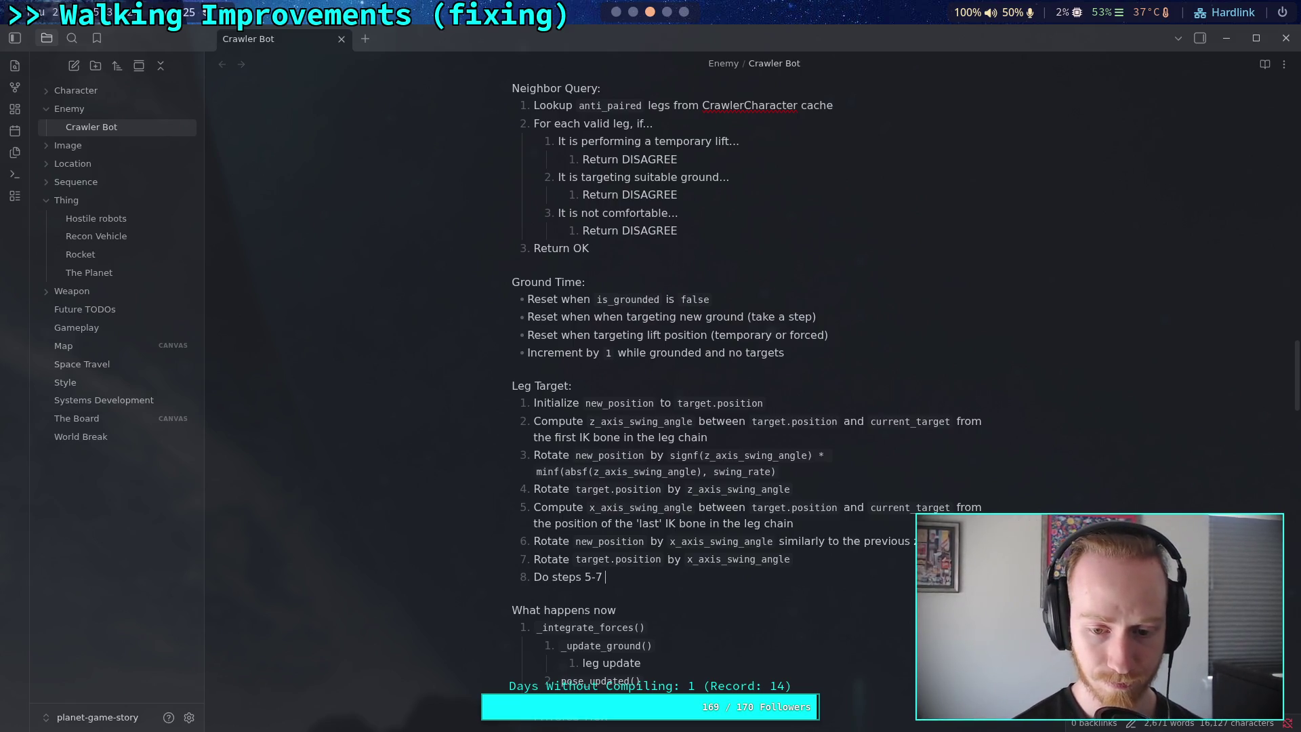
{"action": "type", "text": " wi"}
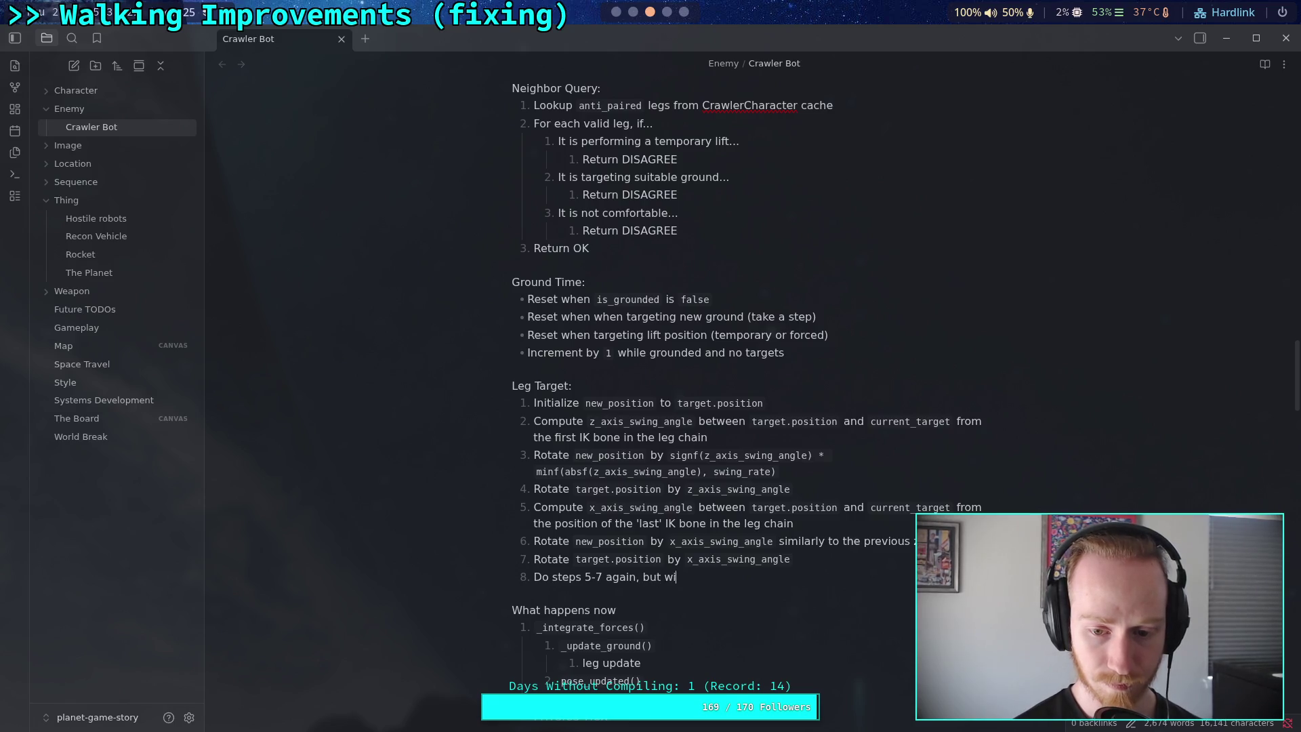
{"action": "type", "text": "th the second to "}
{"action": "type", "text": "'last'"}
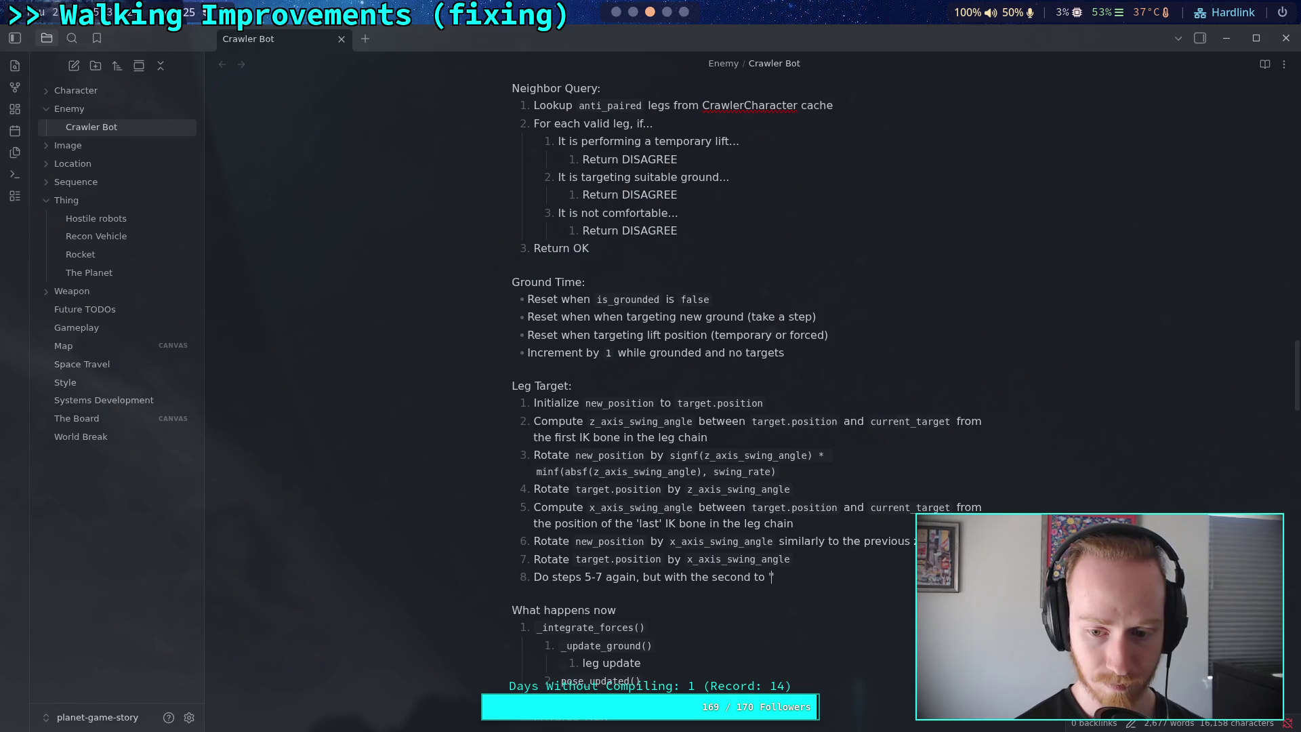
{"action": "key", "text": "BackSpace"}
{"action": "key", "text": "BackSpace"}
{"action": "key", "text": "BackSpace"}
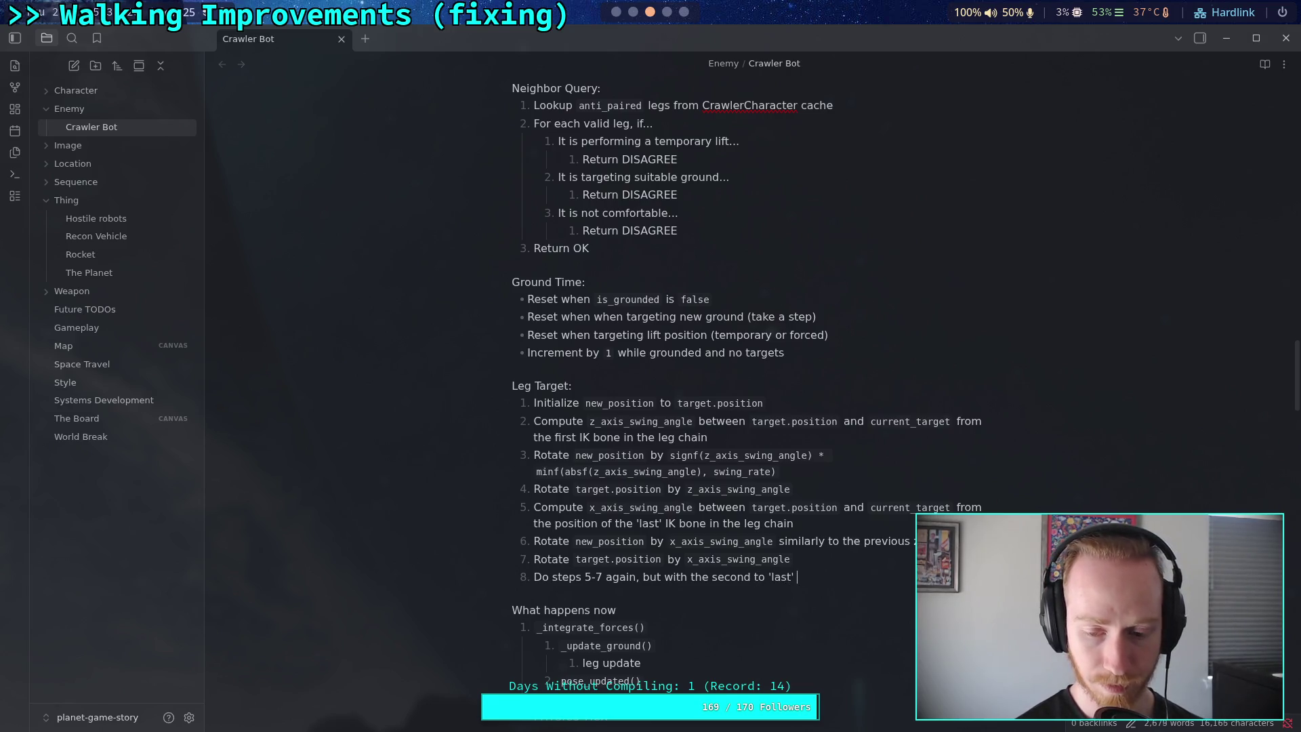
{"action": "type", "text": "paren"}
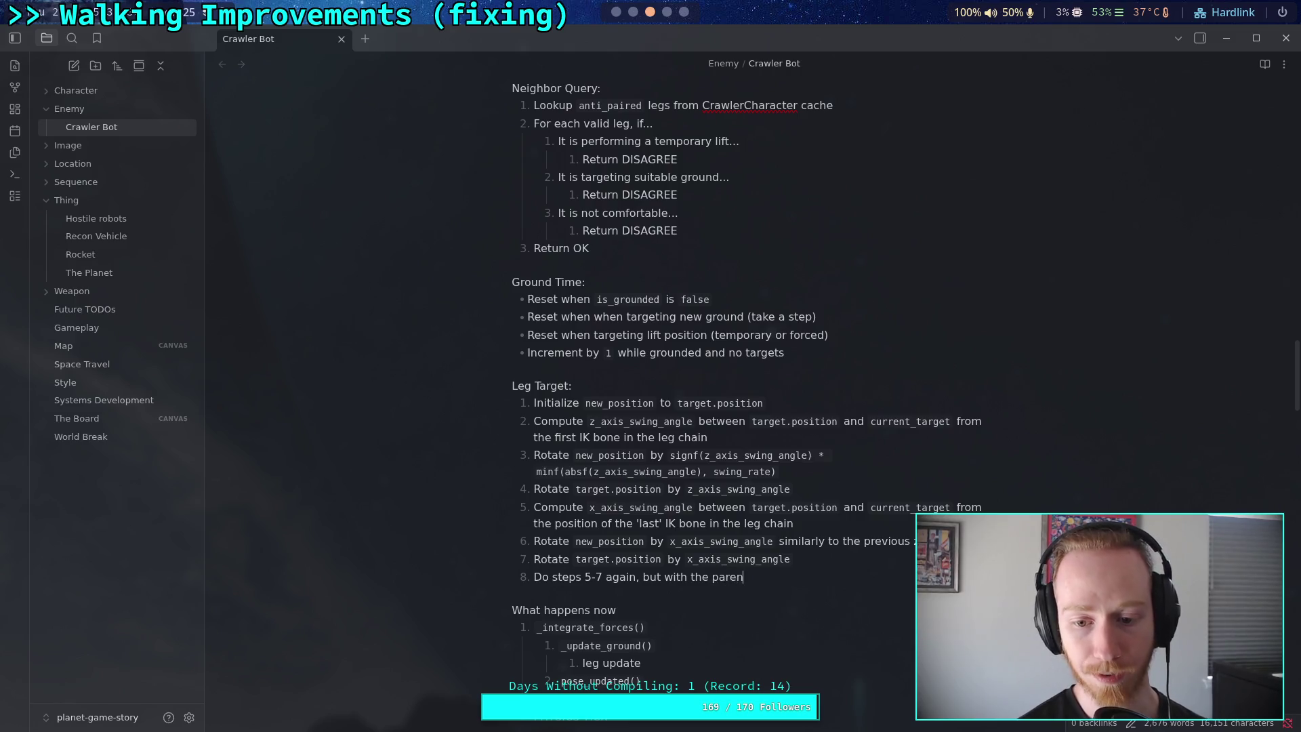
{"action": "type", "text": "t of th"}
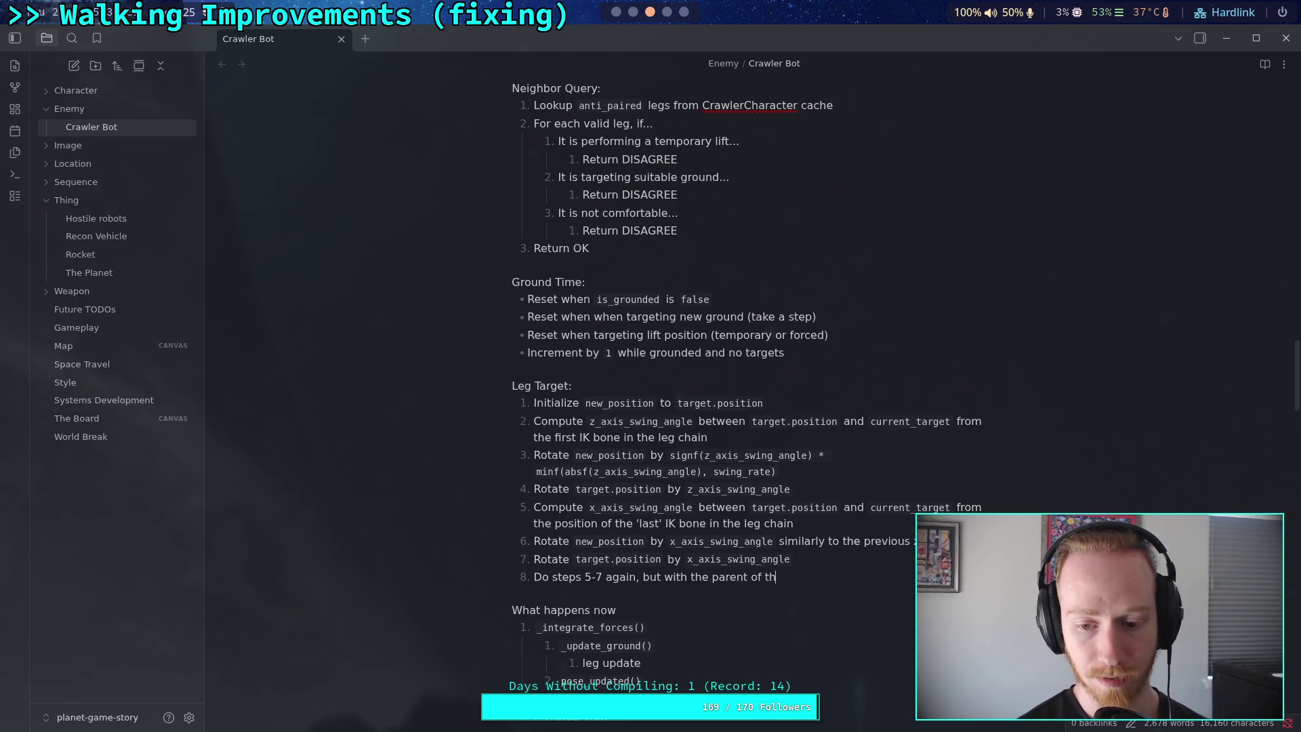
{"action": "type", "text": "e "}
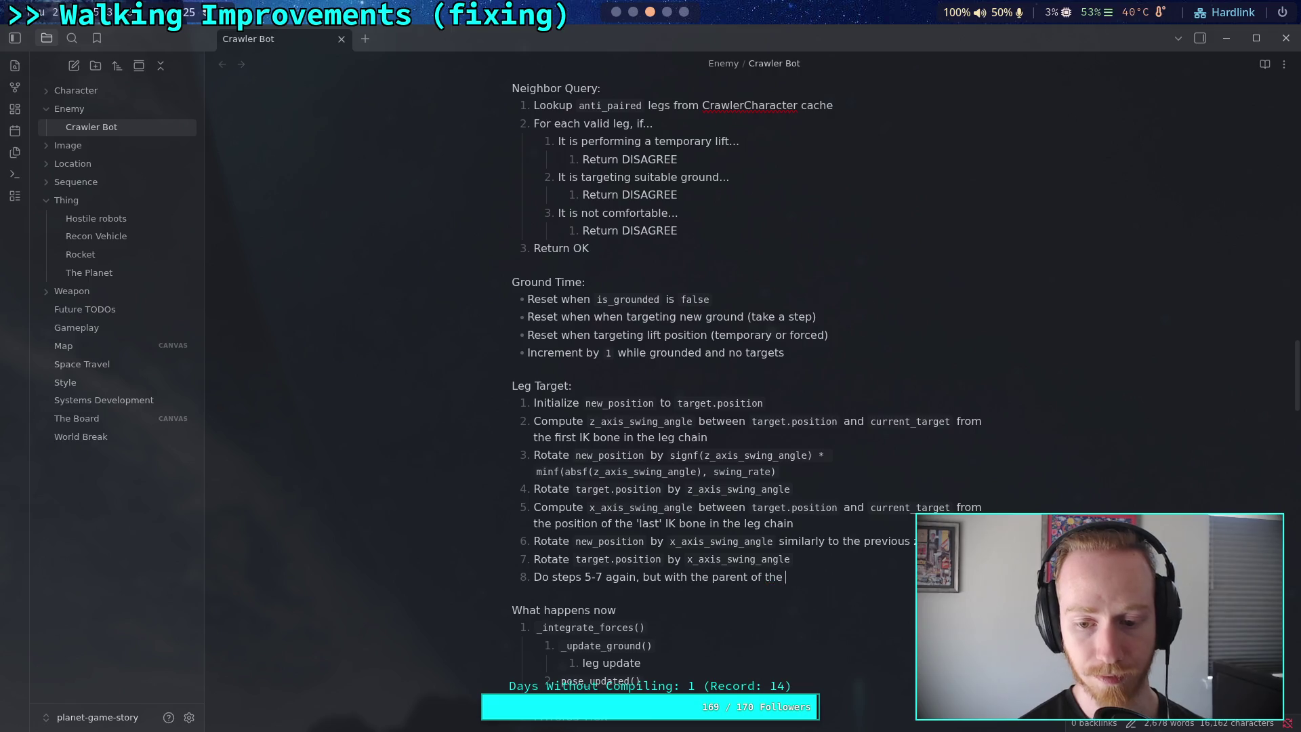
{"action": "type", "text": "'last' bone in the "}
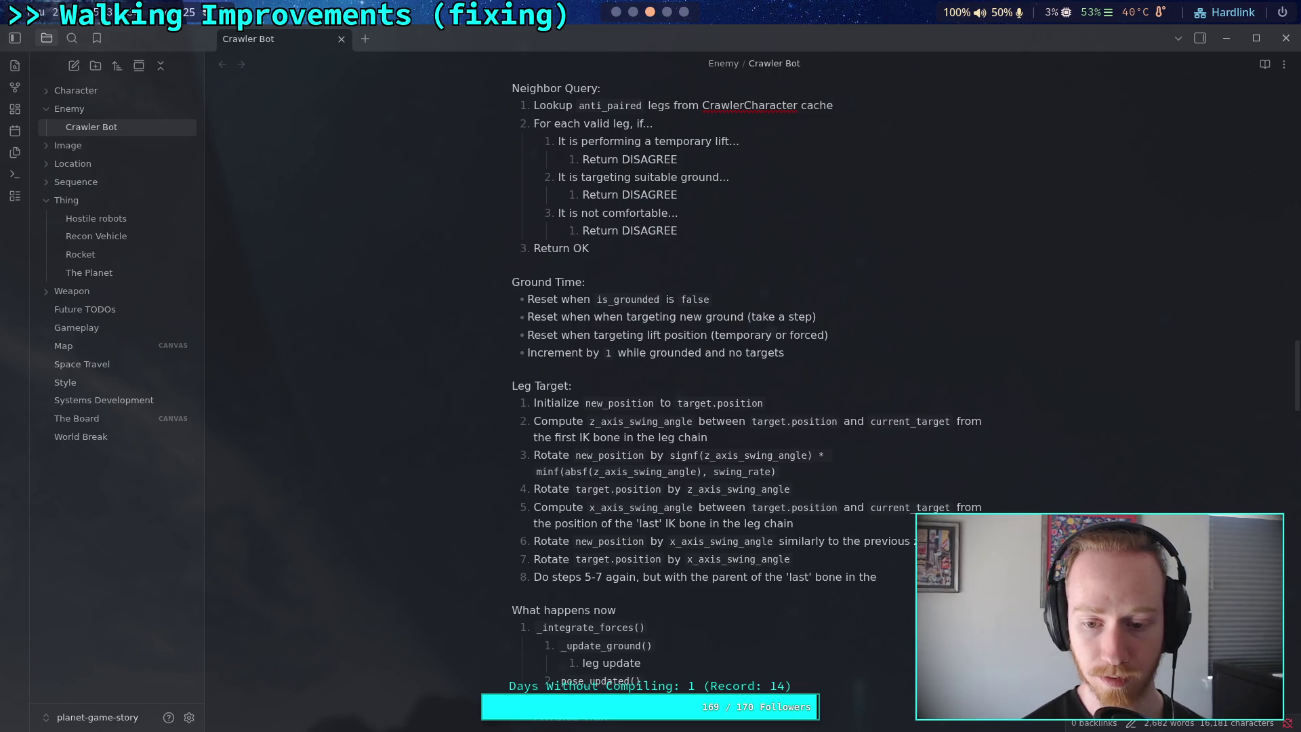
{"action": "type", "text": "chain."}
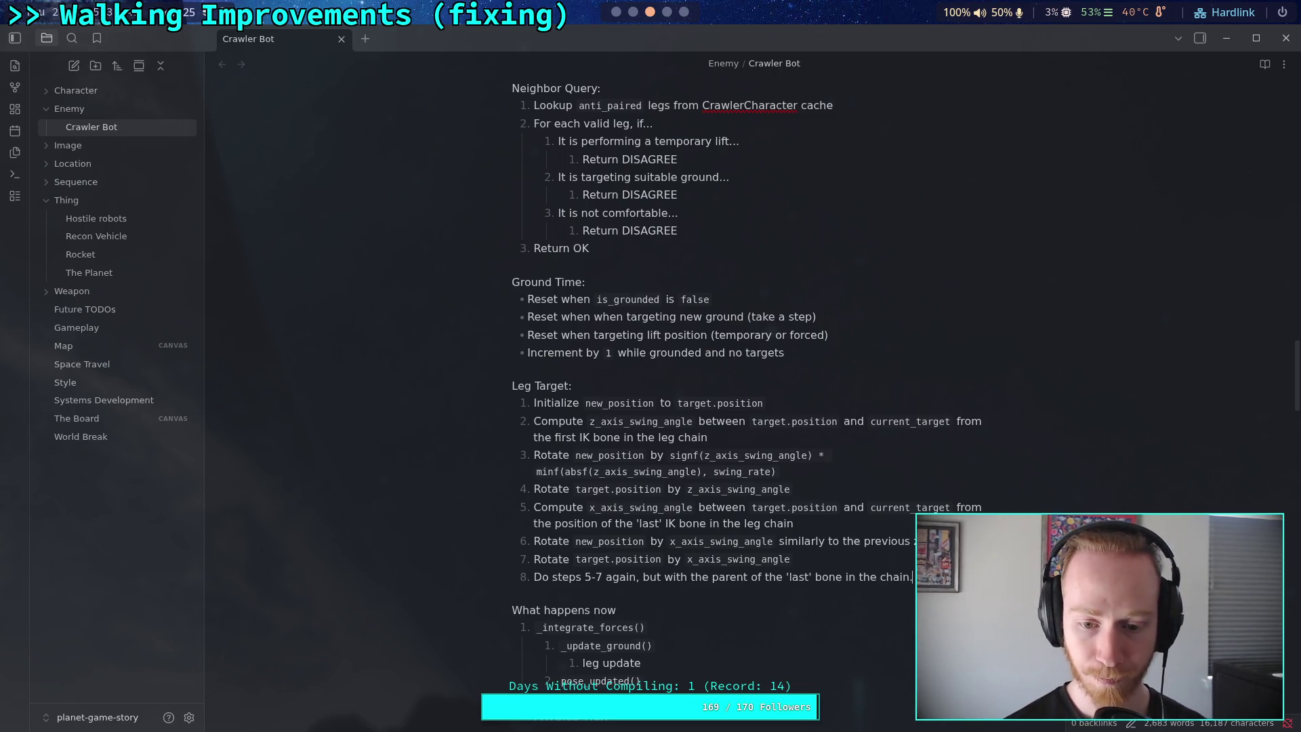
{"action": "key", "text": "Return"}
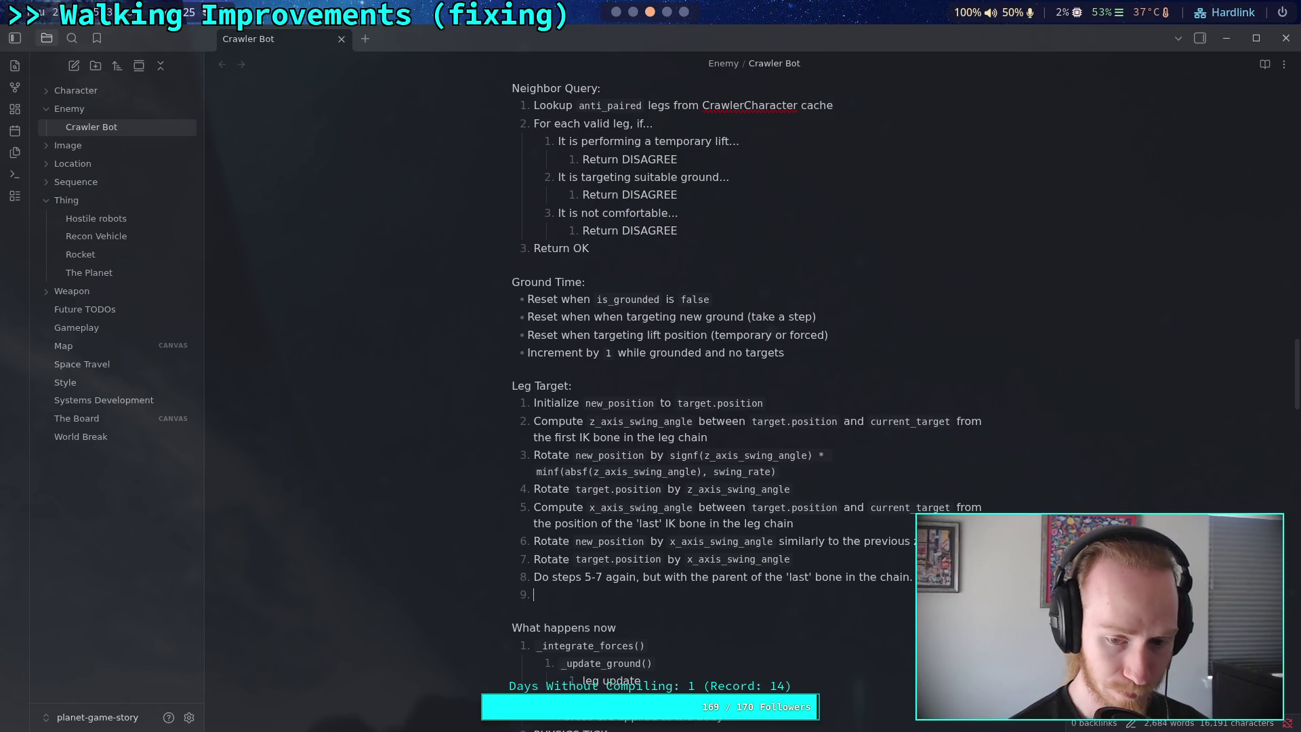
Write 'Compute a linear travel' as step 9, then select the 'Do steps 5-7 again' step
{"action": "type", "text": "Calc"}
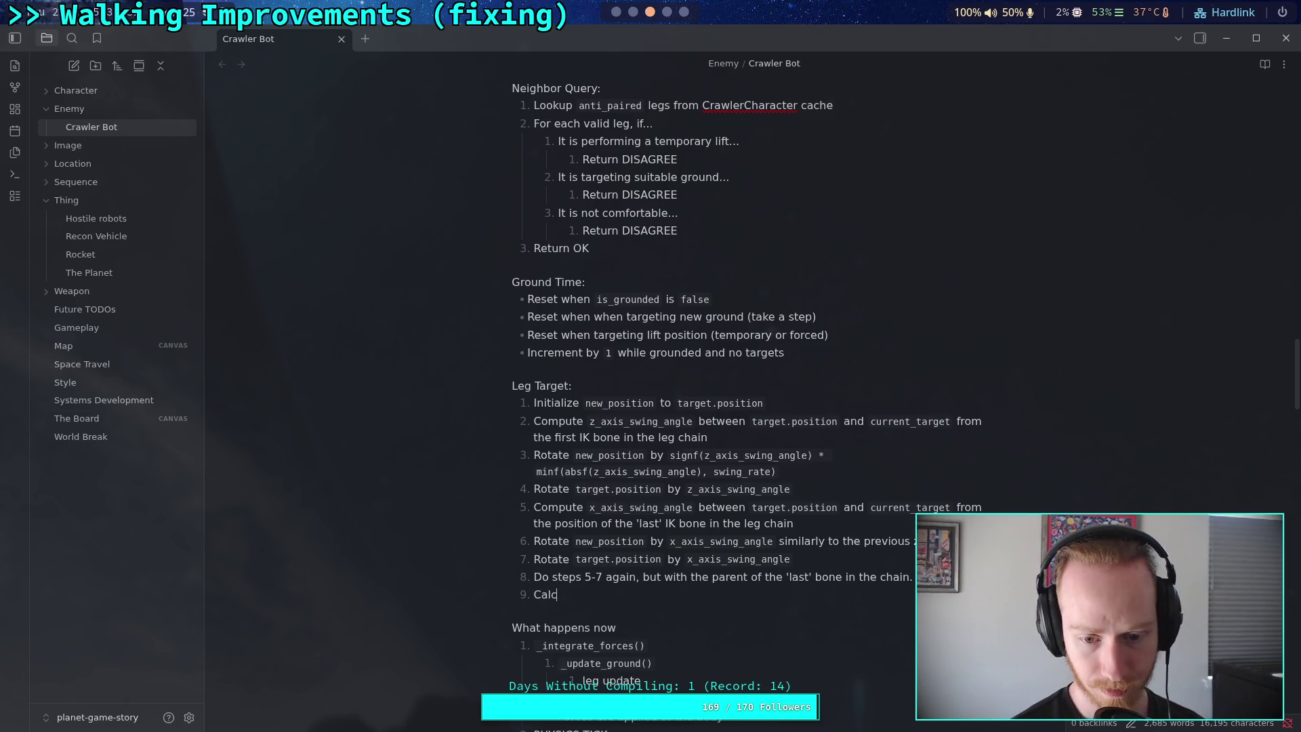
{"action": "key", "text": "BackSpace"}
{"action": "key", "text": "BackSpace"}
{"action": "key", "text": "BackSpace"}
{"action": "type", "text": "omput"}
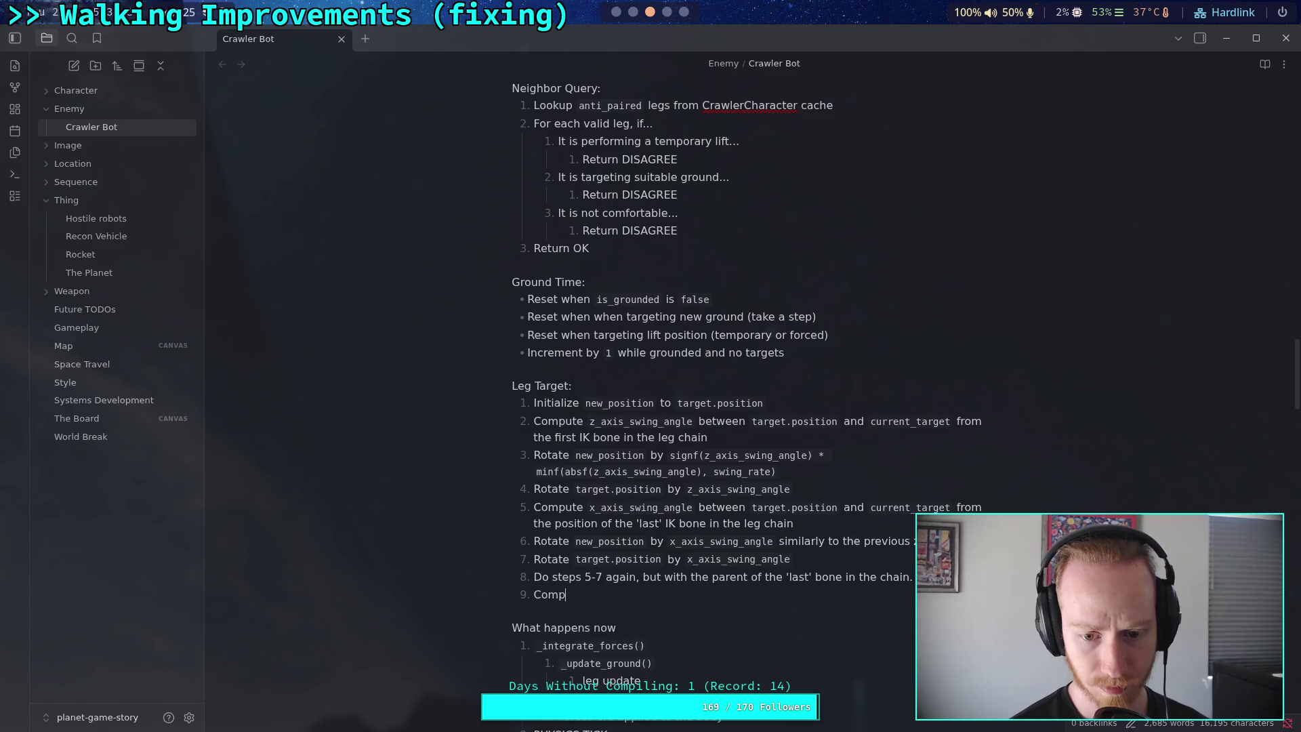
{"action": "key", "text": "BackSpace"}
{"action": "type", "text": "te a li"}
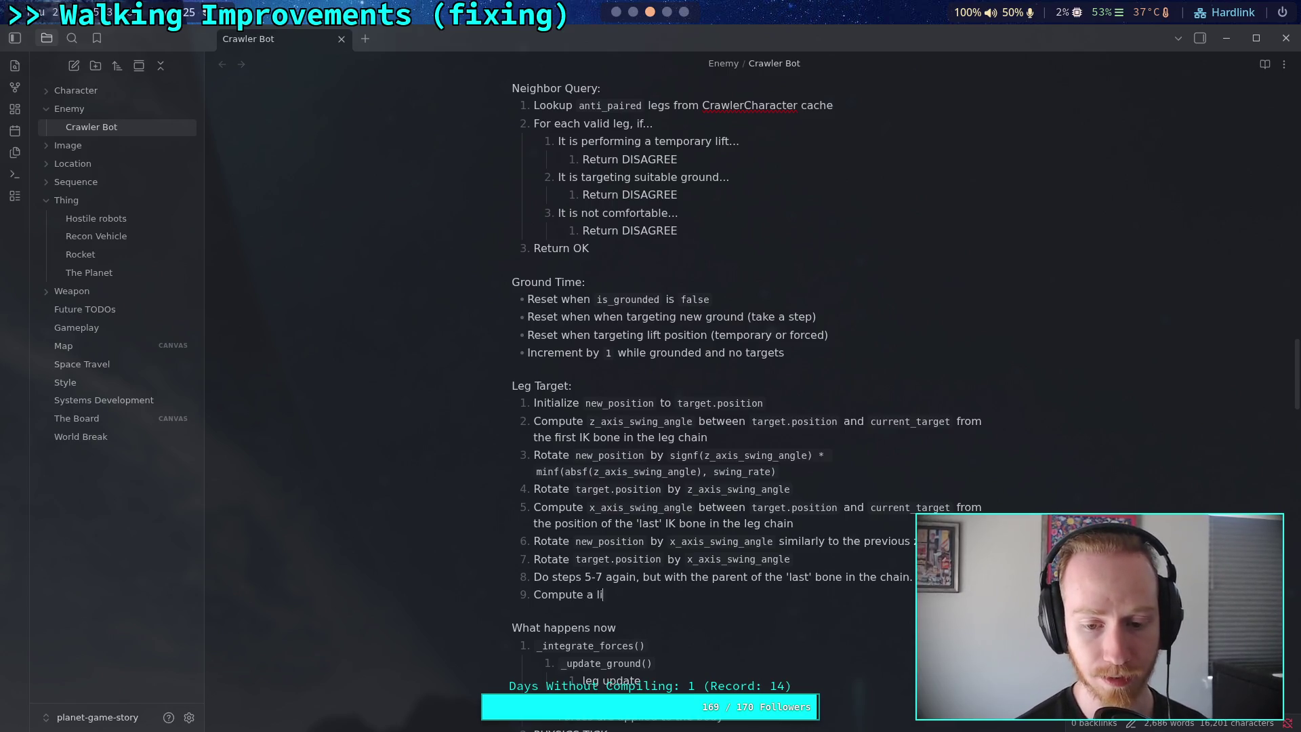
{"action": "type", "text": "near travel"}
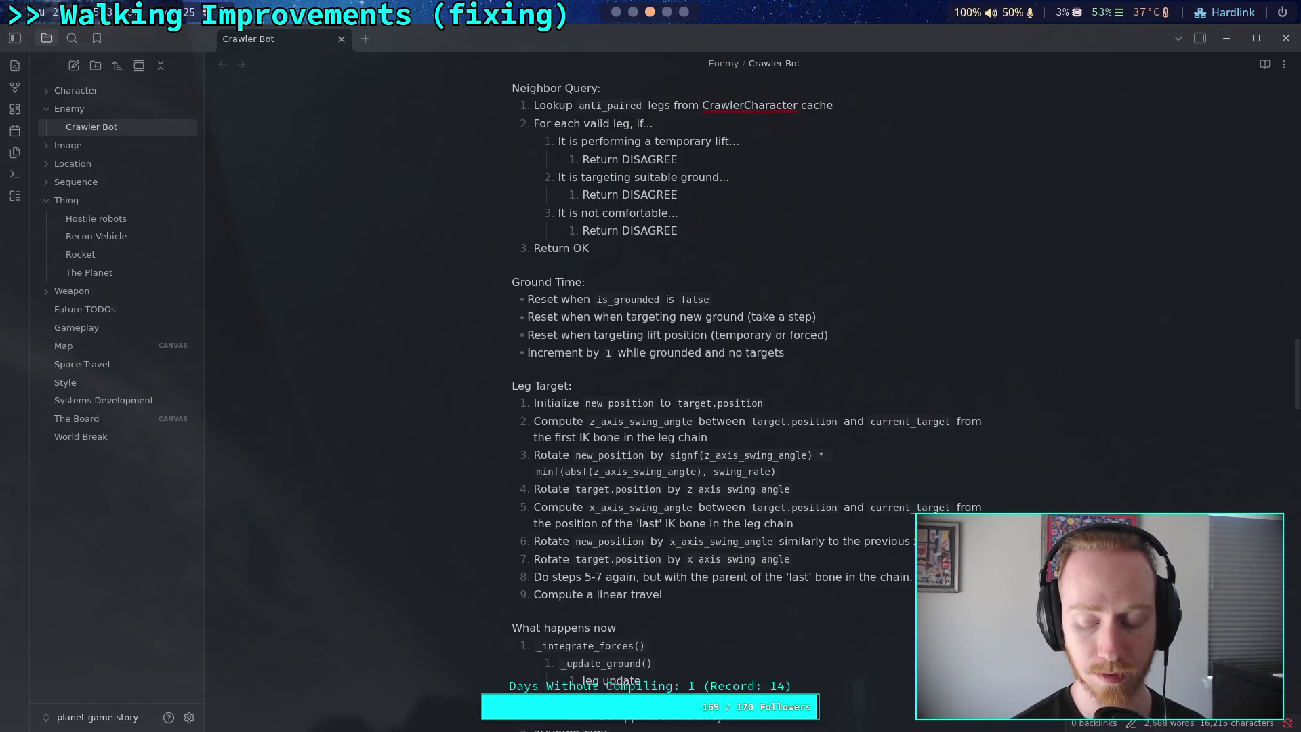
{"action": "key", "text": "BackSpace"}
{"action": "key", "text": "BackSpace"}
{"action": "key", "text": "BackSpace"}
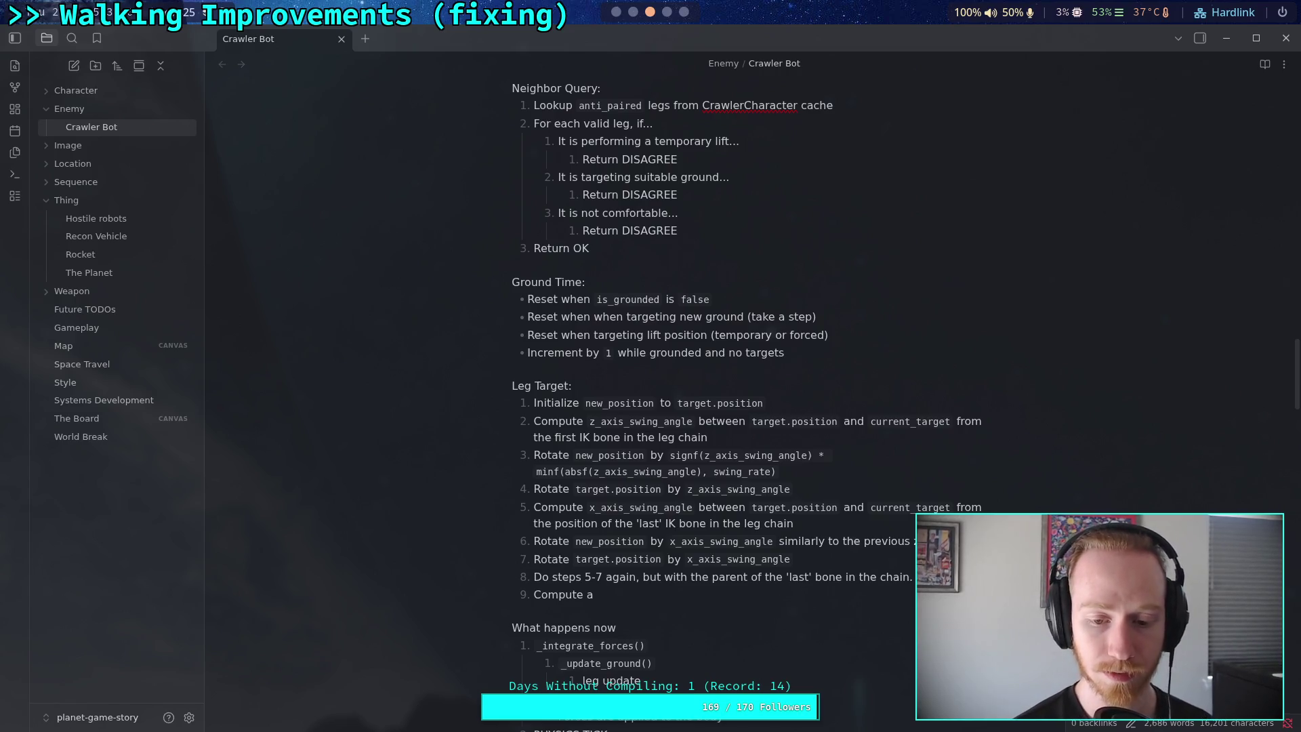
{"action": "type", "text": " lie"}
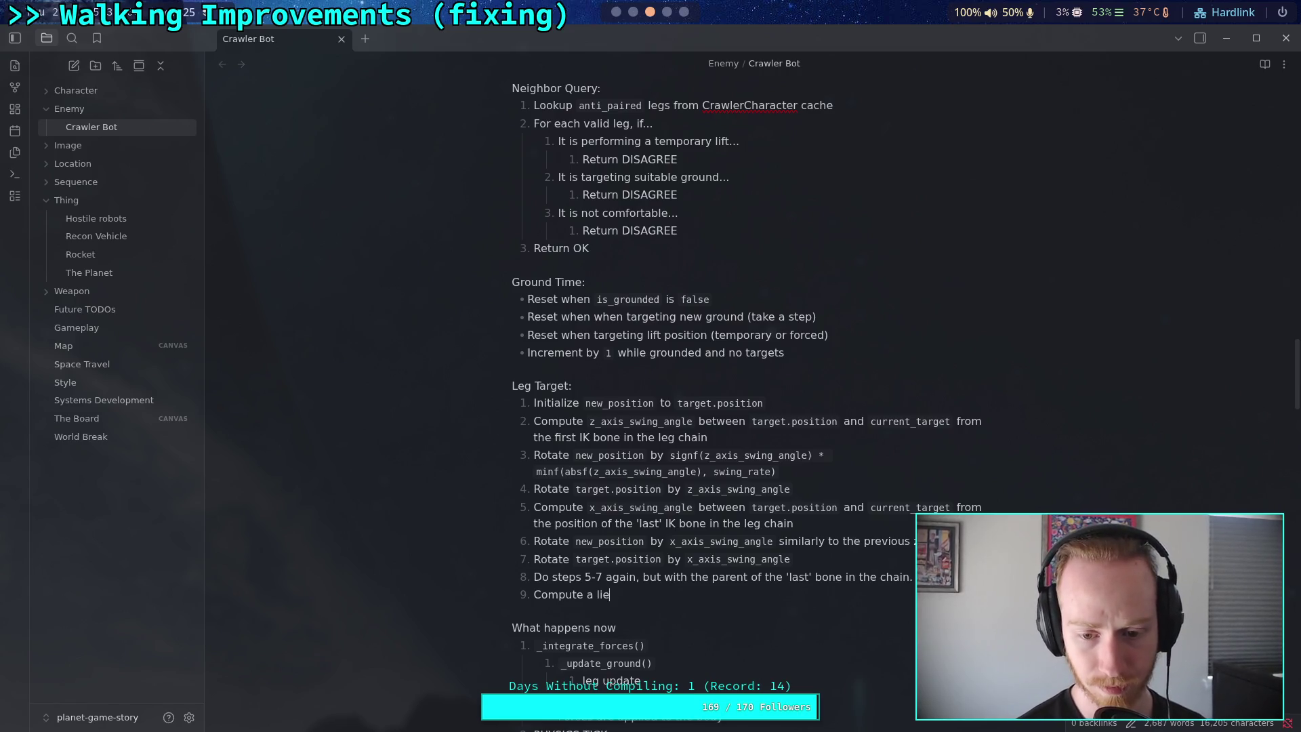
{"action": "key", "text": "BackSpace"}
{"action": "type", "text": "near travel"}
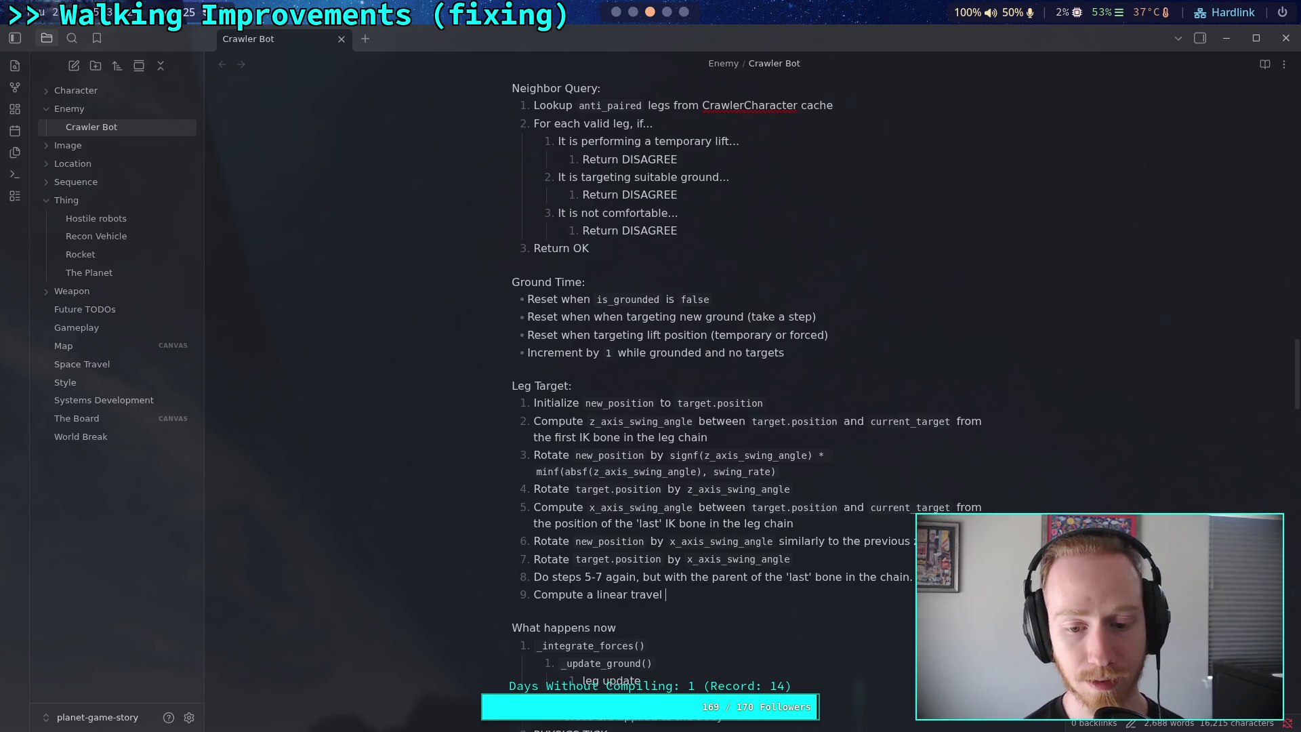
{"action": "mouse_move", "coordinate": [913, 577]}
{"action": "left_mouse_down"}
{"action": "mouse_move", "coordinate": [555, 580]}
{"action": "mouse_move", "coordinate": [568, 587]}
{"action": "left_mouse_up"}
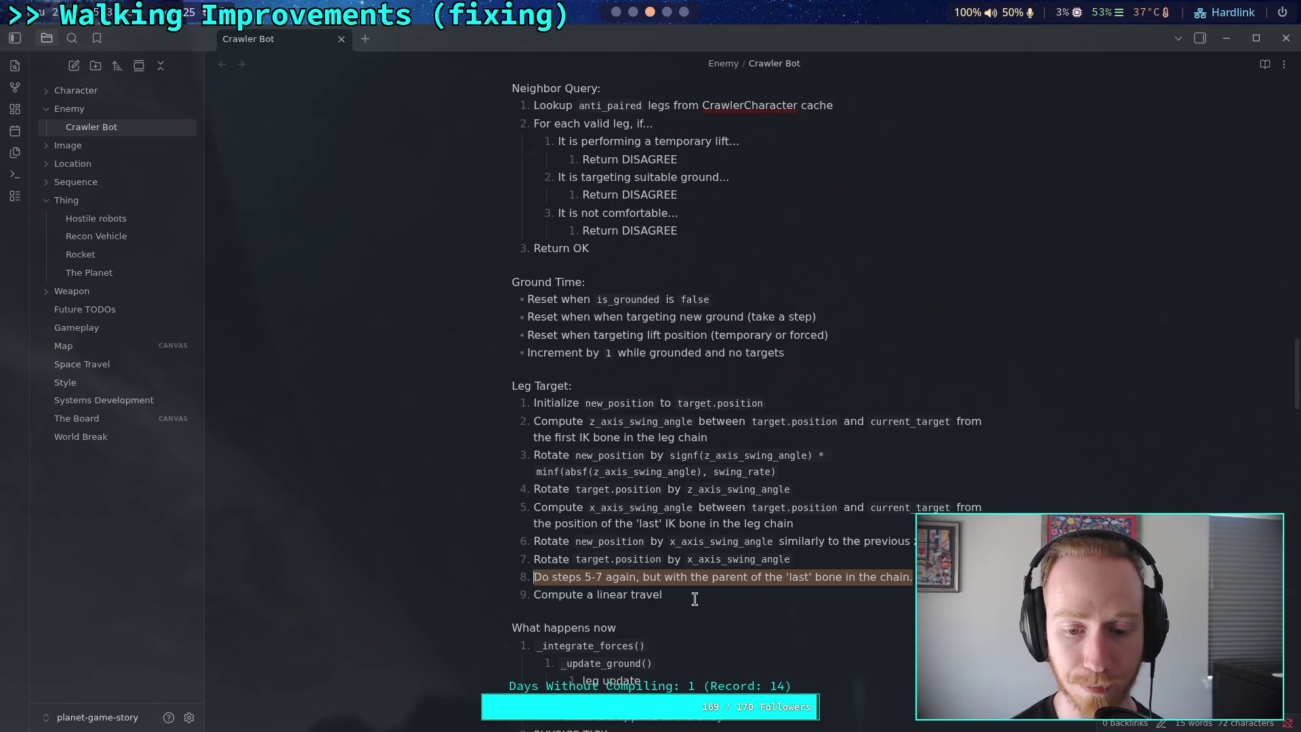
Delete the 'Do steps 5-7 again' step and its empty item, glancing at the Krita leg diagram
{"action": "key", "text": "BackSpace"}
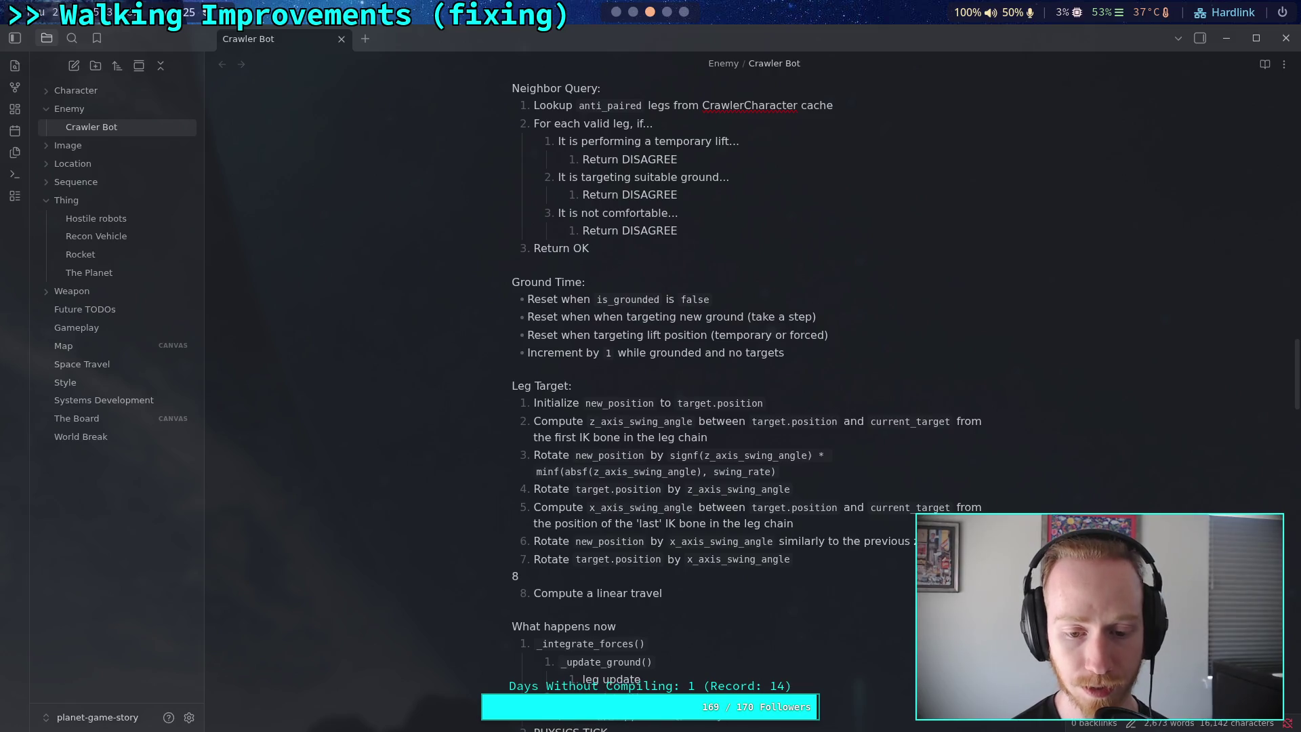
{"action": "key", "text": "BackSpace"}
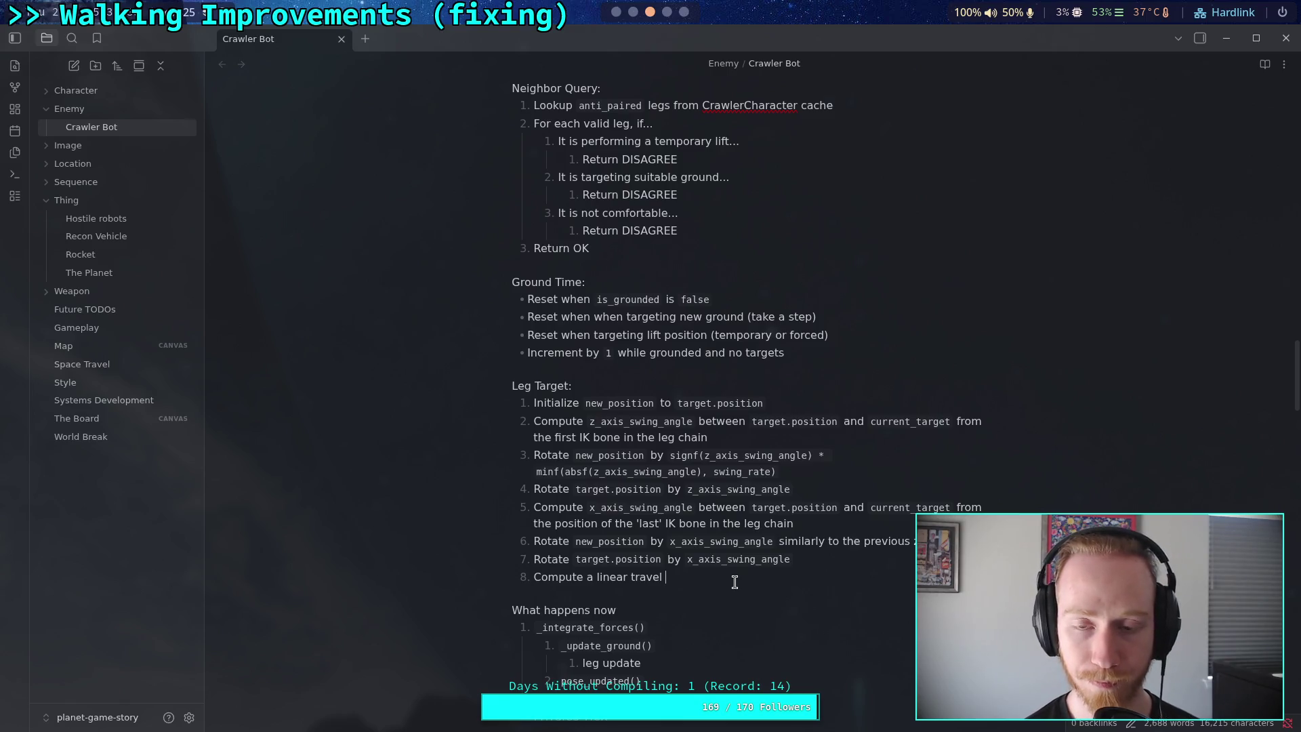
{"action": "left_click", "coordinate": [668, 12]}
{"action": "left_click", "coordinate": [682, 12]}
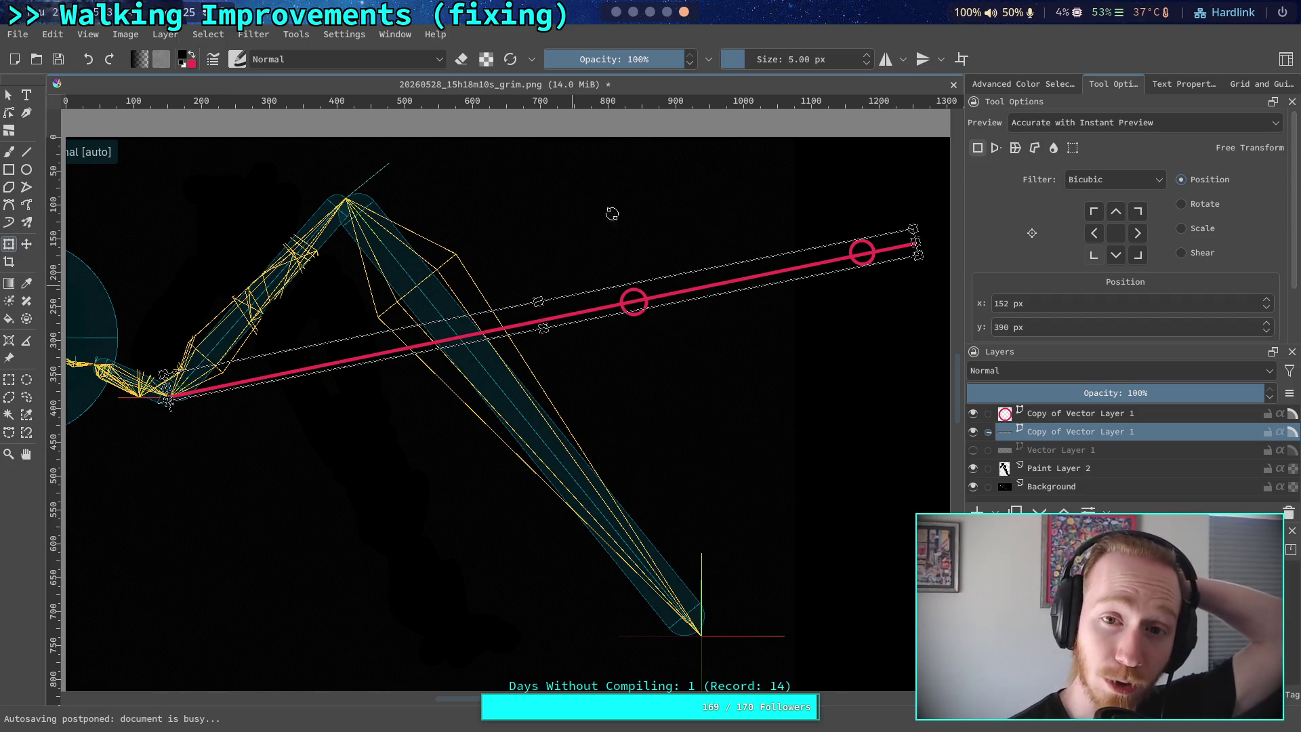
{"action": "left_click", "coordinate": [635, 12]}
{"action": "left_click", "coordinate": [650, 13]}
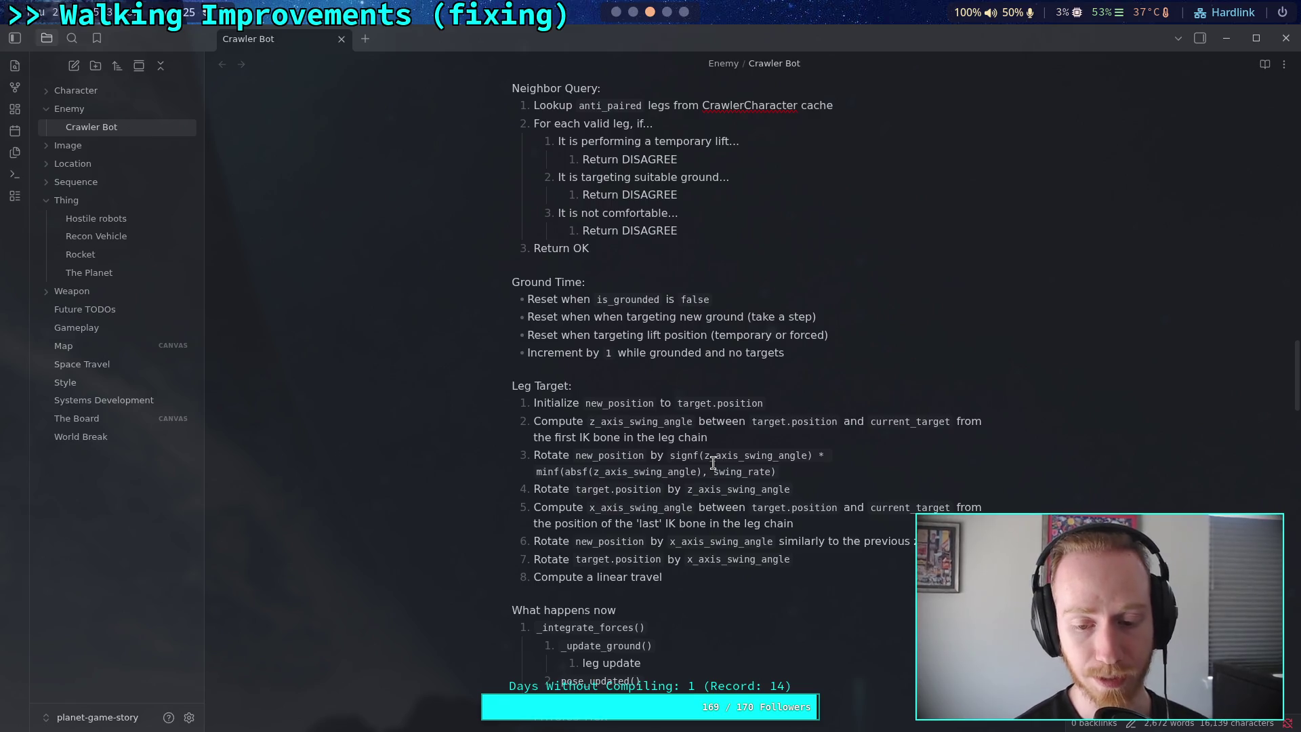
Extend step 8 with 'using the arc length from the first bone in the'
{"action": "type", "text": "using "}
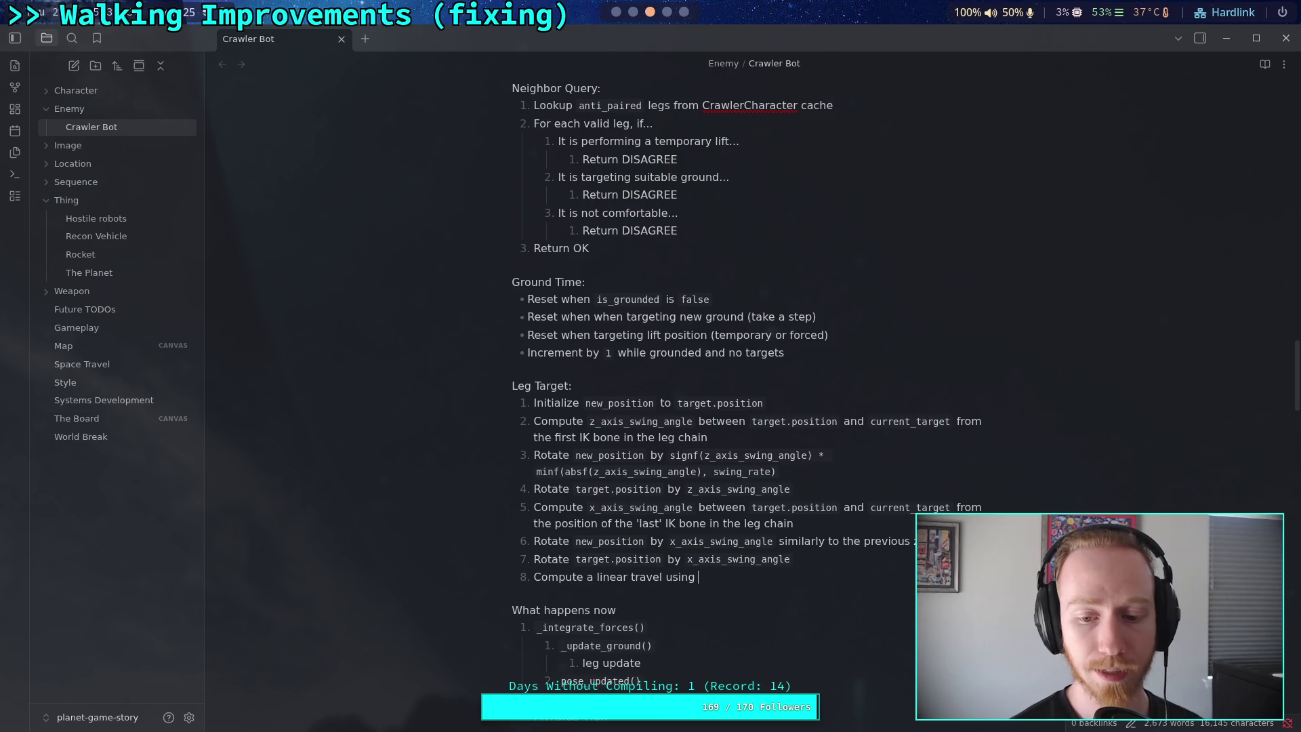
{"action": "type", "text": "the "}
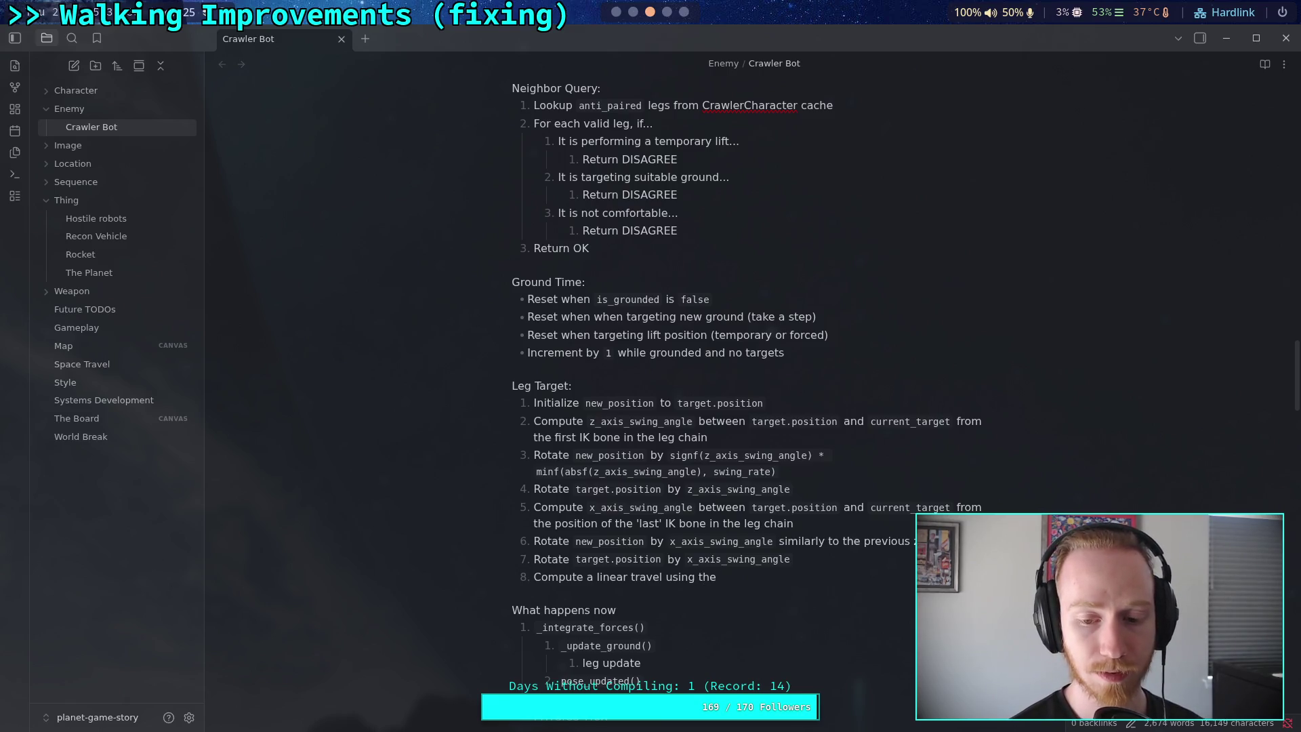
{"action": "type", "text": "arc length "}
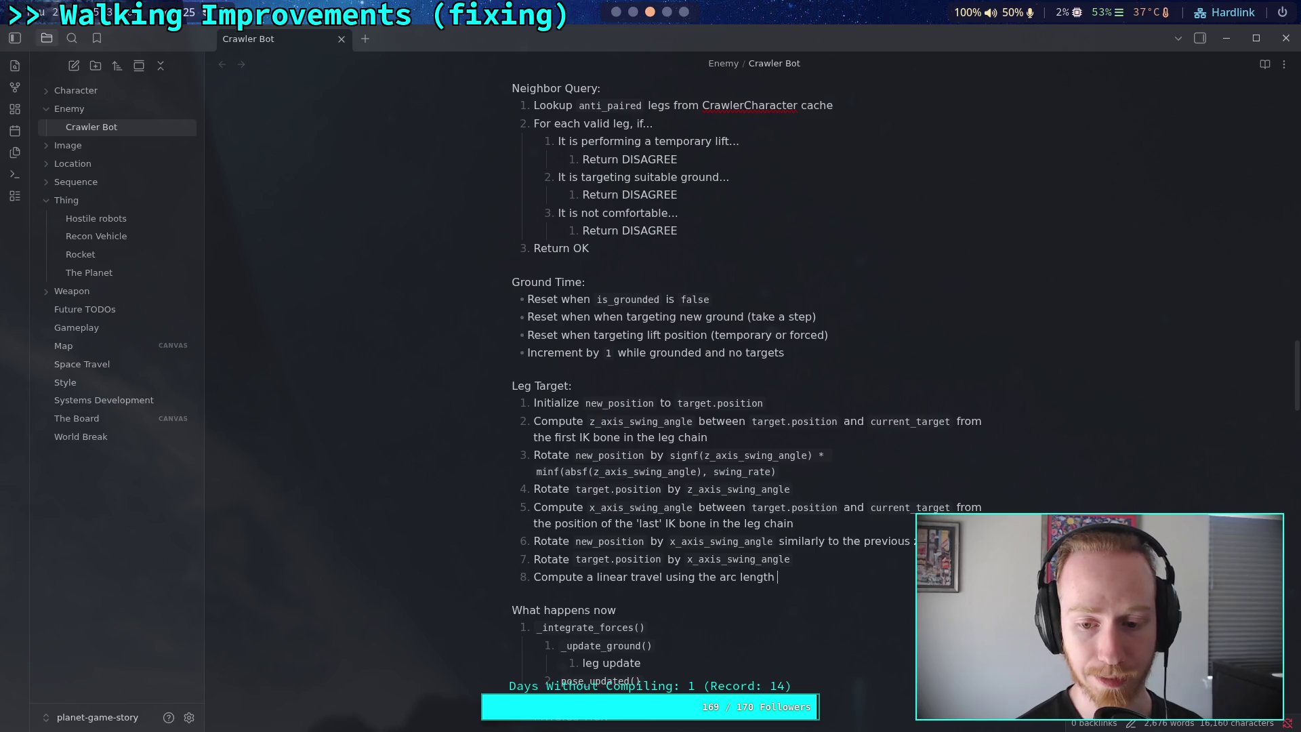
{"action": "type", "text": "from the"}
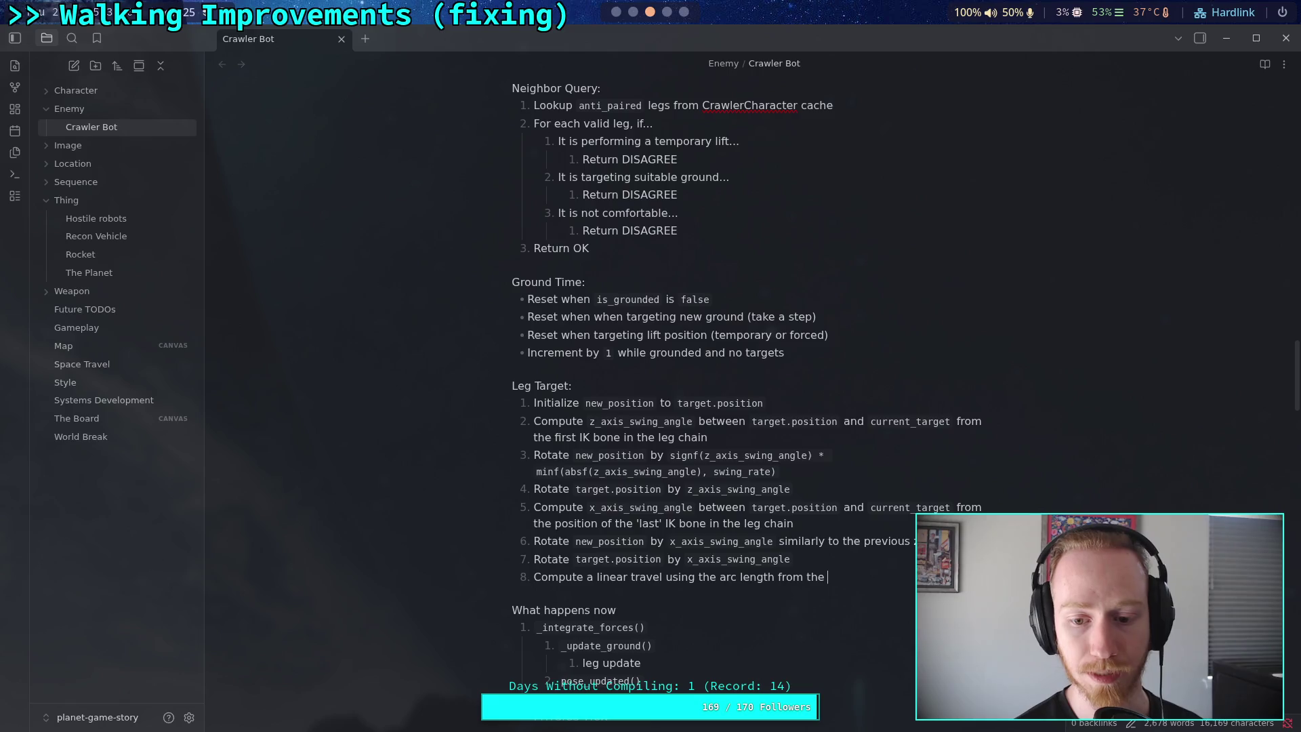
{"action": "type", "text": "current"}
{"action": "type", "text": "'leg'"}
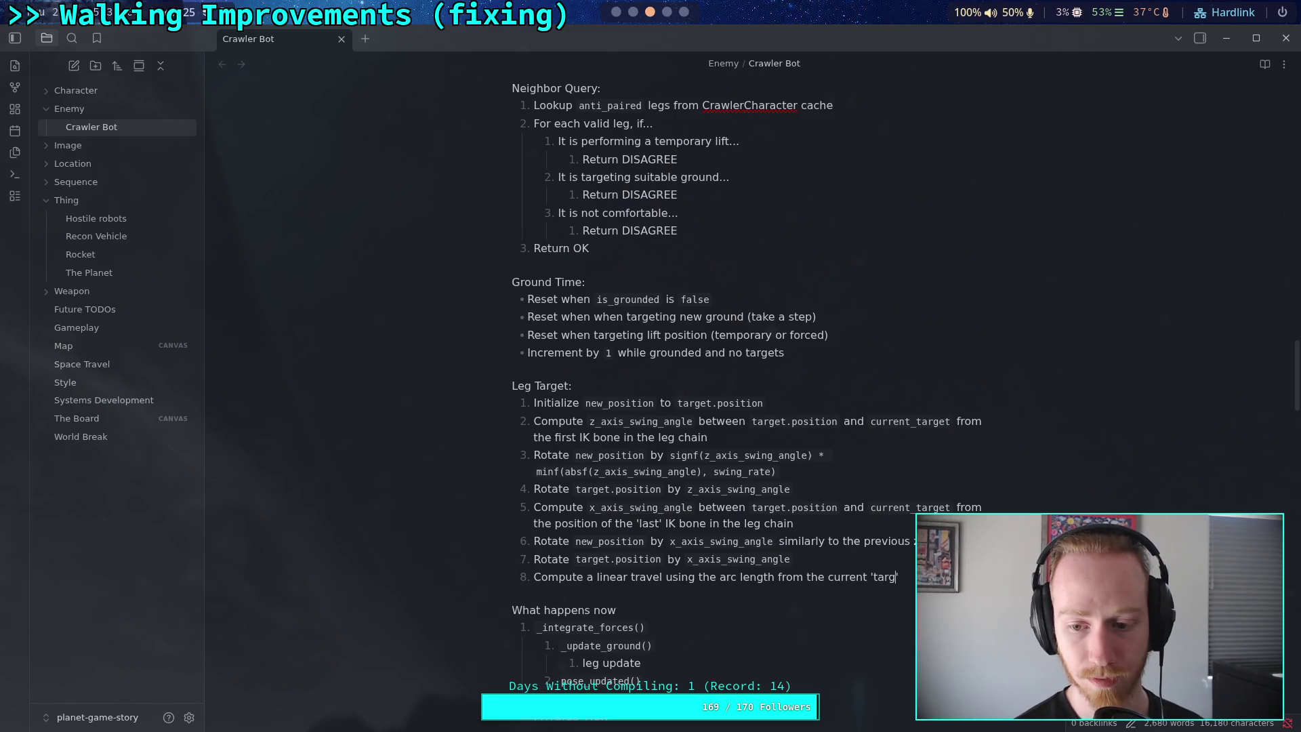
{"action": "key", "text": "BackSpace"}
{"action": "key", "text": "BackSpace"}
{"action": "key", "text": "BackSpace"}
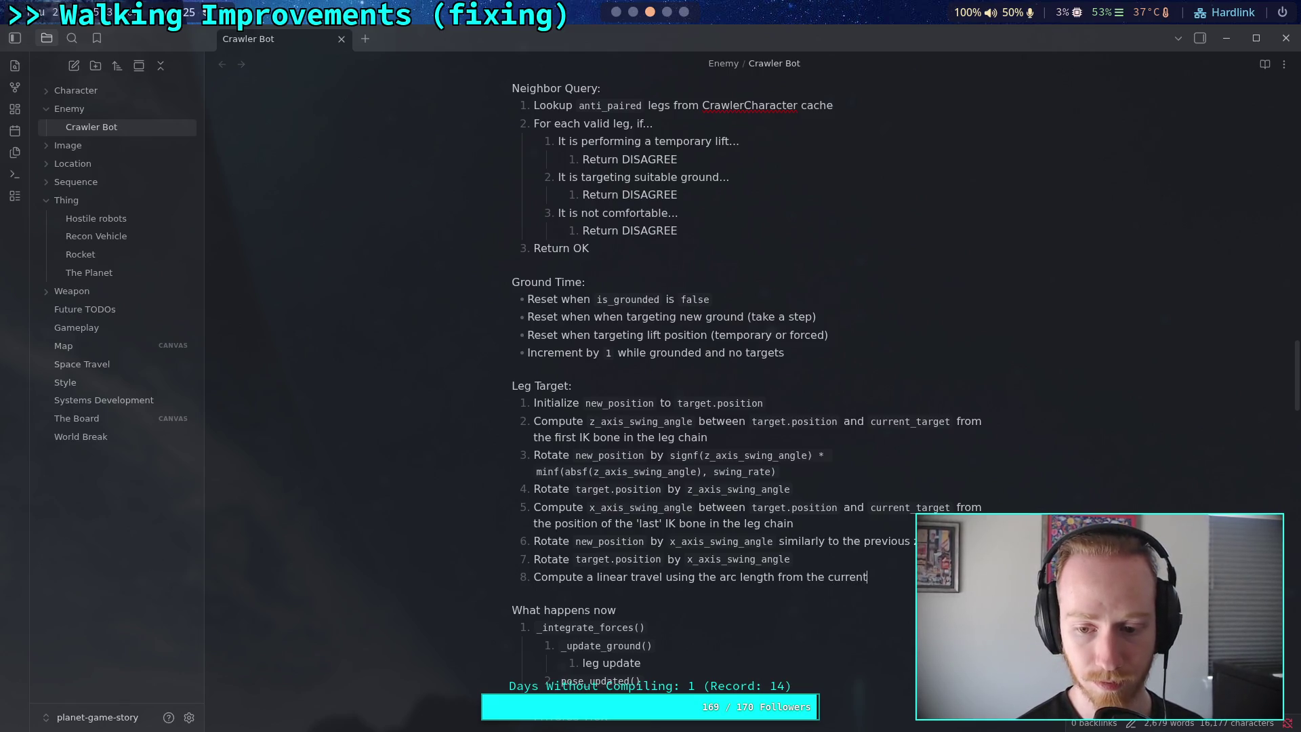
{"action": "key", "text": "BackSpace"}
{"action": "key", "text": "BackSpace"}
{"action": "key", "text": "BackSpace"}
{"action": "type", "text": "`t"}
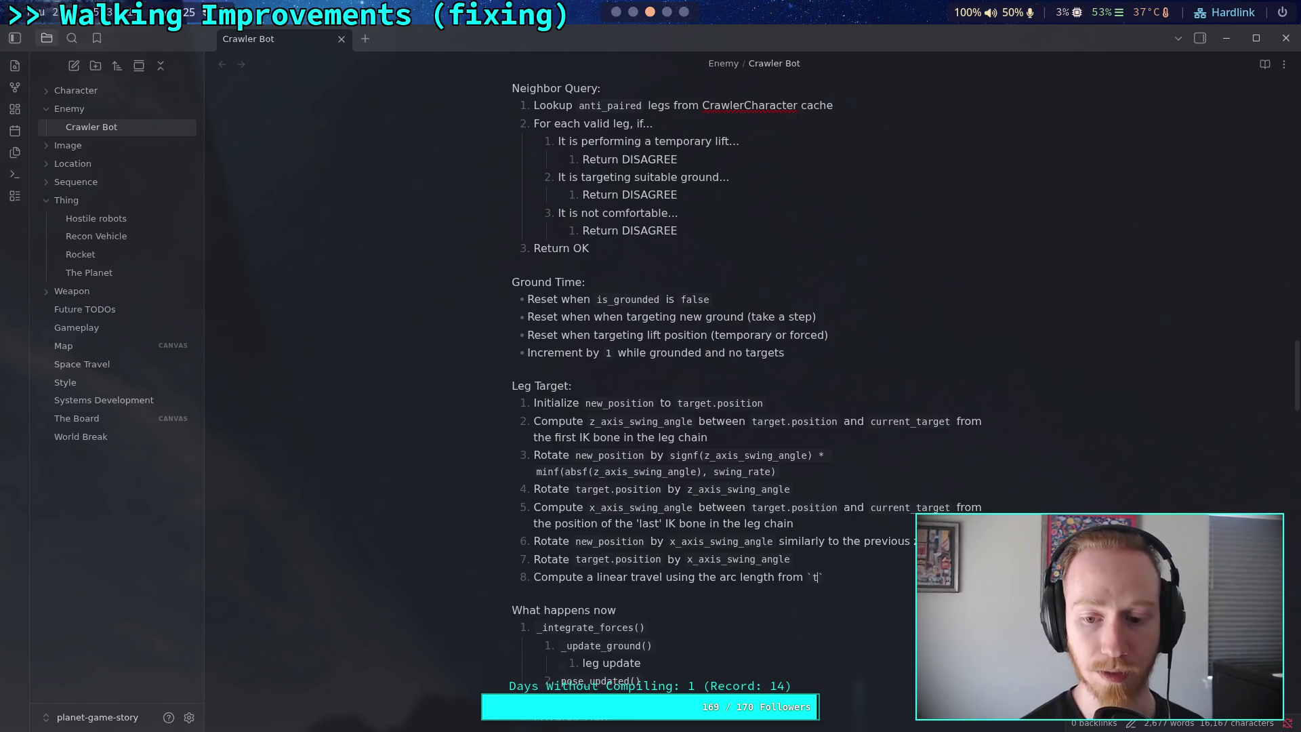
{"action": "key", "text": "BackSpace"}
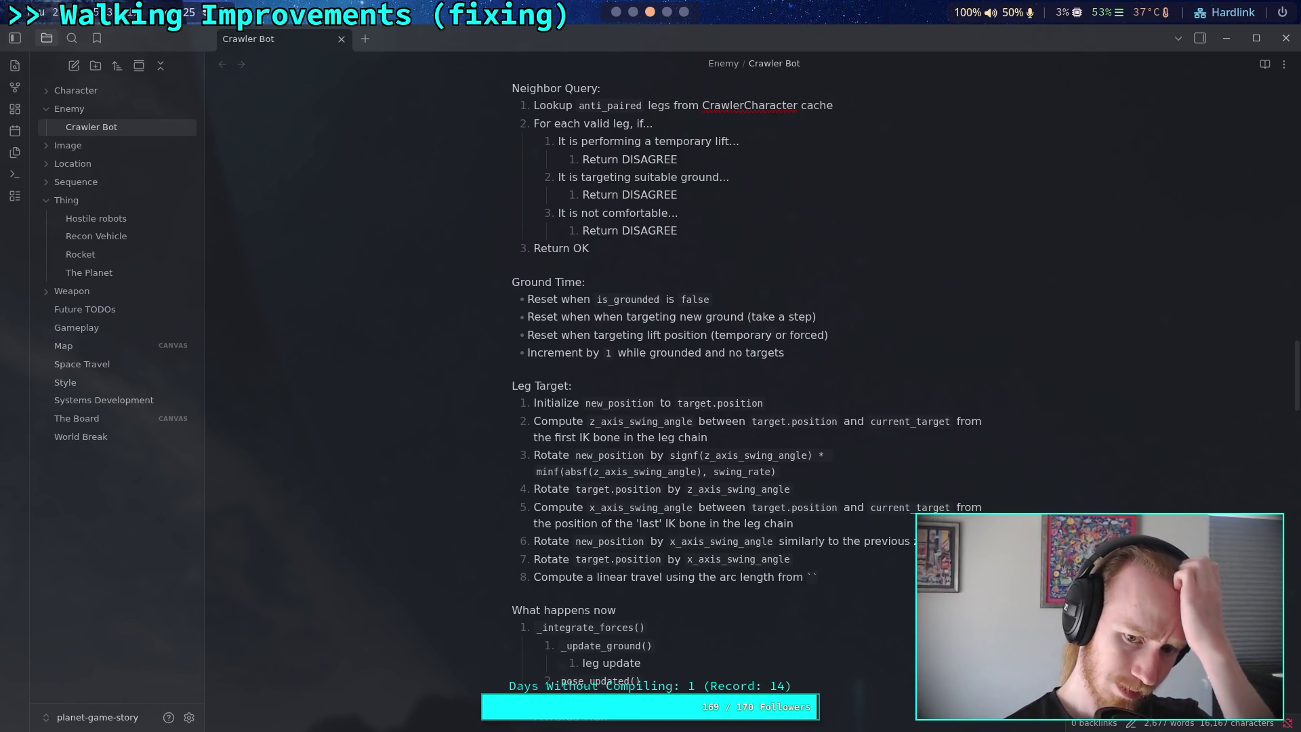
{"action": "key", "text": "BackSpace"}
{"action": "type", "text": "the fi"}
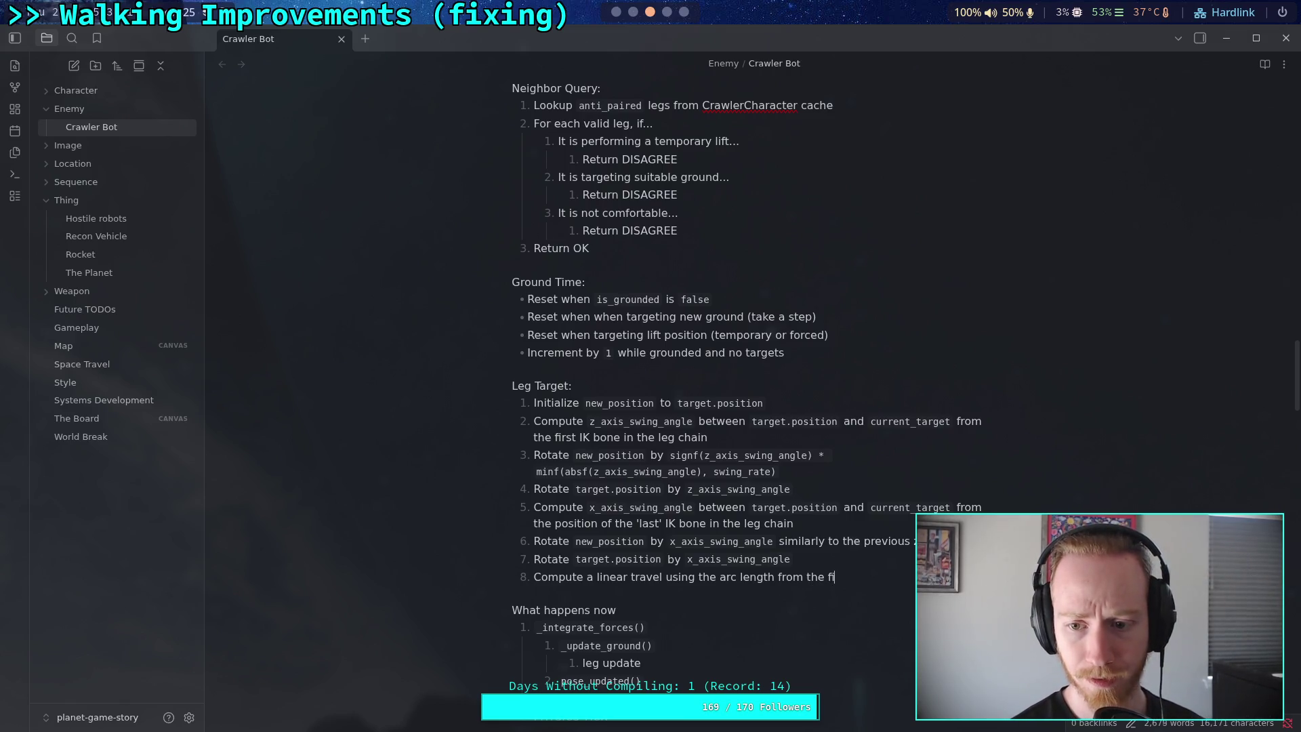
{"action": "type", "text": "rst bone in the"}
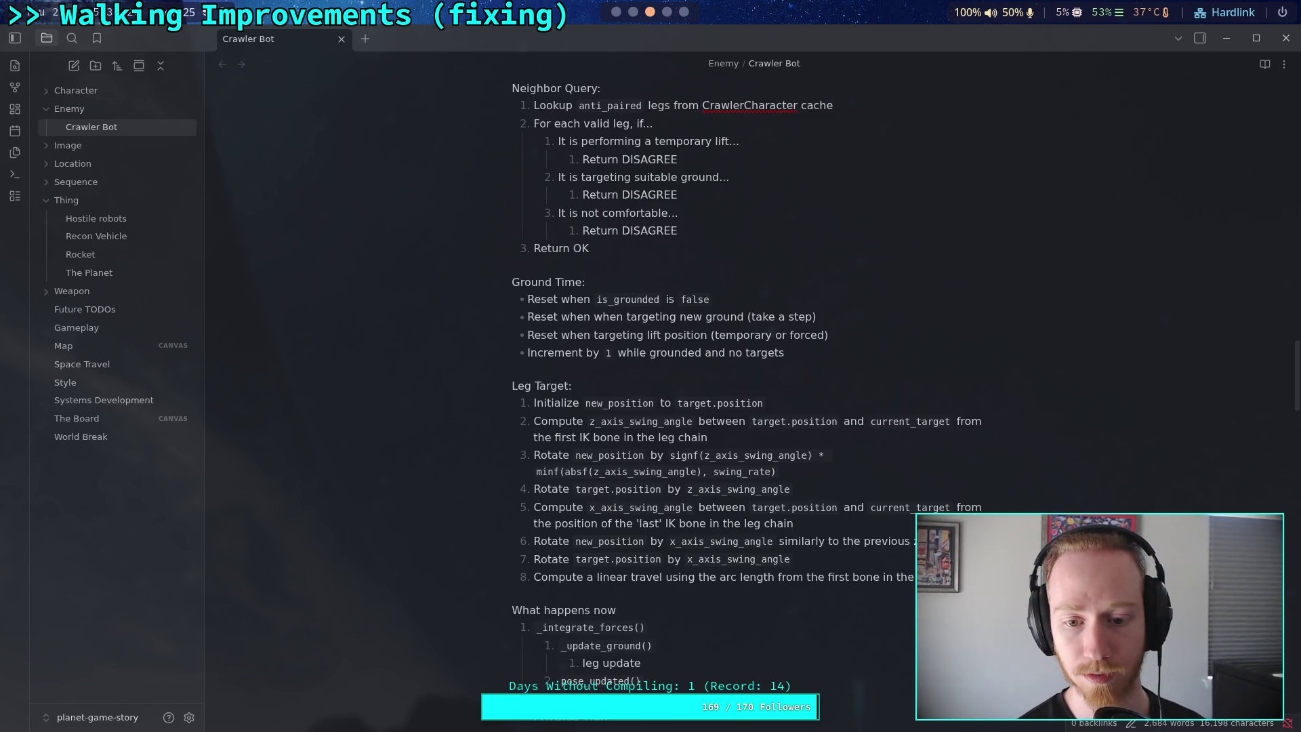
Finish step 8 with `target.position` of the `swing_rate` angle as inline code
{"action": "type", "text": "target.position"}
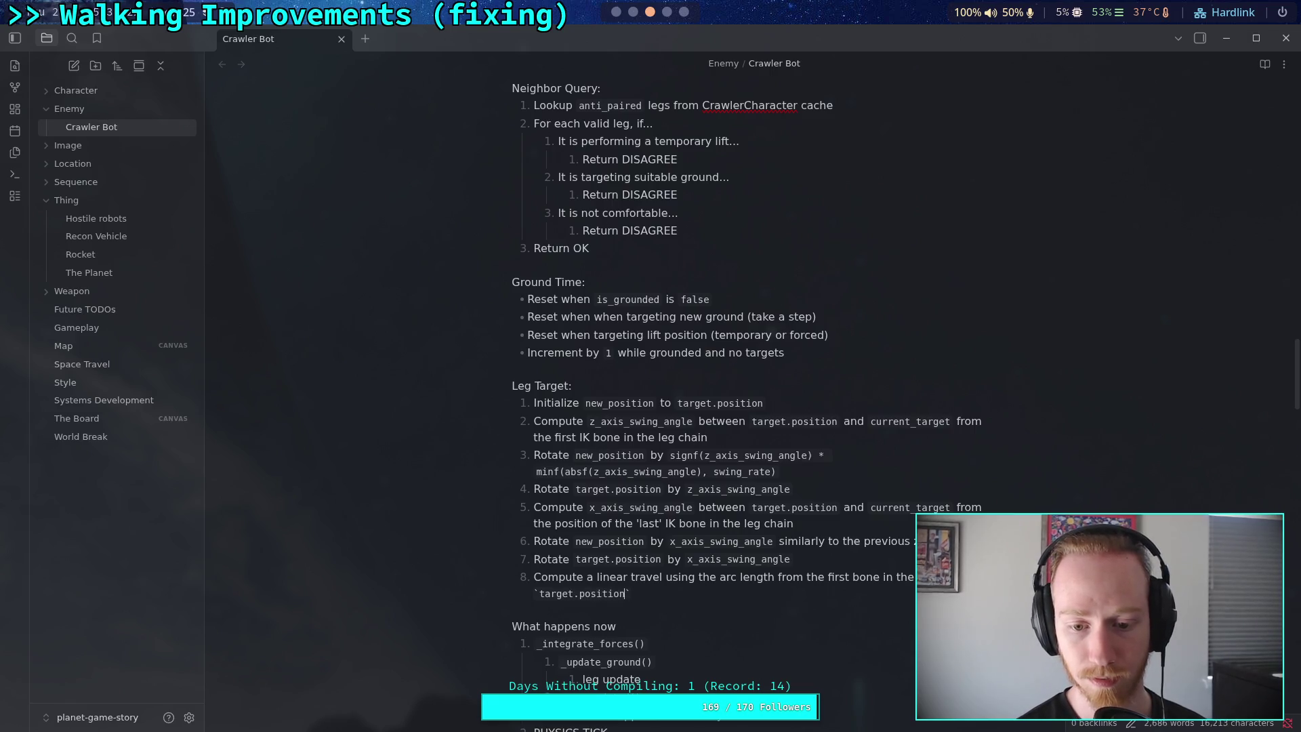
{"action": "key", "text": "Right"}
{"action": "type", "text": "of the "}
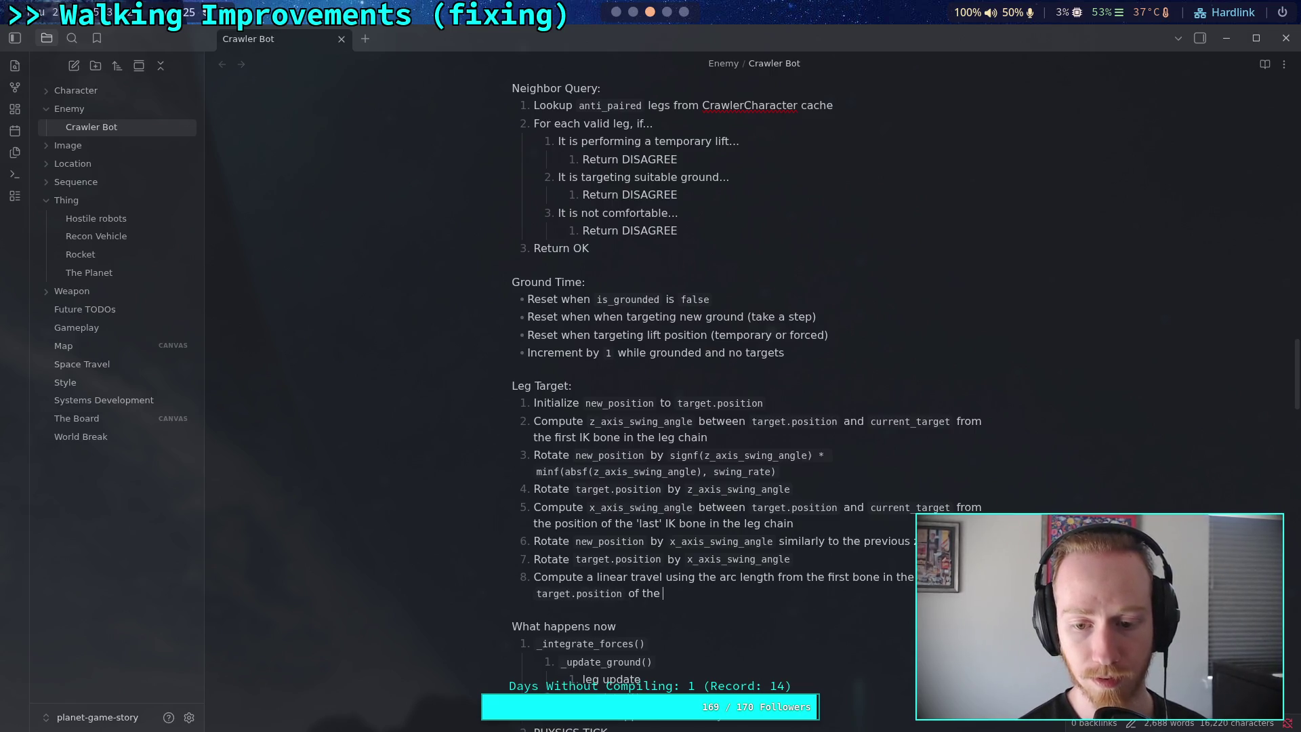
{"action": "type", "text": "`swing_rate"}
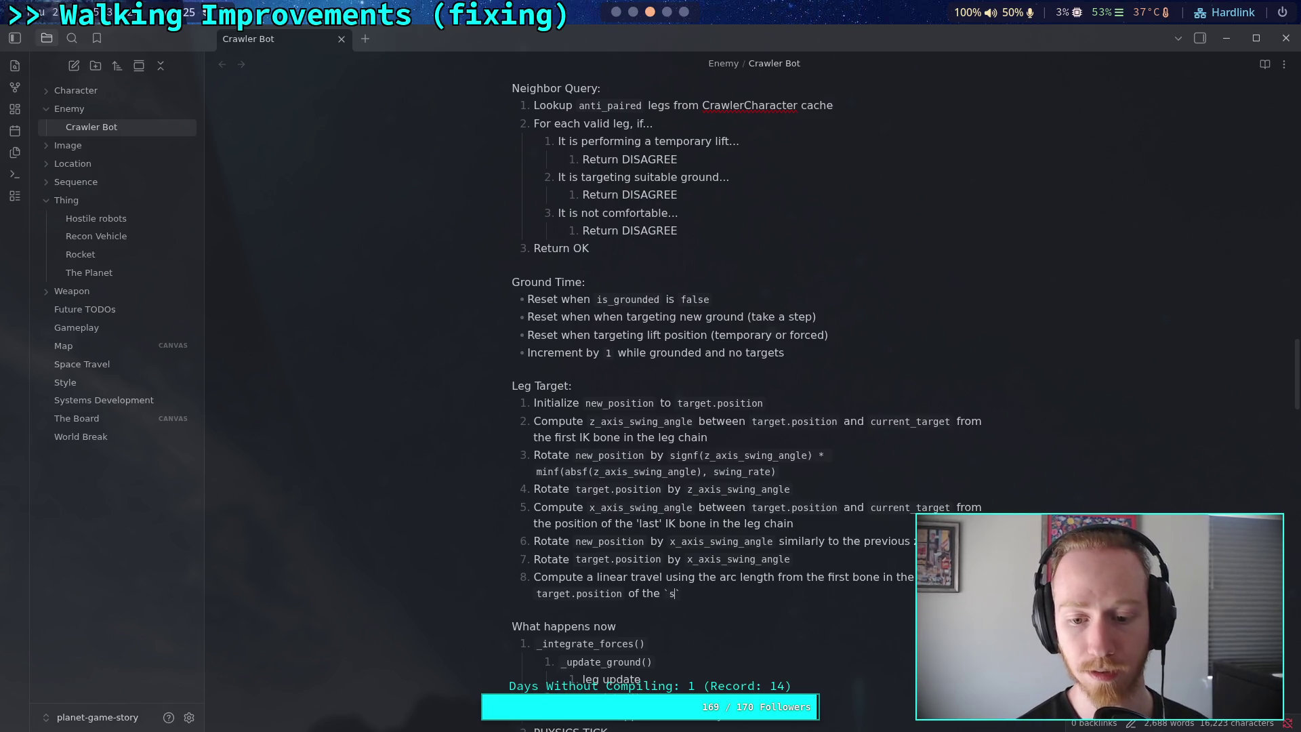
{"action": "key", "text": "Right"}
{"action": "type", "text": "angle"}
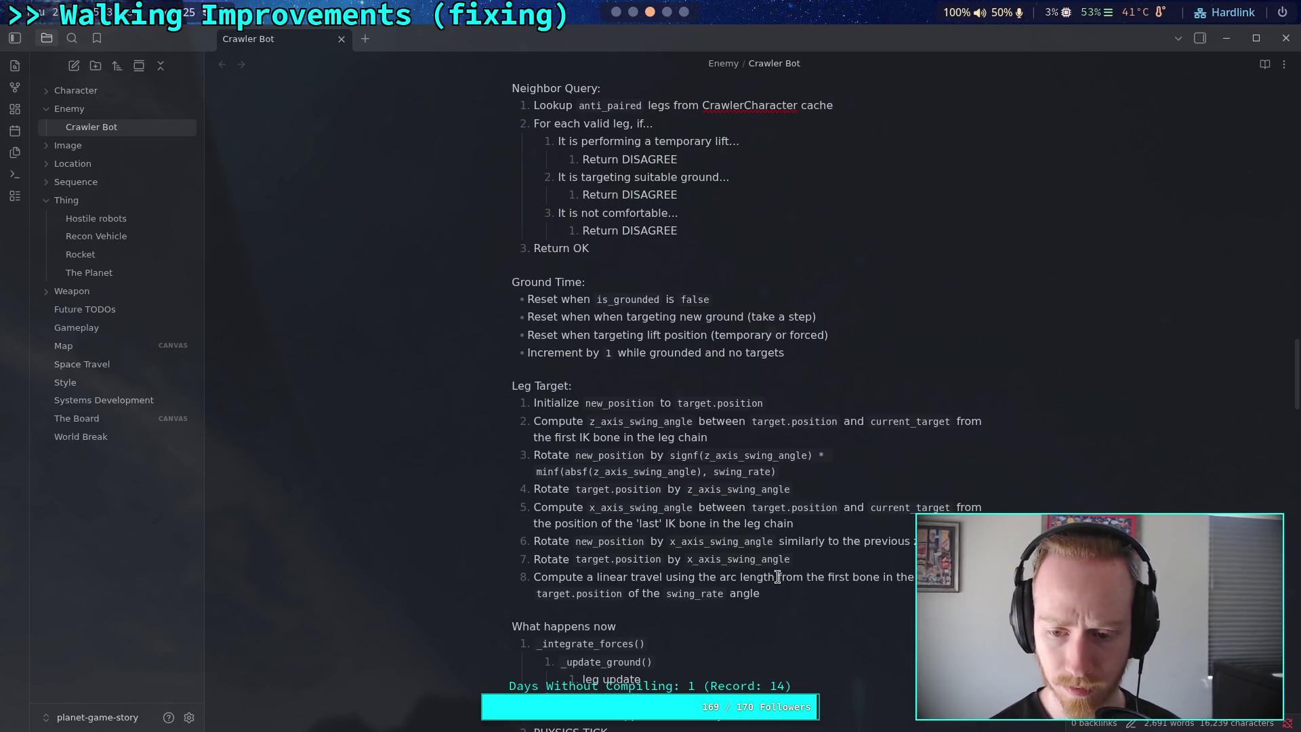
{"action": "left_click_drag", "start_coordinate": [779, 577], "coordinate": [805, 579]}
Reword step 8 with radius and angle, ending 'Apply the linear travel to `new_position`.'
{"action": "type", "text": "using "}
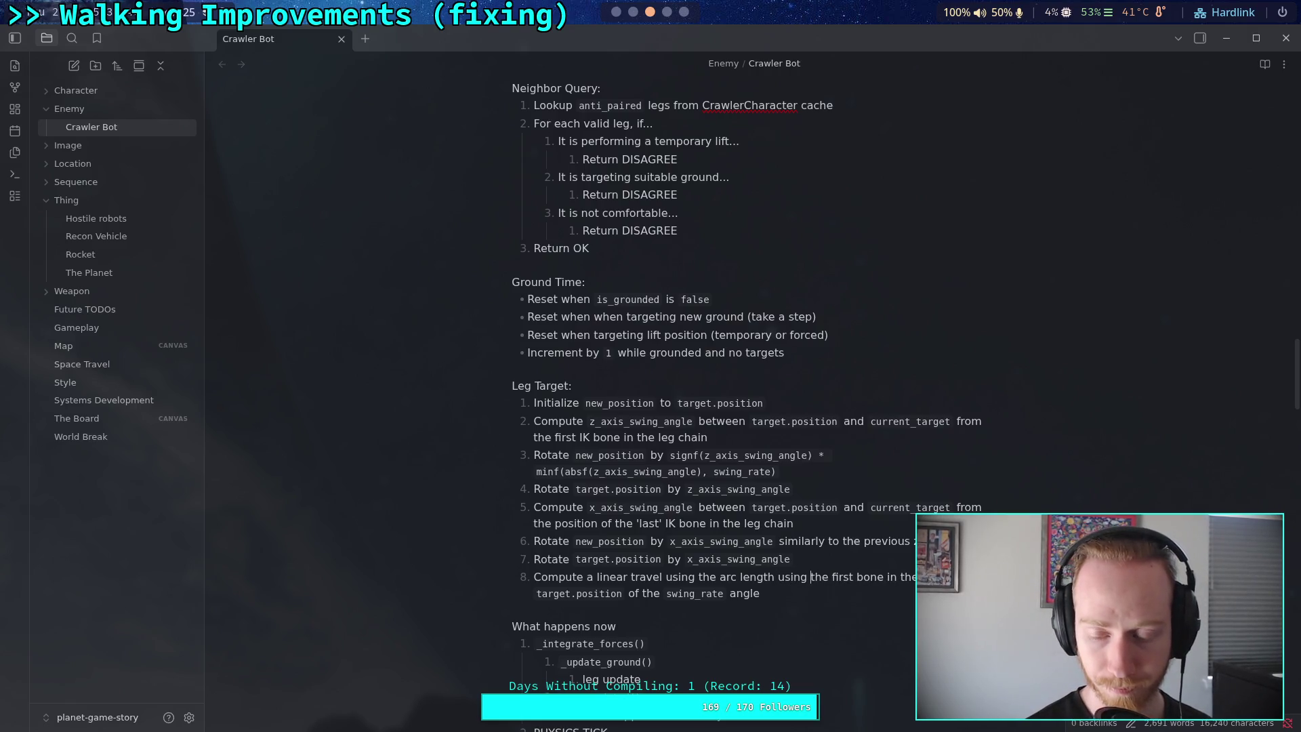
{"action": "type", "text": "a radius fr"}
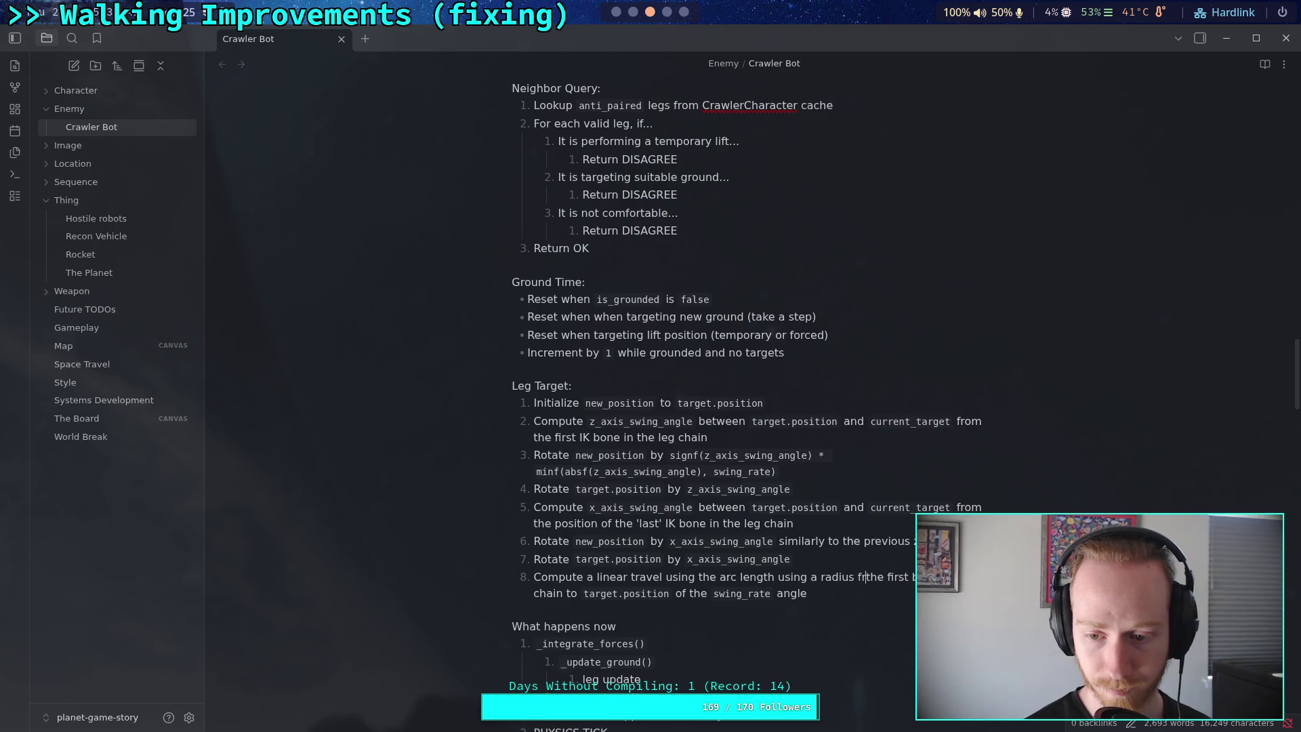
{"action": "type", "text": "om"}
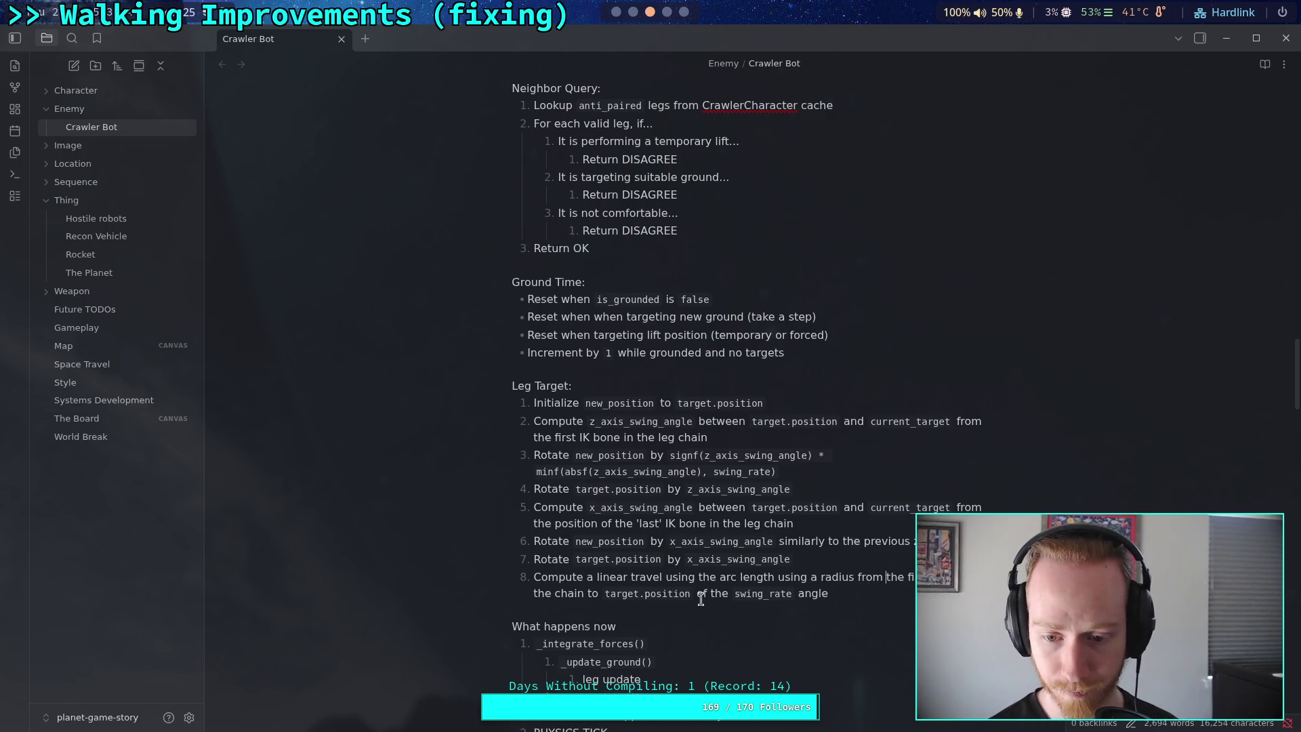
{"action": "left_click_drag", "start_coordinate": [697, 596], "coordinate": [724, 596]}
{"action": "type", "text": "and an"}
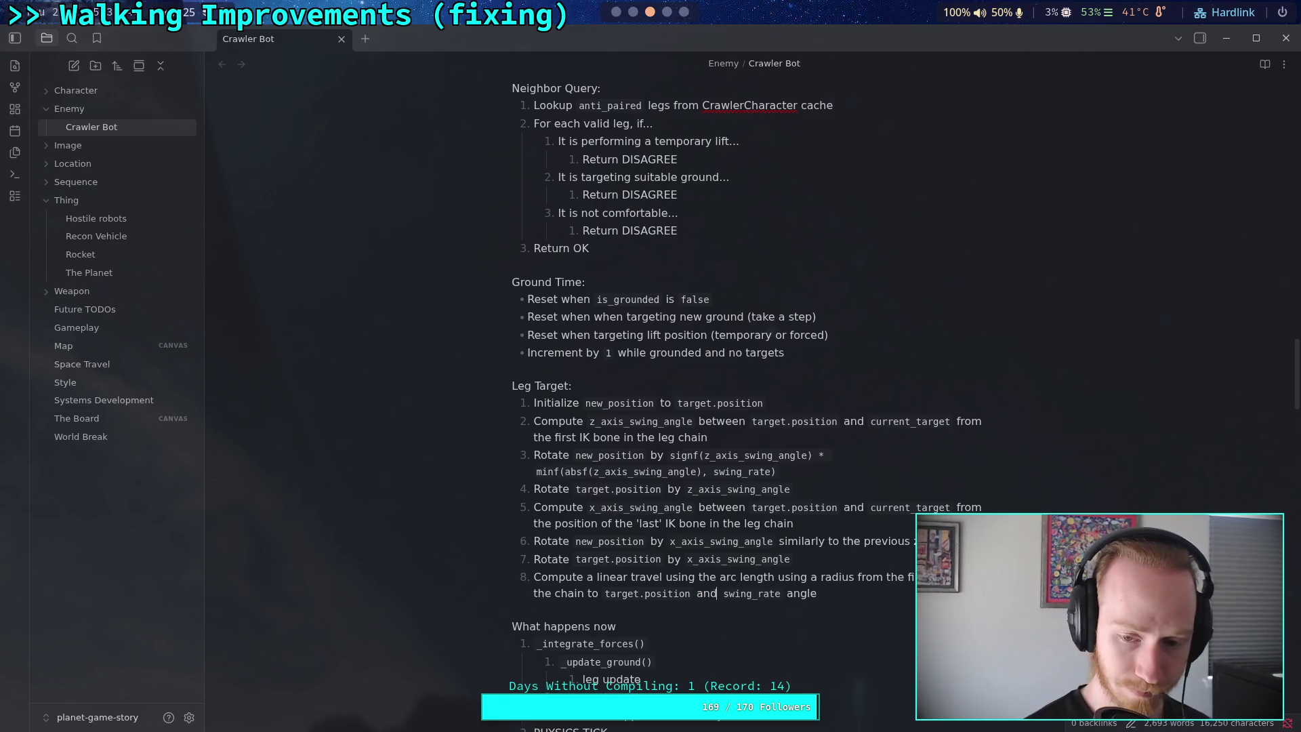
{"action": "type", "text": "gle of"}
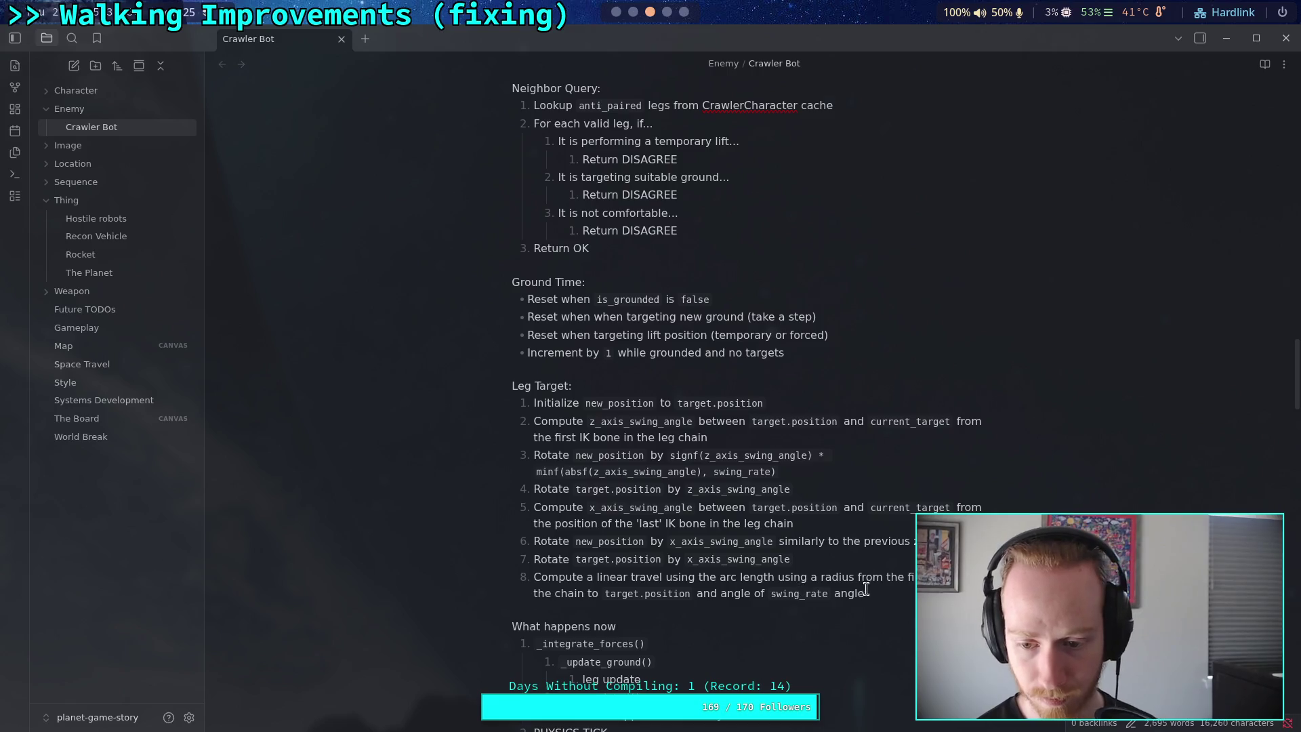
{"action": "left_click_drag", "start_coordinate": [865, 595], "coordinate": [831, 595]}
{"action": "type", "text": ","}
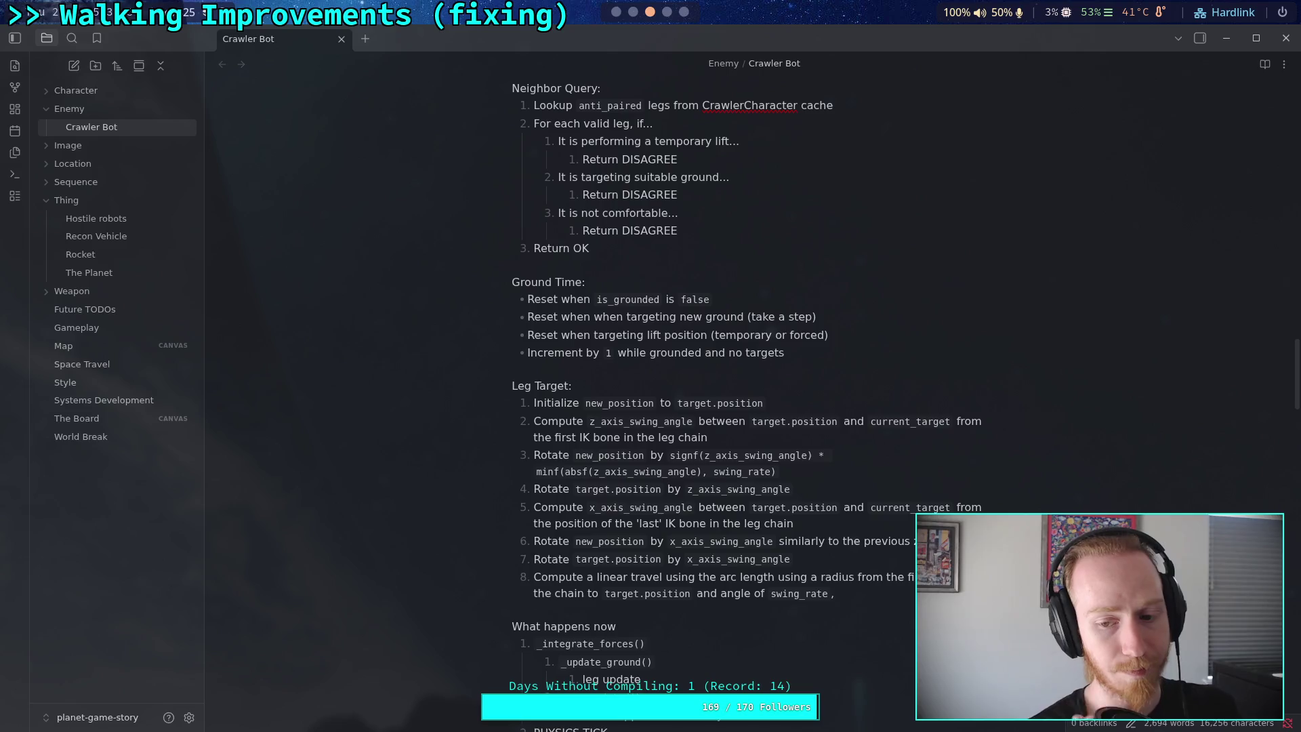
{"action": "type", "text": "with"}
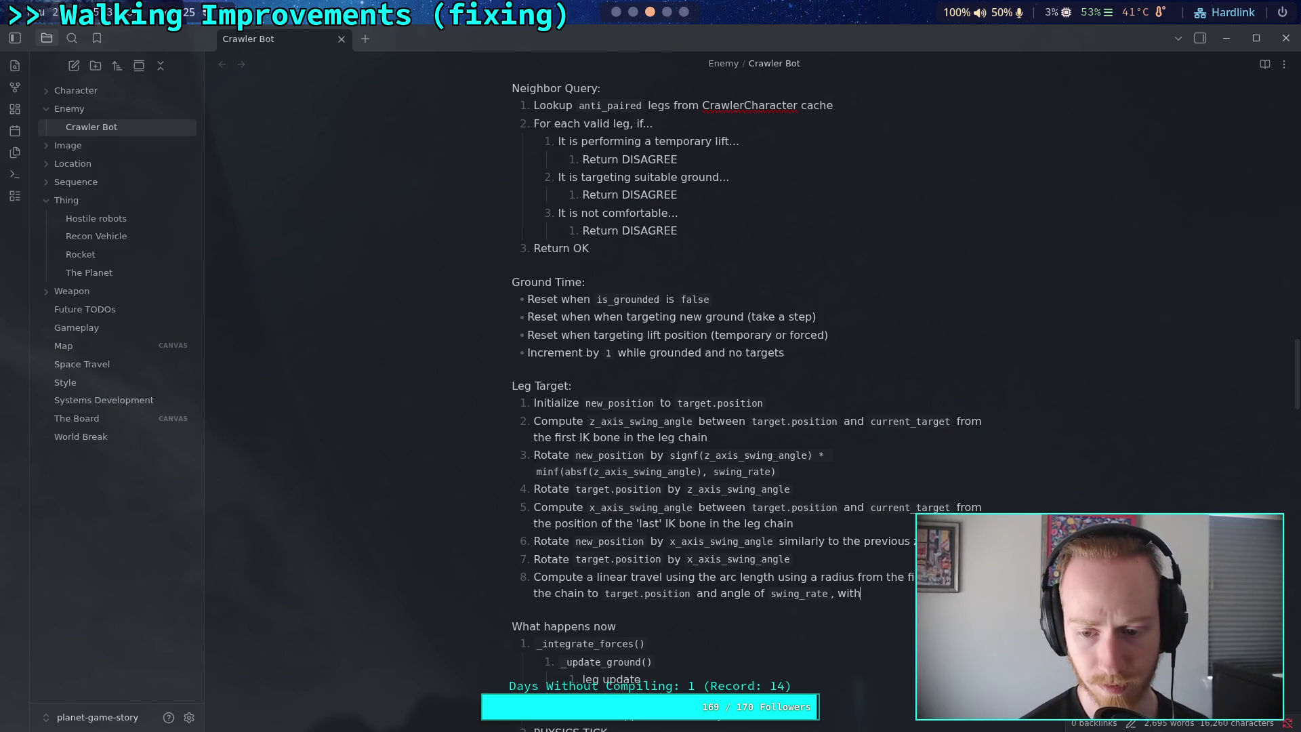
{"action": "type", "text": "out passin"}
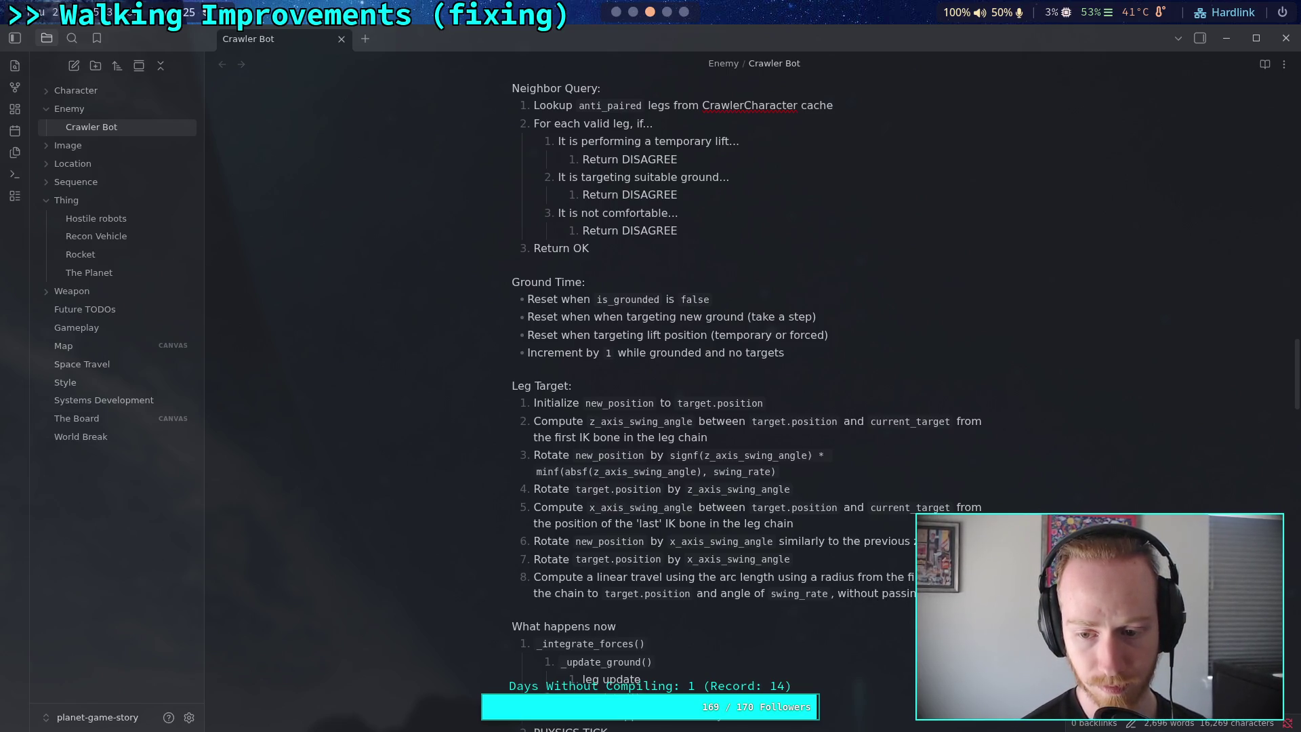
{"action": "type", "text": "g the po"}
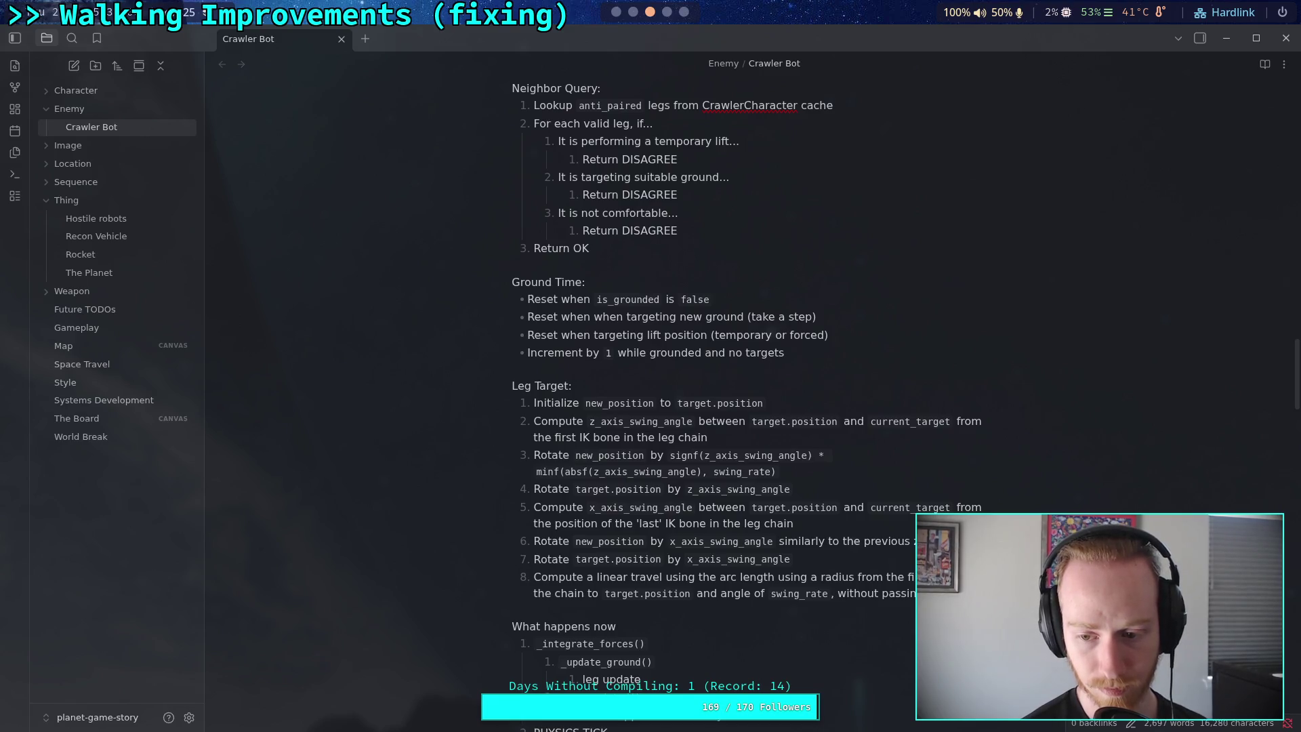
{"action": "type", "text": "int"}
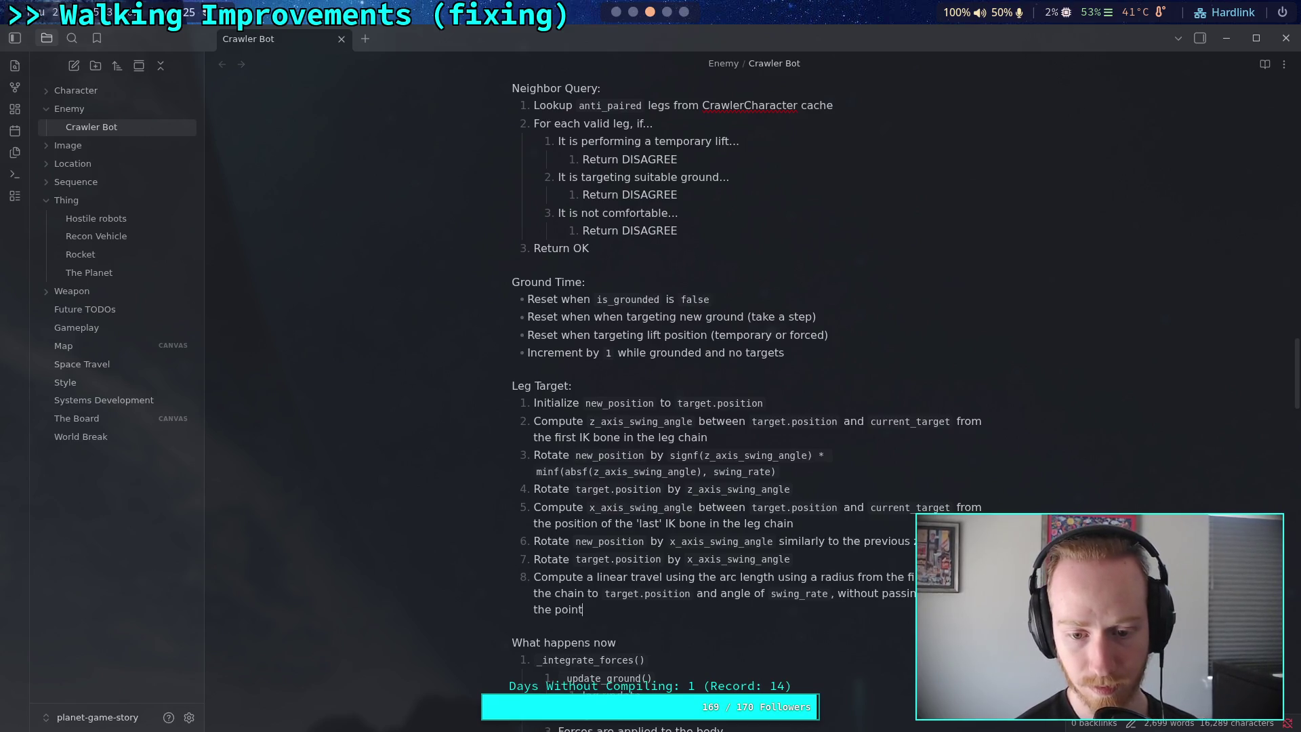
{"action": "type", "text": ". App"}
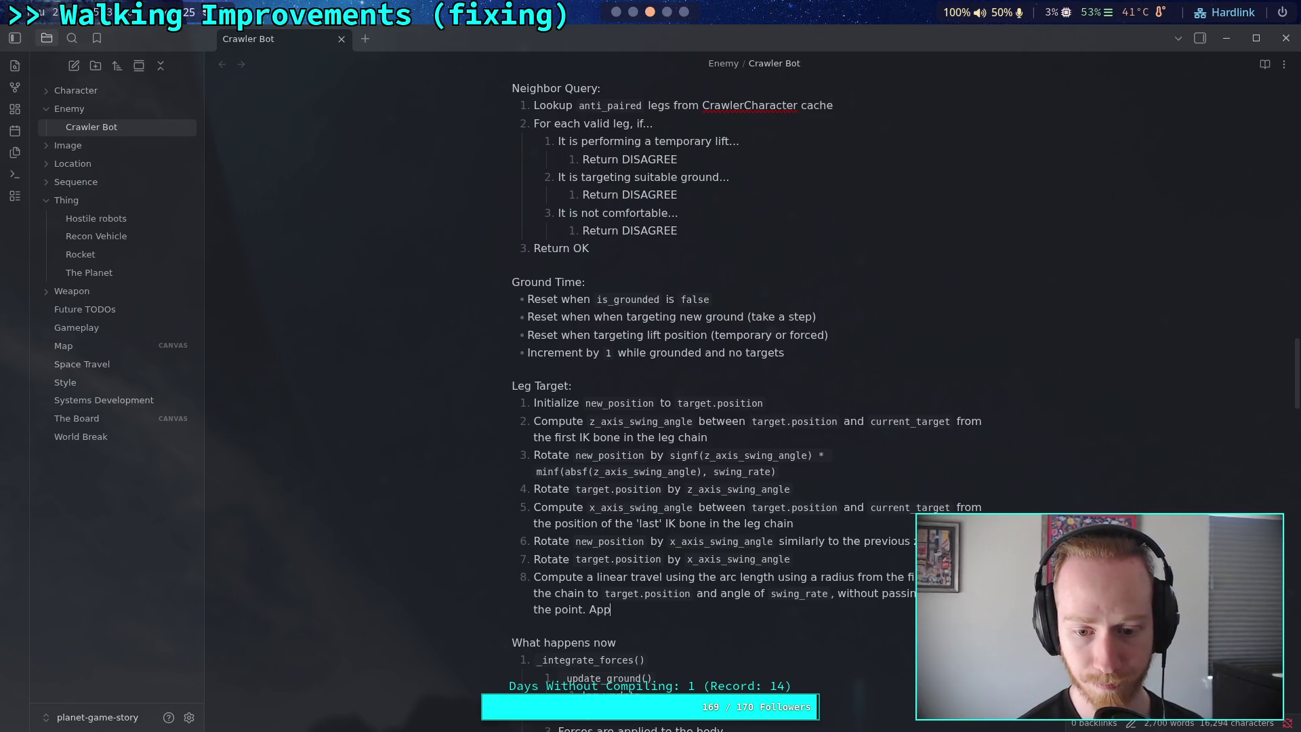
{"action": "type", "text": "ly the linear travel"}
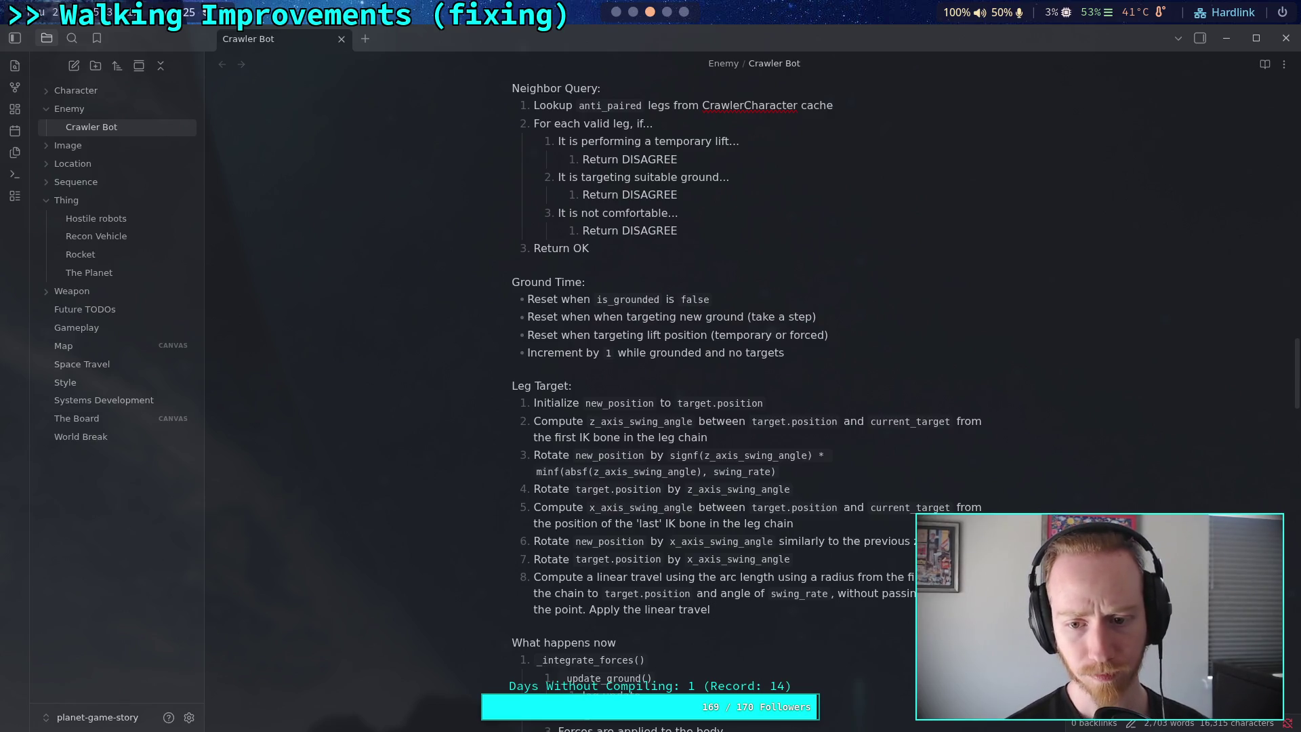
{"action": "key", "text": "BackSpace"}
{"action": "key", "text": "BackSpace"}
{"action": "key", "text": "BackSpace"}
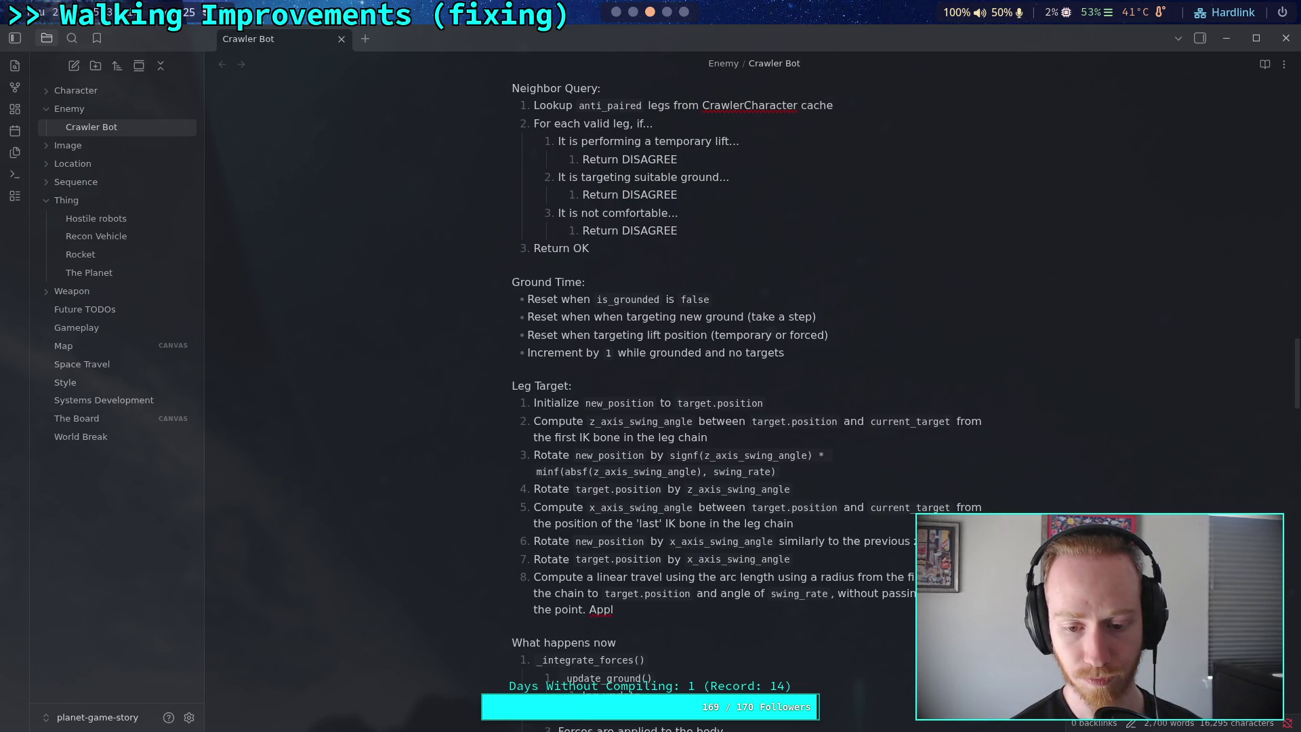
{"action": "type", "text": "y the linear "}
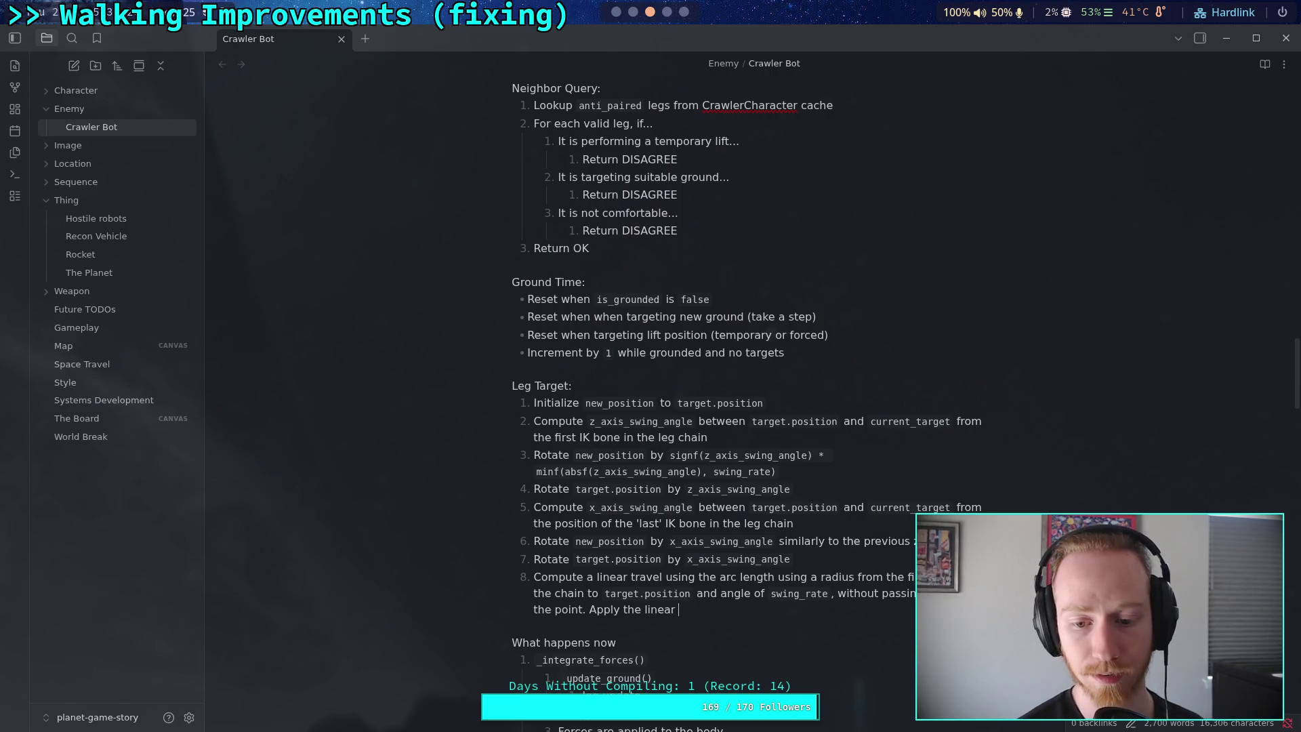
{"action": "type", "text": "travel "}
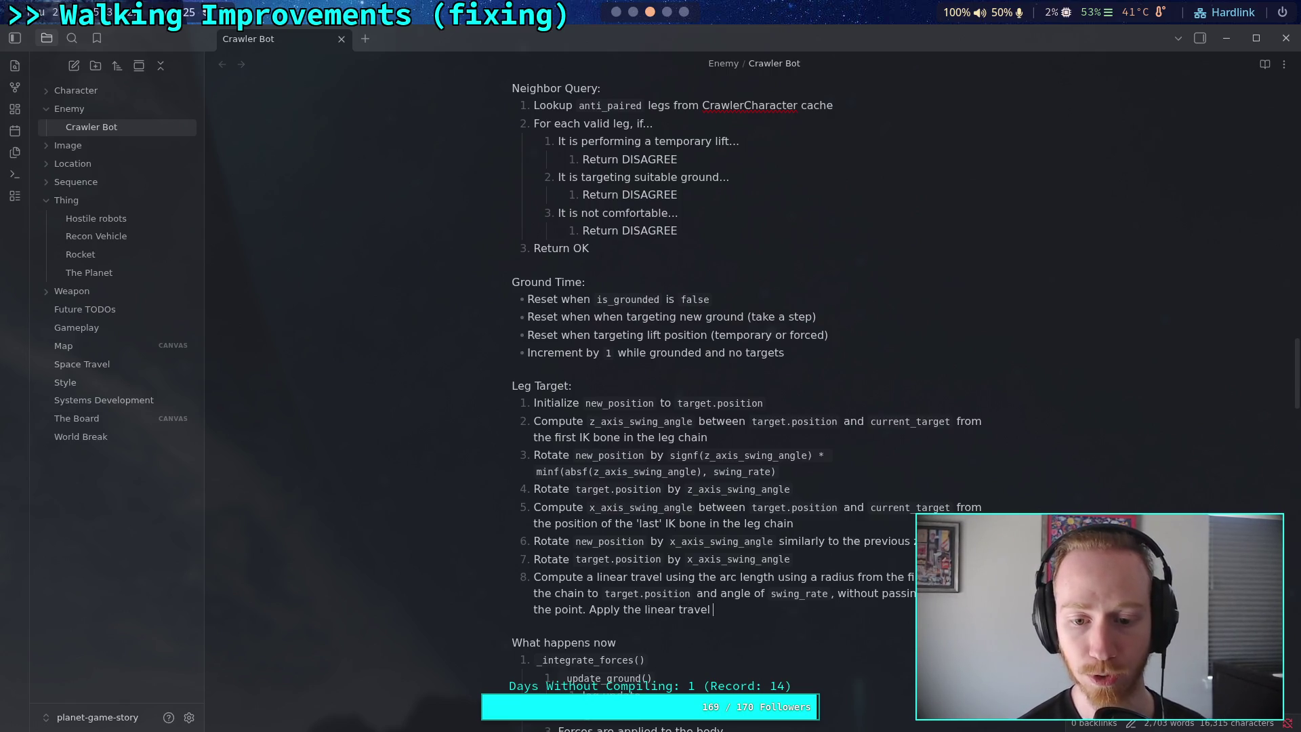
{"action": "type", "text": "to `new"}
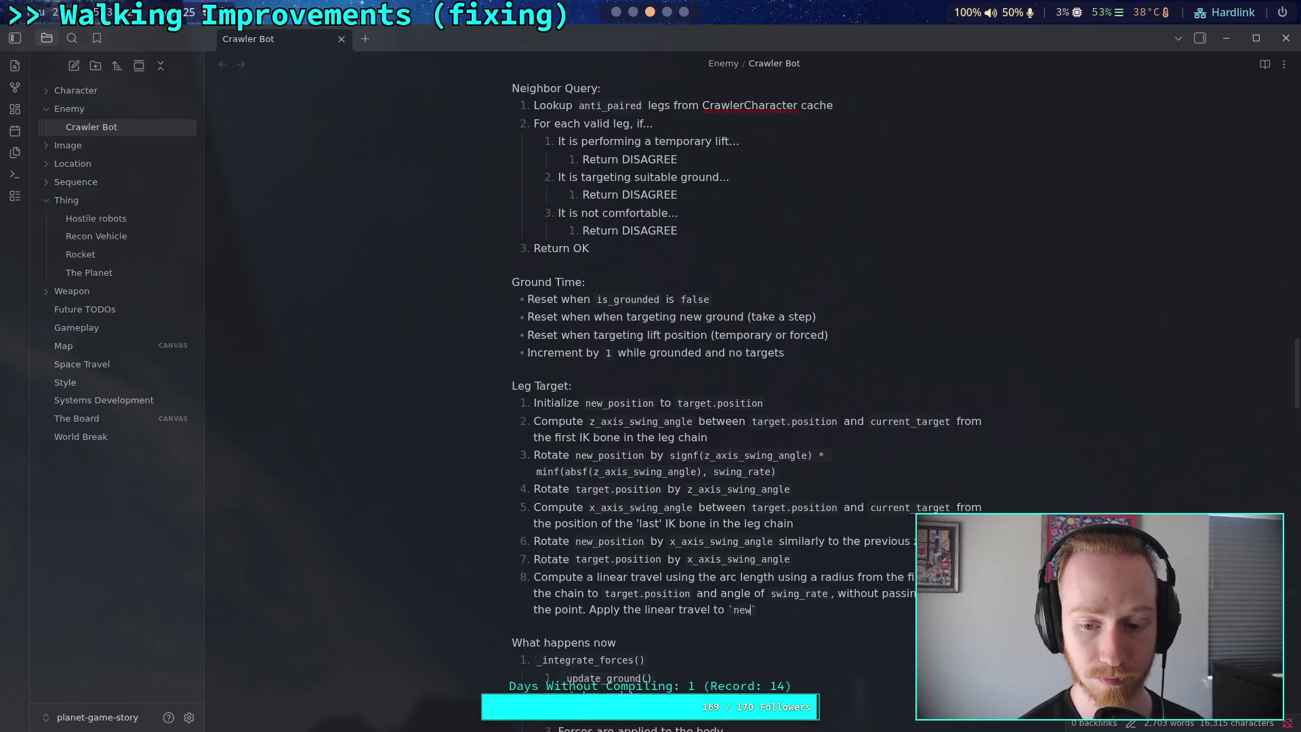
{"action": "type", "text": "_position`."}
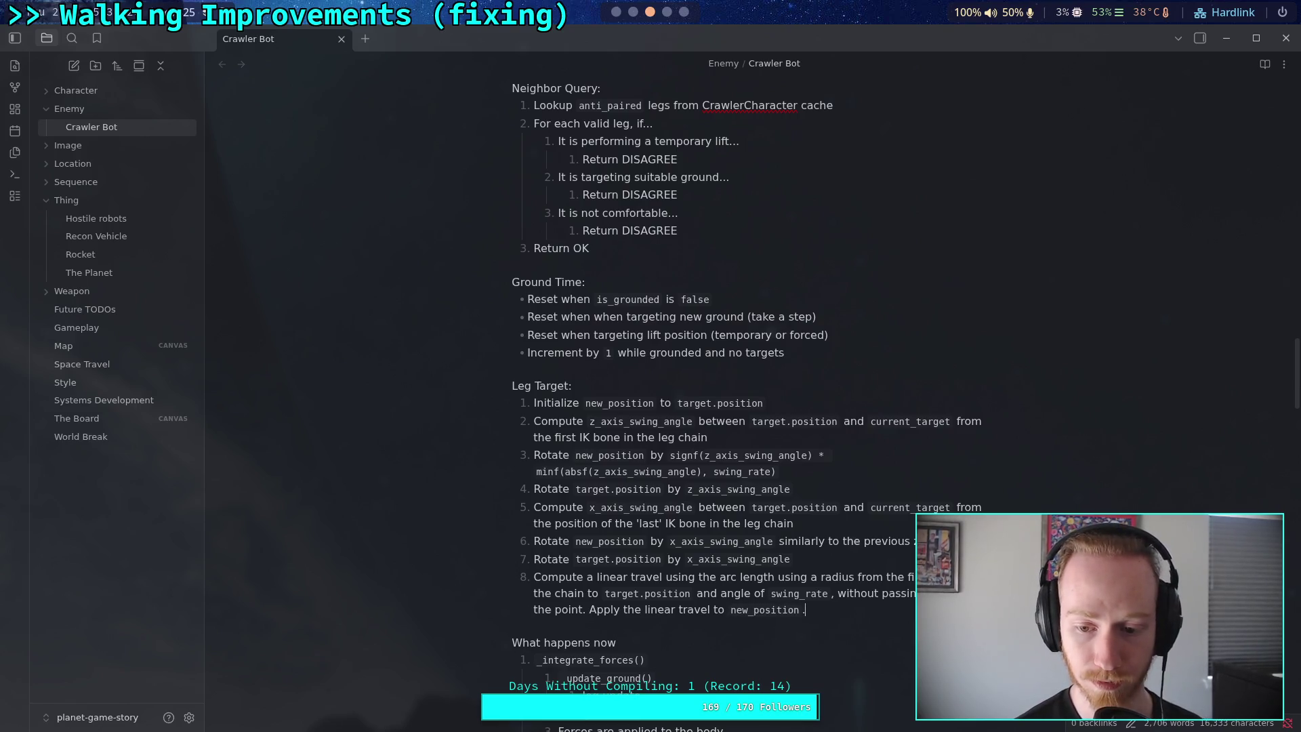
Add step 9 'Set `target.position` to `new_position`' and let its code render
{"action": "key", "text": "Return"}
{"action": "type", "text": "Set "}
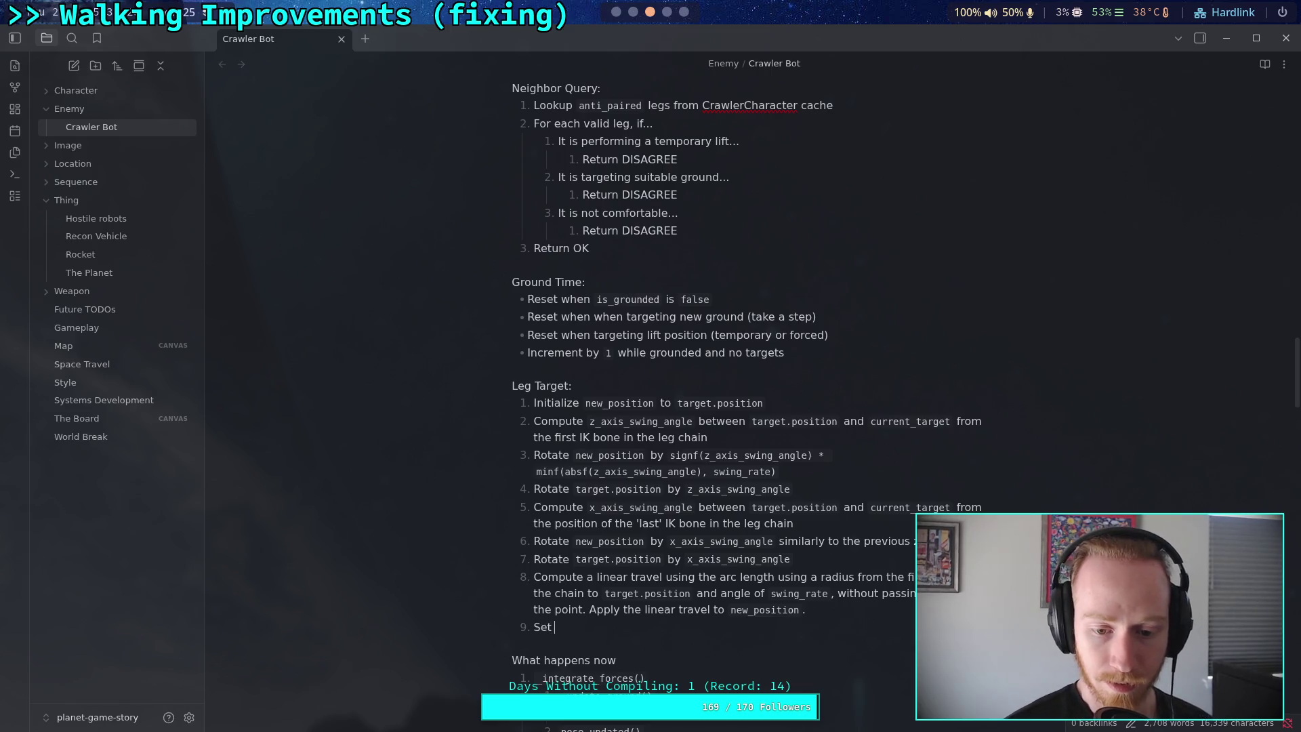
{"action": "type", "text": "`target.position"}
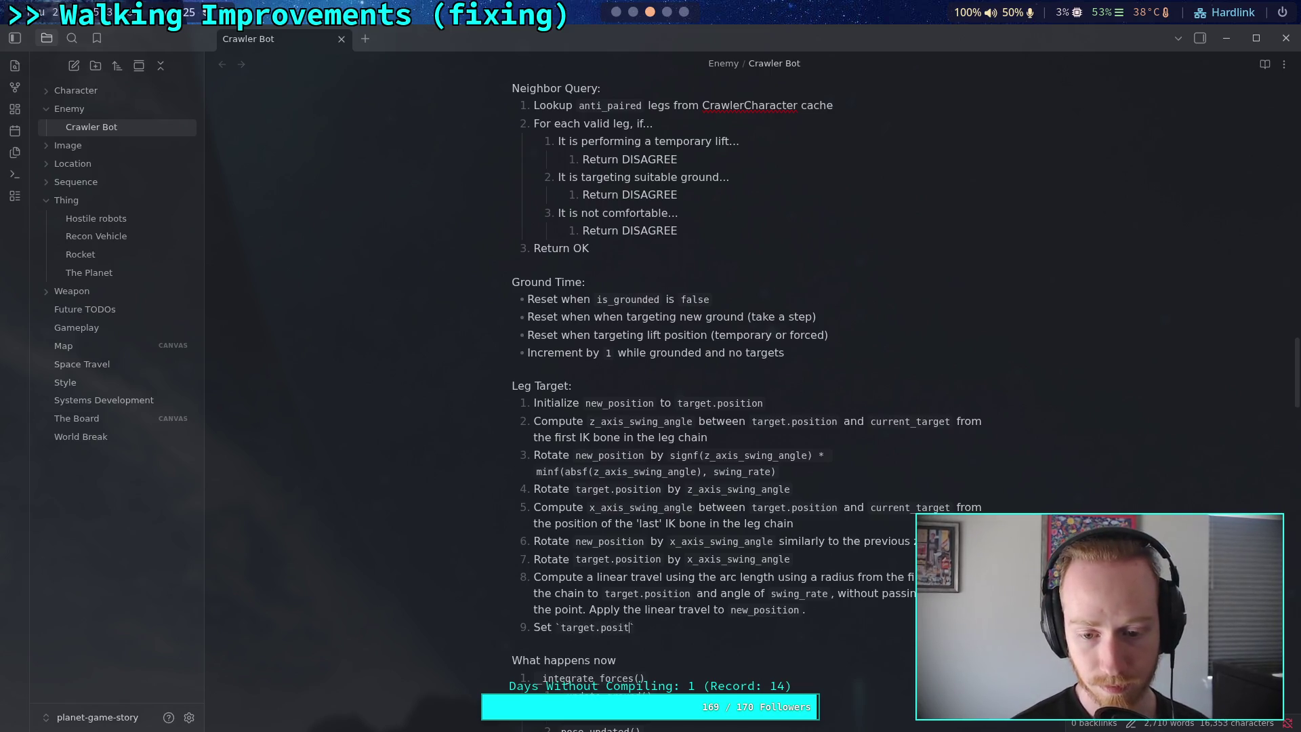
{"action": "type", "text": "` to"}
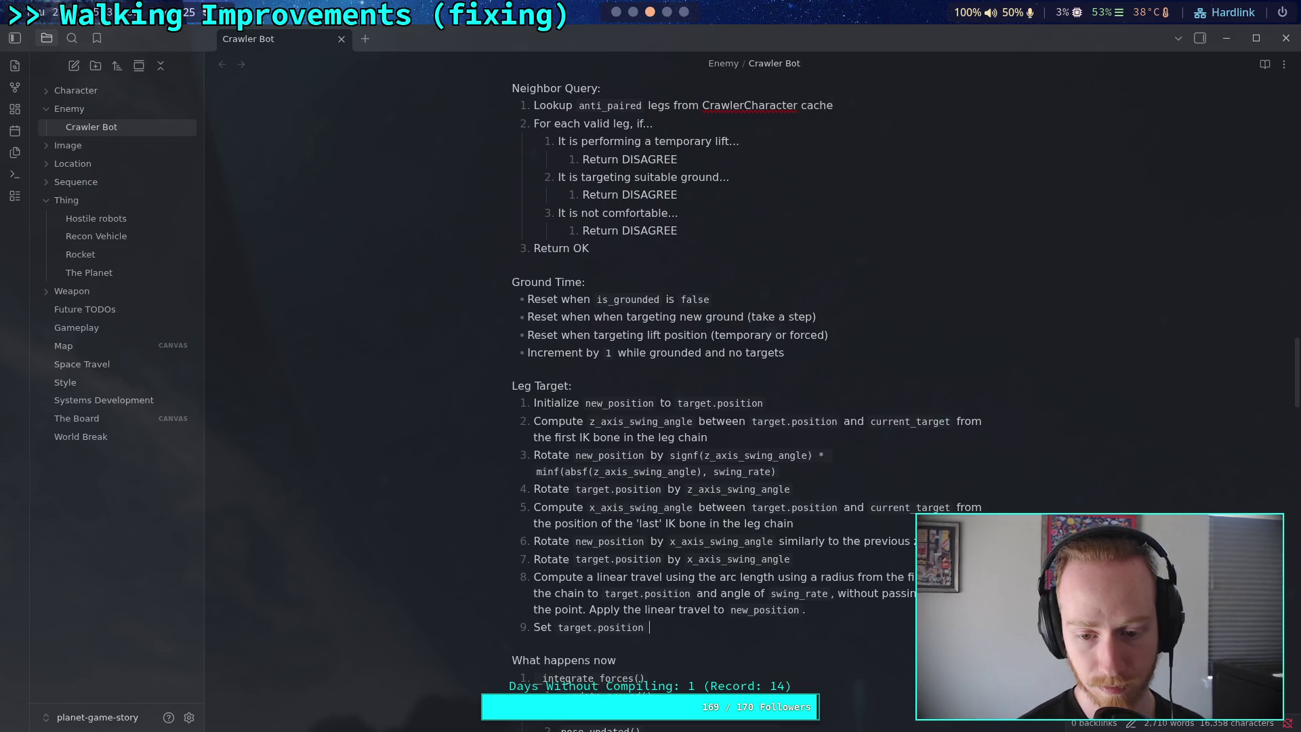
{"action": "type", "text": "`new"}
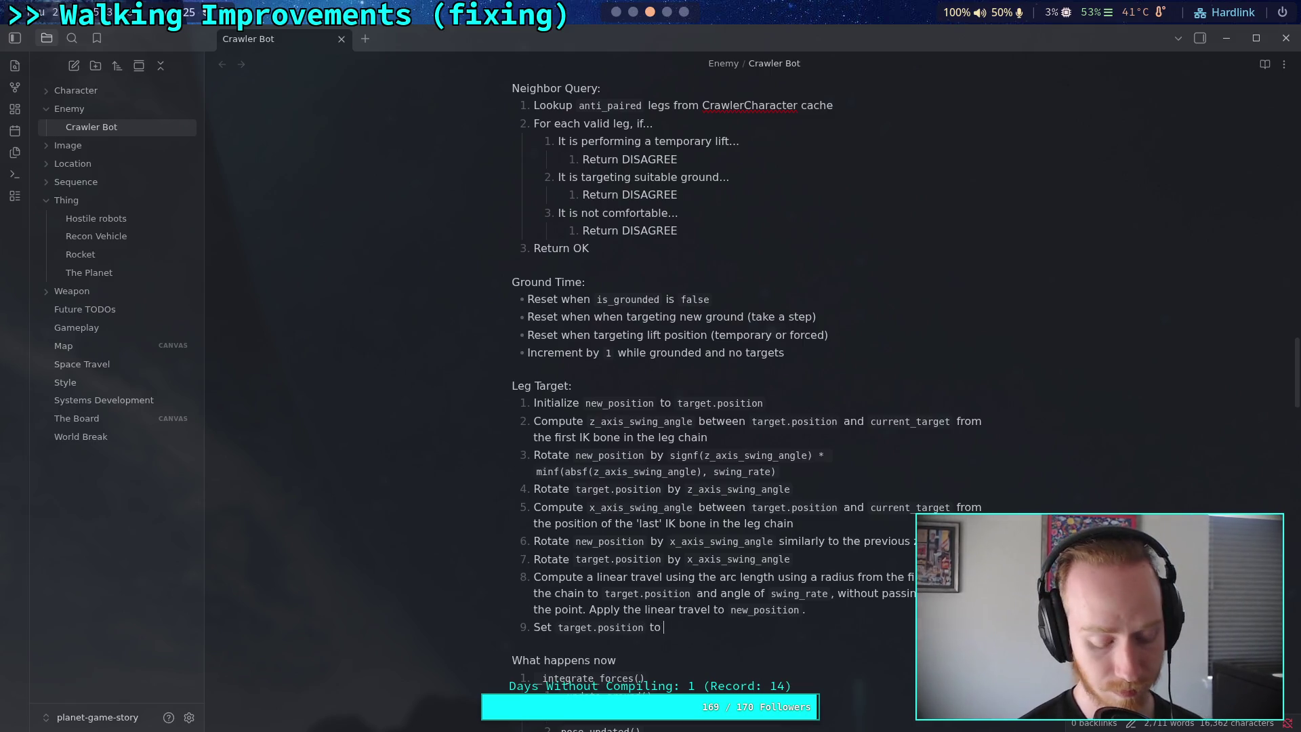
{"action": "type", "text": "_position"}
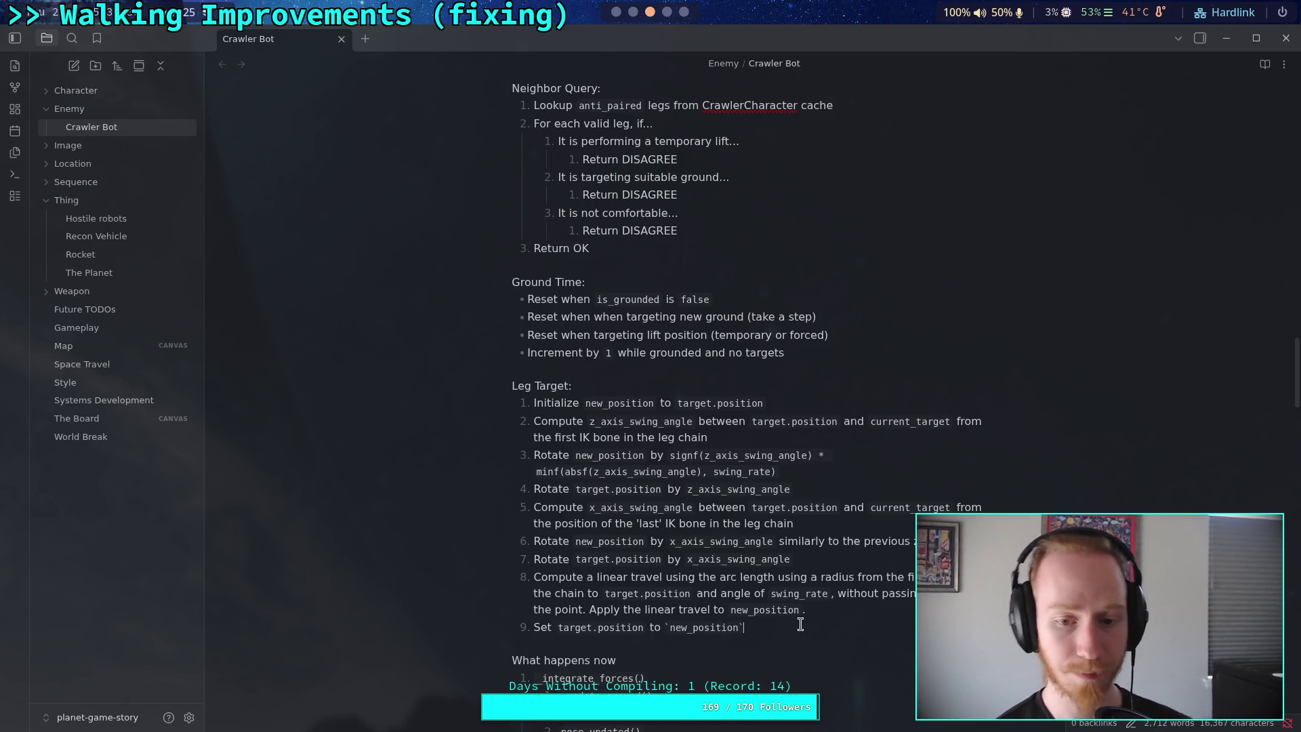
{"action": "scroll", "coordinate": [619, 524], "scroll_direction": "down", "scroll_amount": 2}
{"action": "left_click", "coordinate": [619, 525]}
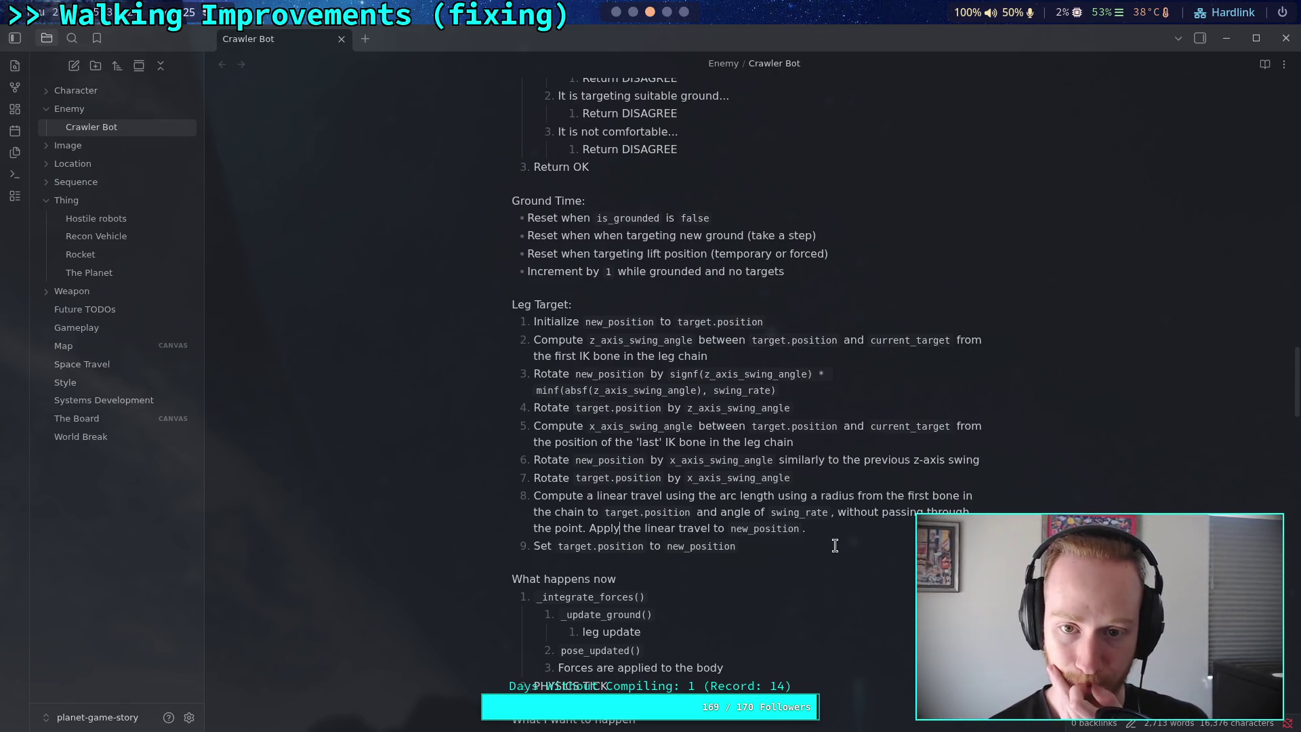
{"action": "scroll", "coordinate": [835, 546], "scroll_direction": "up", "scroll_amount": 5}
{"action": "scroll", "coordinate": [836, 543], "scroll_direction": "down", "scroll_amount": 6}
{"action": "scroll", "coordinate": [836, 534], "scroll_direction": "up", "scroll_amount": 1}
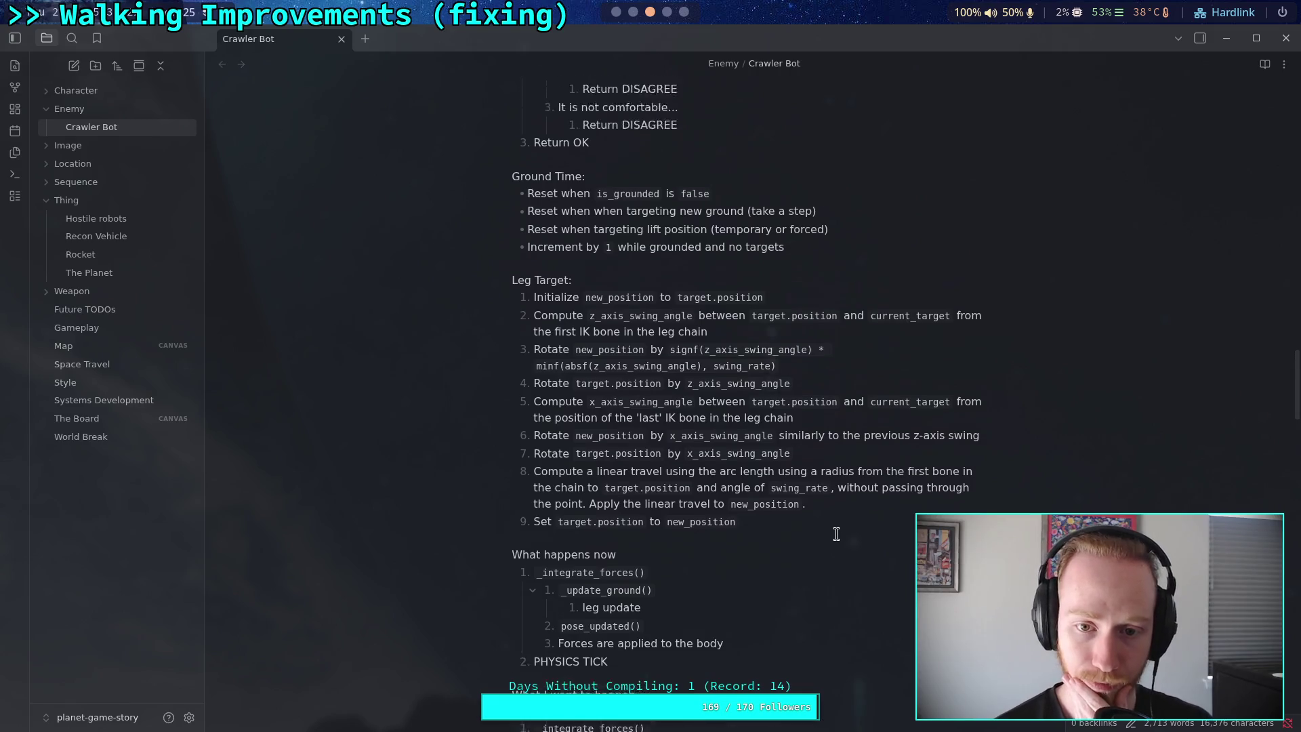
{"action": "scroll", "coordinate": [837, 534], "scroll_direction": "up", "scroll_amount": 3}
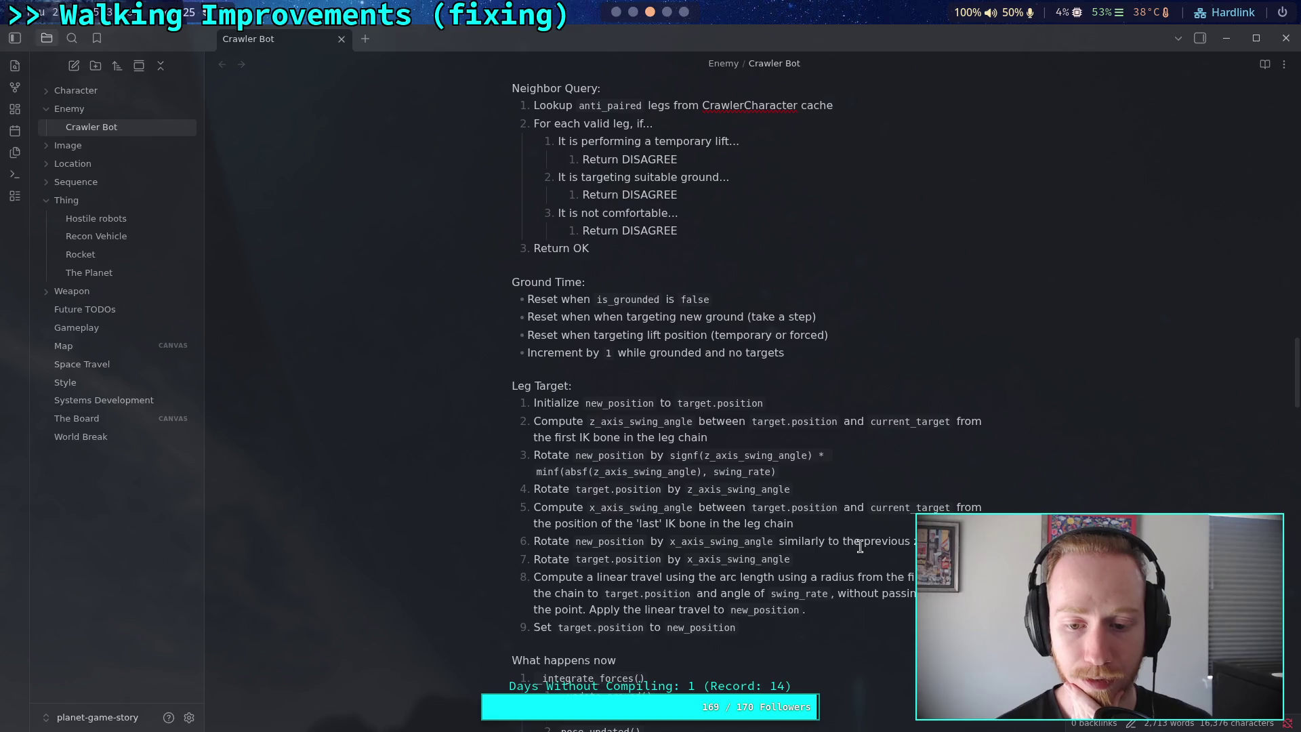
{"action": "mouse_move", "coordinate": [533, 508]}
{"action": "left_mouse_down"}
{"action": "mouse_move", "coordinate": [915, 561]}
{"action": "mouse_move", "coordinate": [902, 546]}
{"action": "left_mouse_up"}
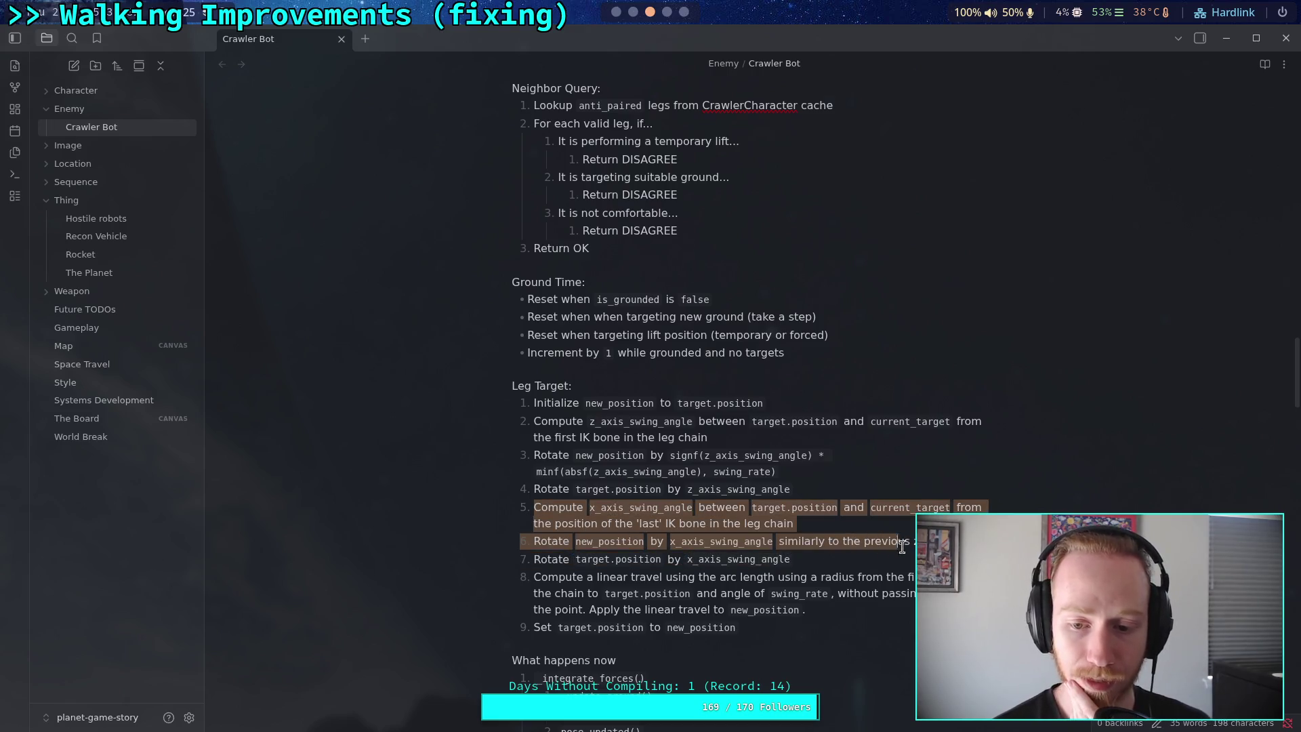
{"action": "left_click", "coordinate": [717, 602]}
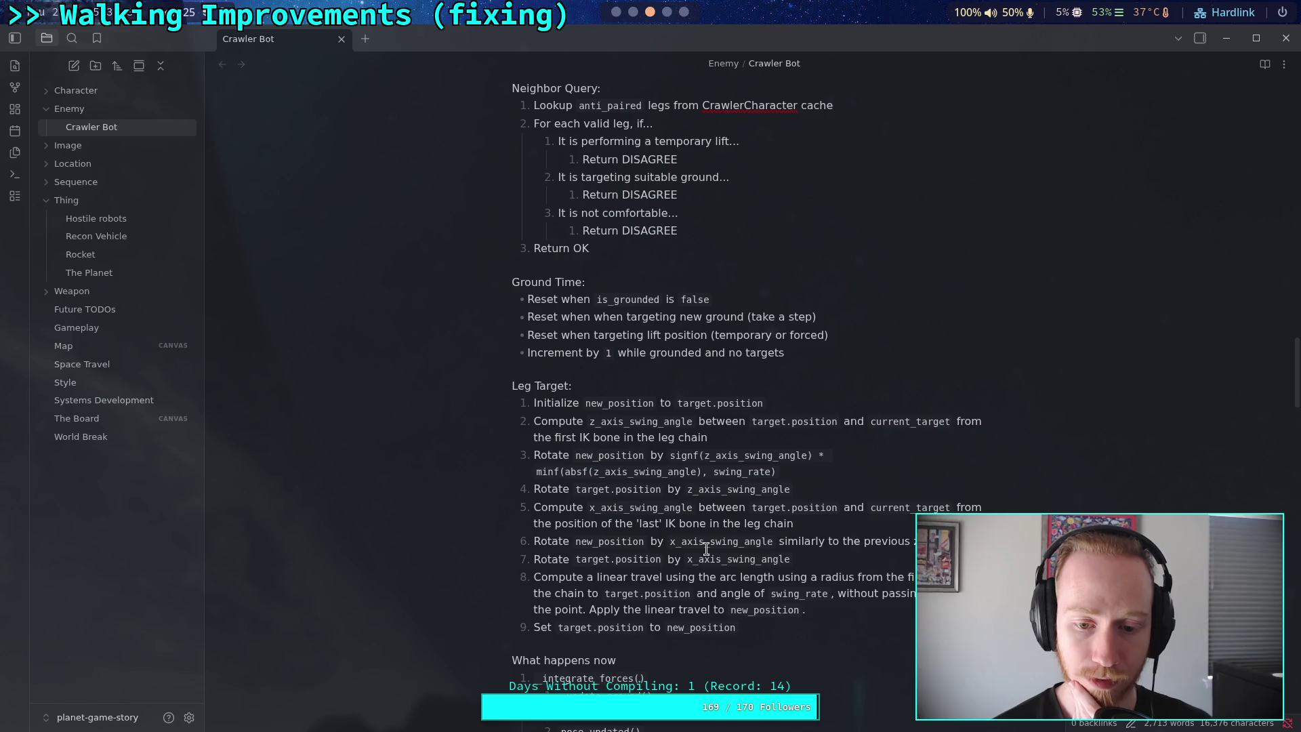
{"action": "triple_click", "coordinate": [801, 512]}
{"action": "left_click", "coordinate": [847, 493]}
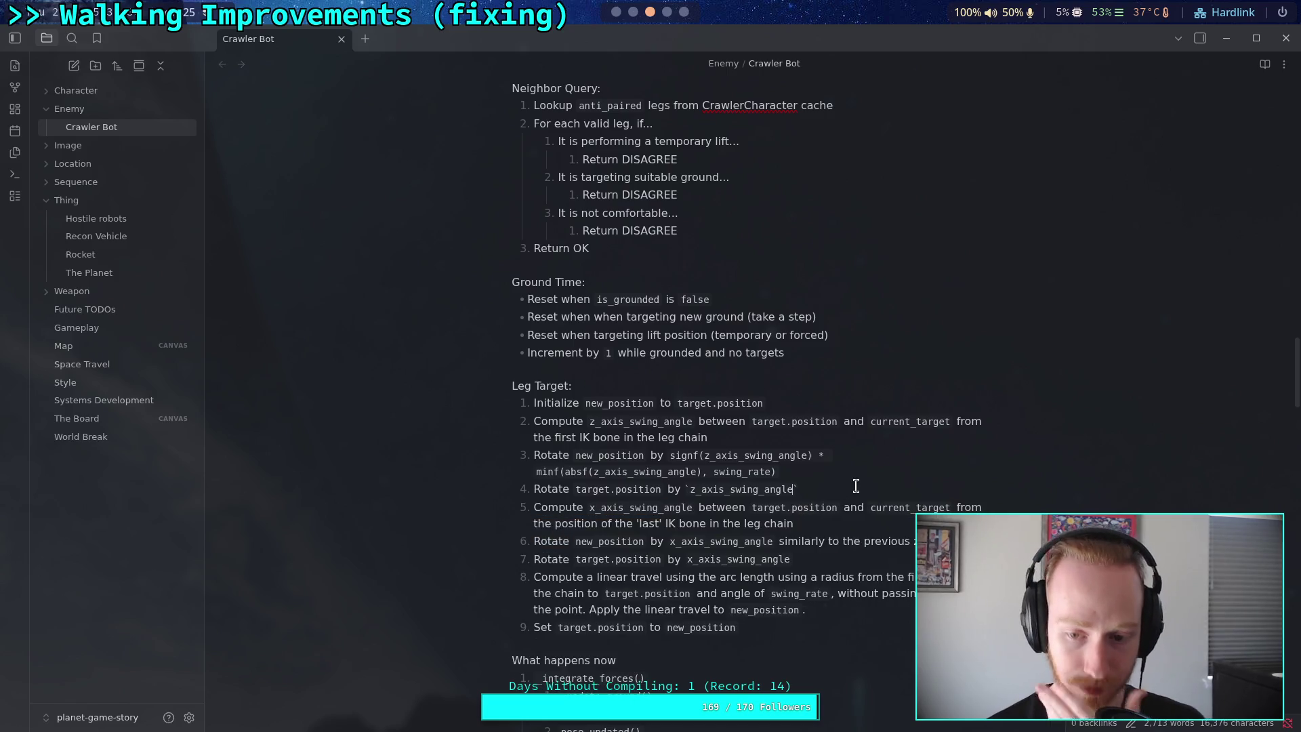
{"action": "left_click", "coordinate": [720, 383]}
{"action": "scroll", "coordinate": [746, 416], "scroll_direction": "up", "scroll_amount": 2}
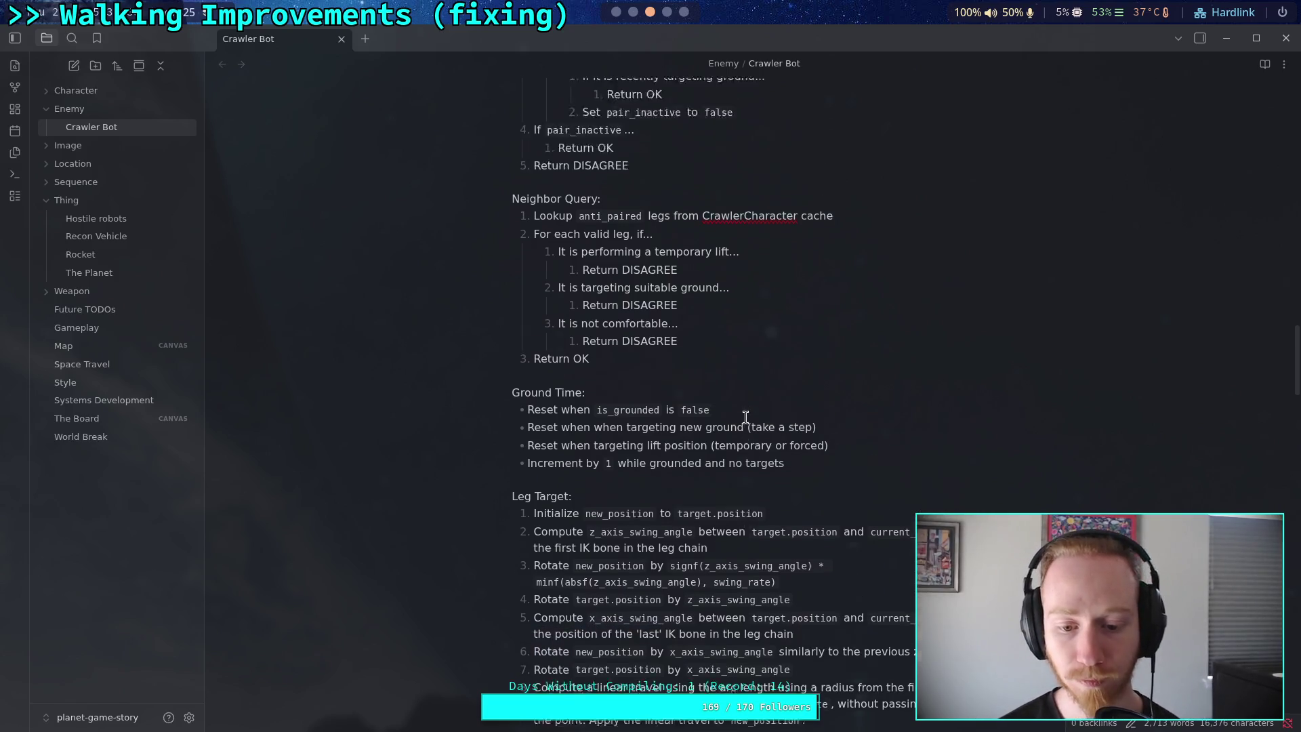
{"action": "scroll", "coordinate": [745, 417], "scroll_direction": "up", "scroll_amount": 10}
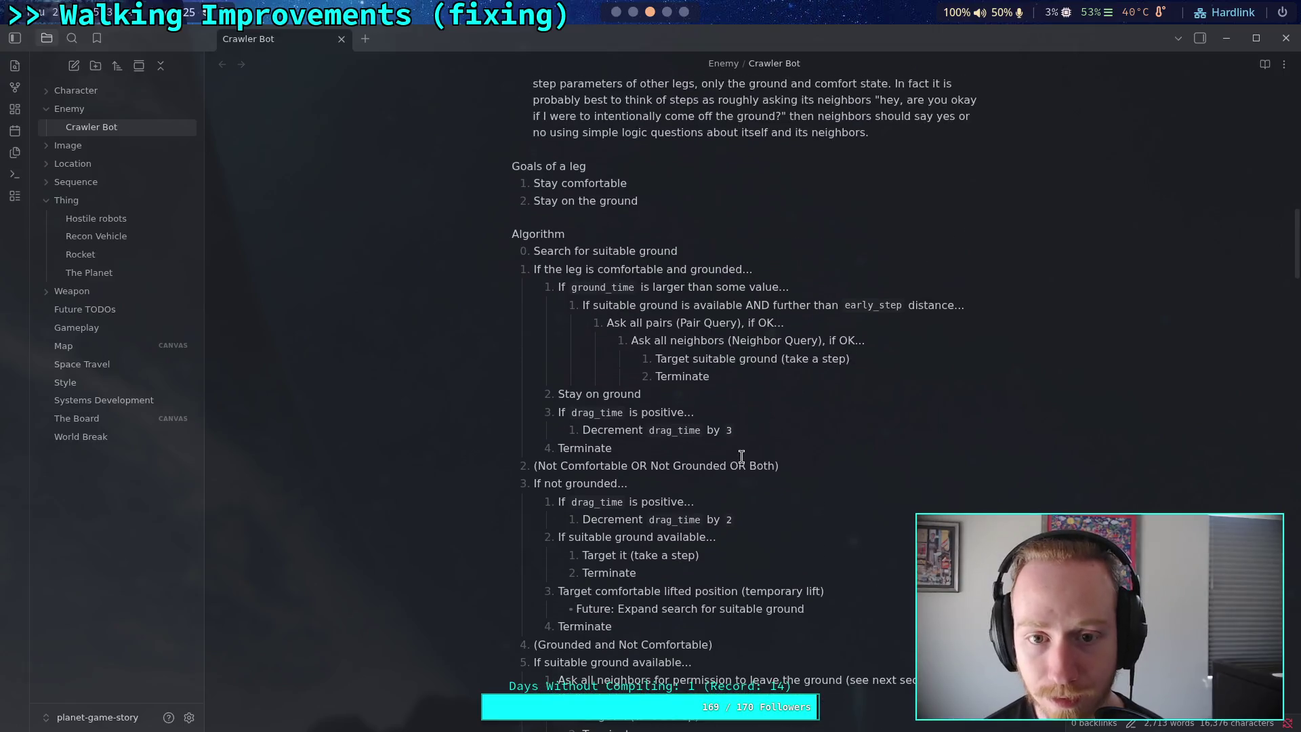
{"action": "scroll", "coordinate": [741, 456], "scroll_direction": "up", "scroll_amount": 6}
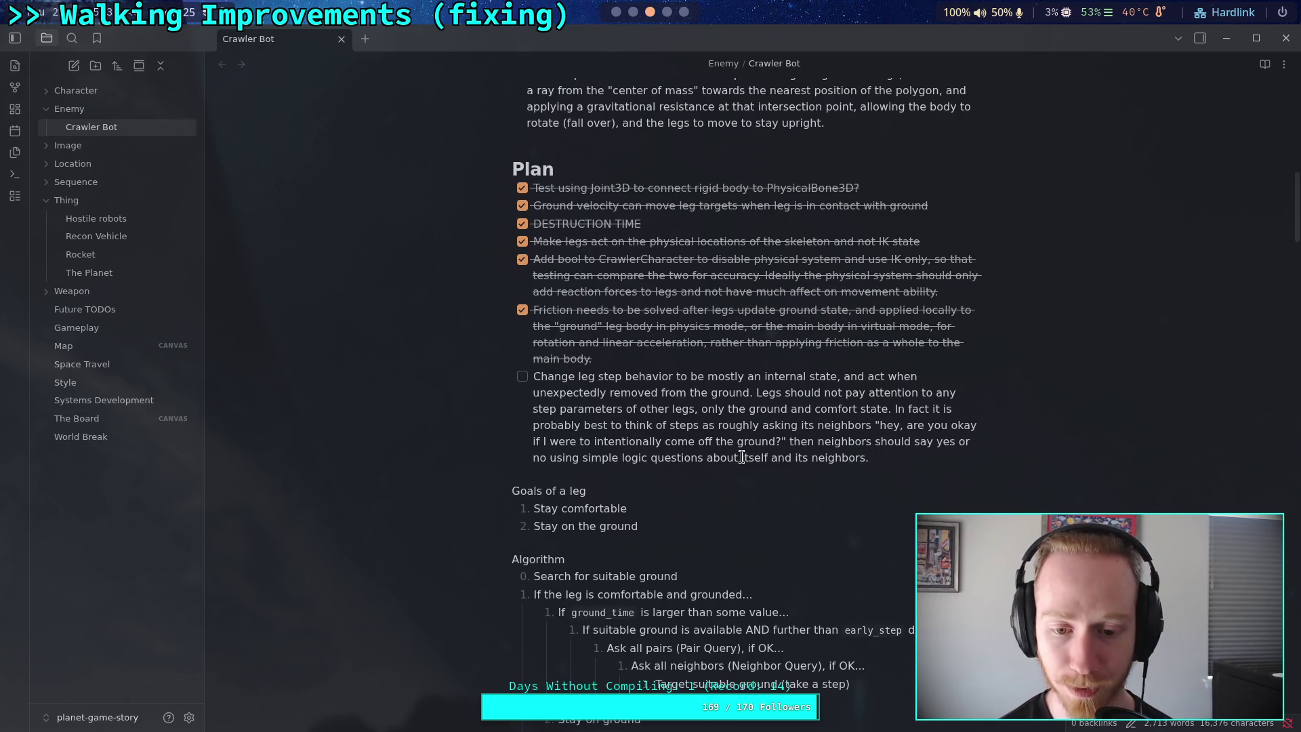
{"action": "scroll", "coordinate": [741, 457], "scroll_direction": "down", "scroll_amount": 2}
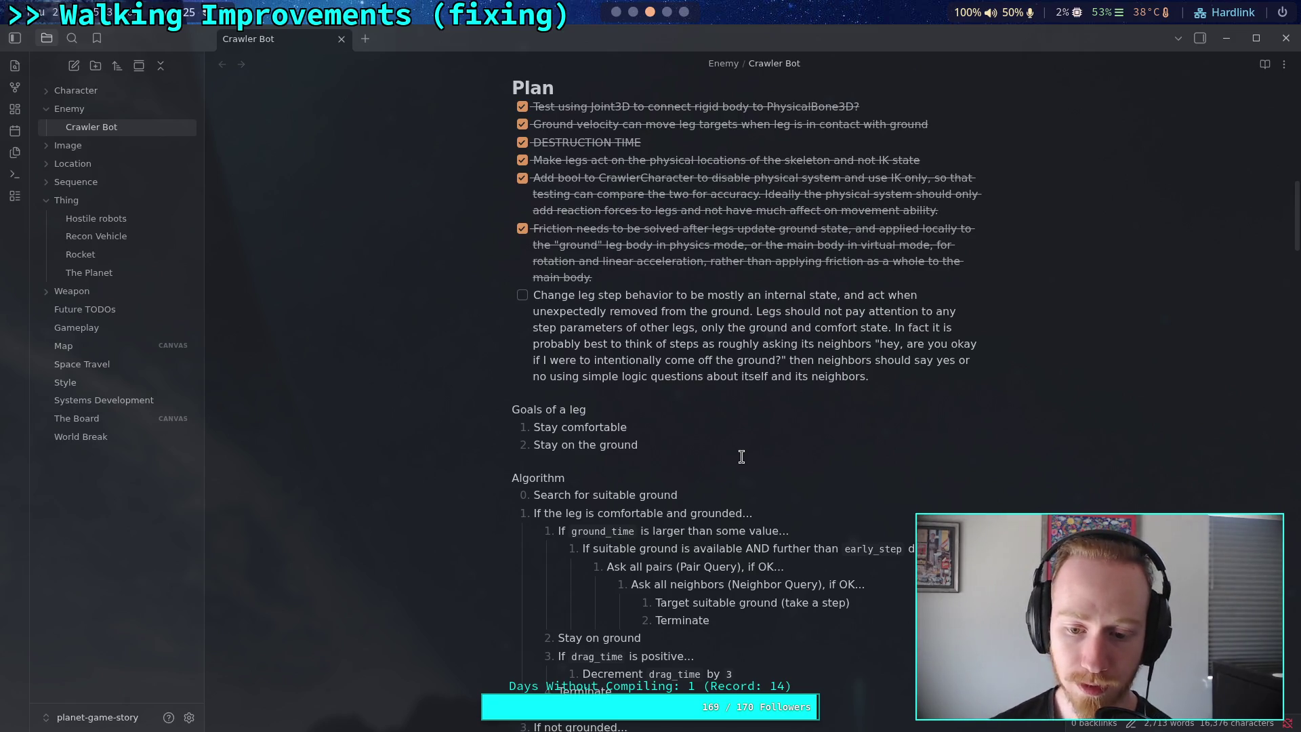
{"action": "scroll", "coordinate": [745, 458], "scroll_direction": "down", "scroll_amount": 13}
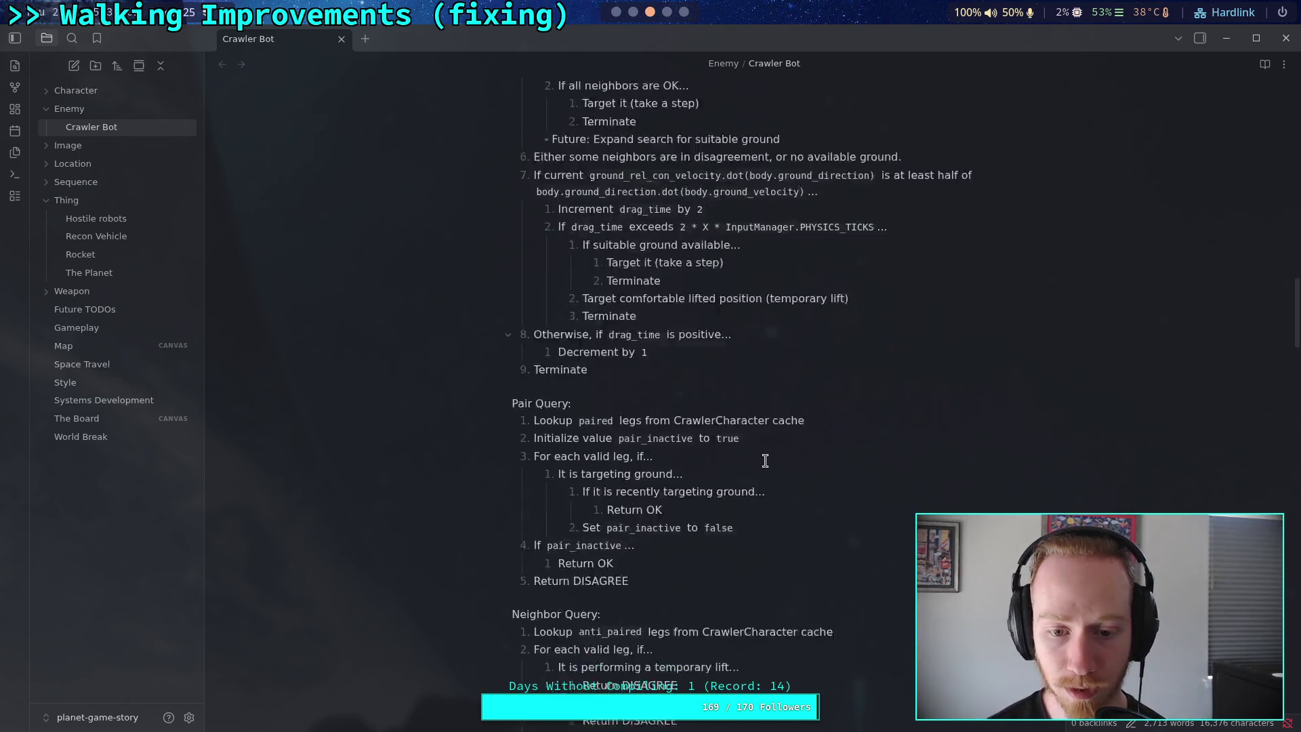
{"action": "scroll", "coordinate": [765, 461], "scroll_direction": "down", "scroll_amount": 2}
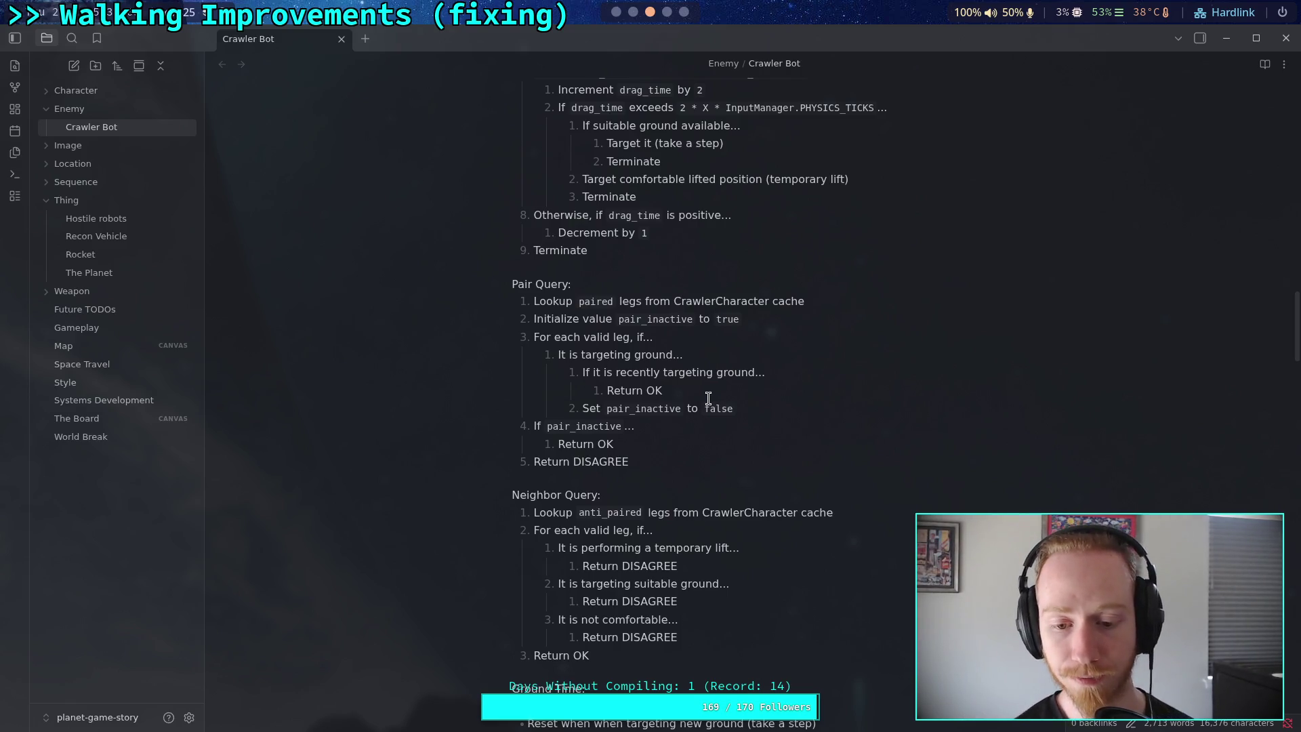
{"action": "scroll", "coordinate": [709, 398], "scroll_direction": "down", "scroll_amount": 5}
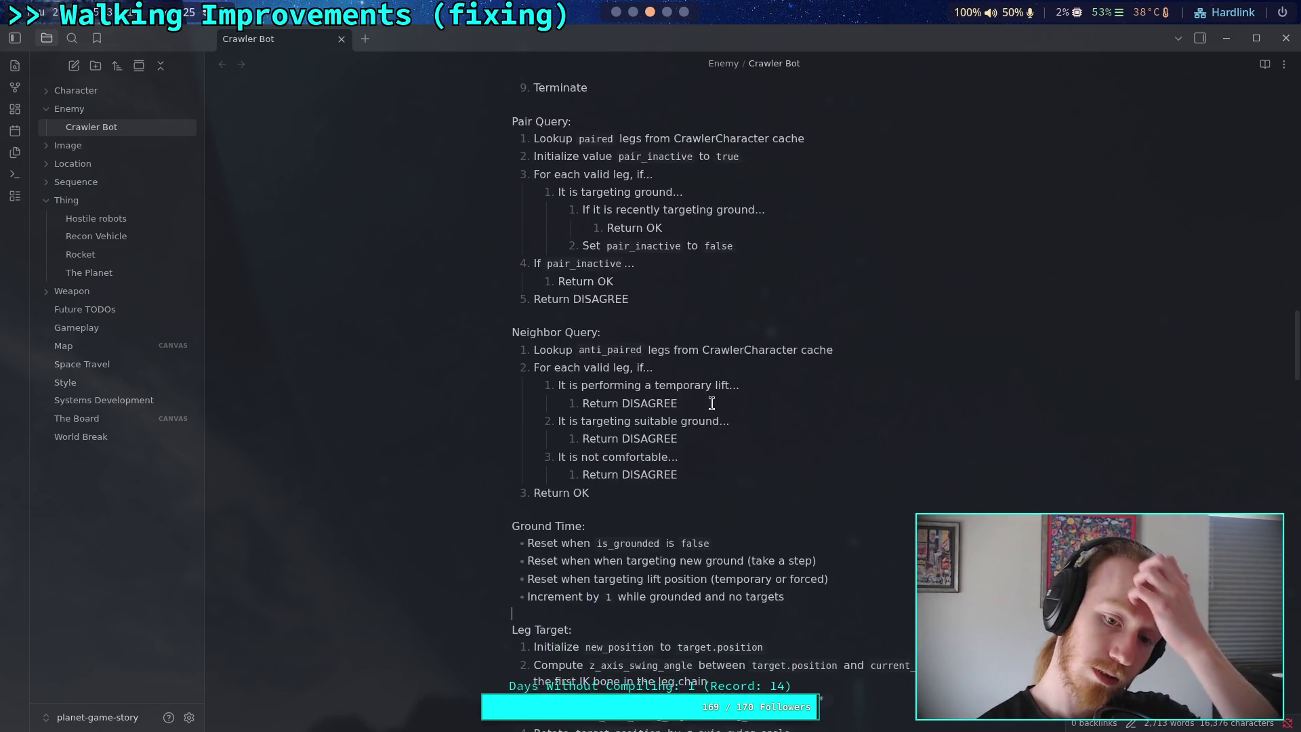
{"action": "scroll", "coordinate": [808, 442], "scroll_direction": "up", "scroll_amount": 1}
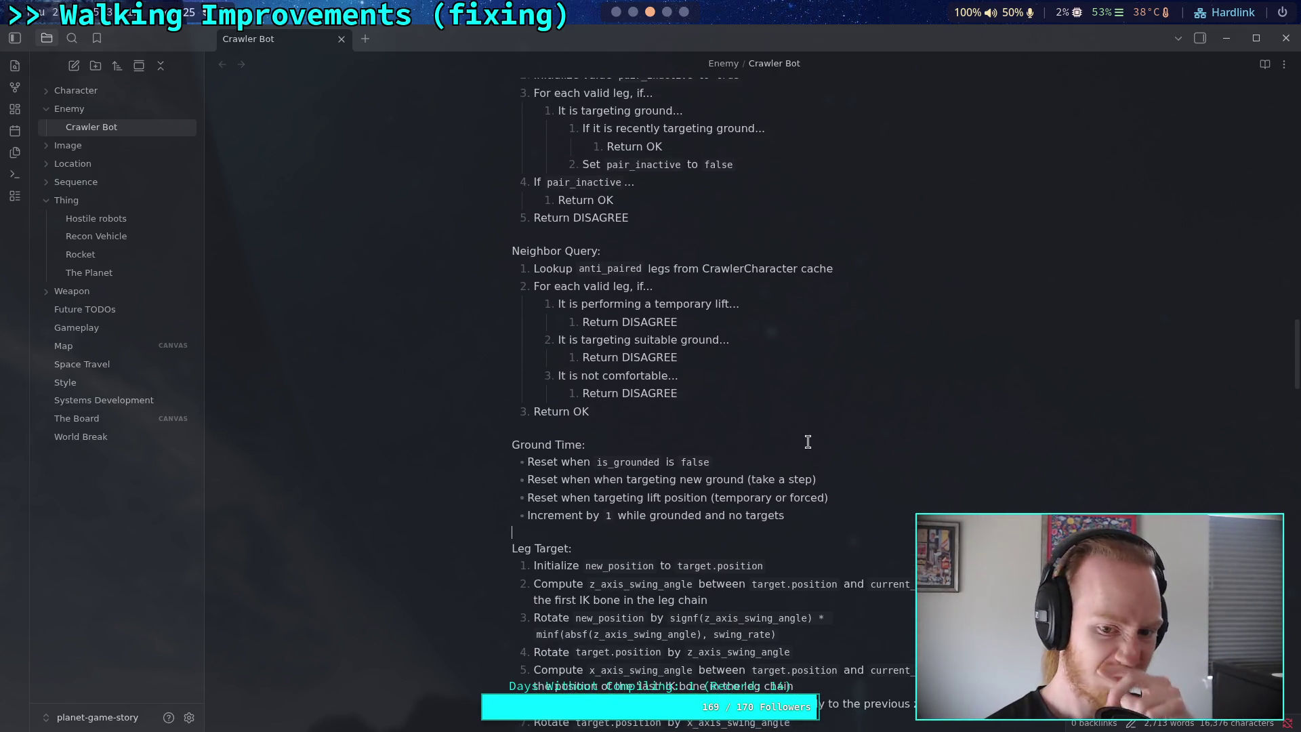
Insert a 'Target Time:' heading above the Leg Target section
{"action": "type", "text": "\\"}
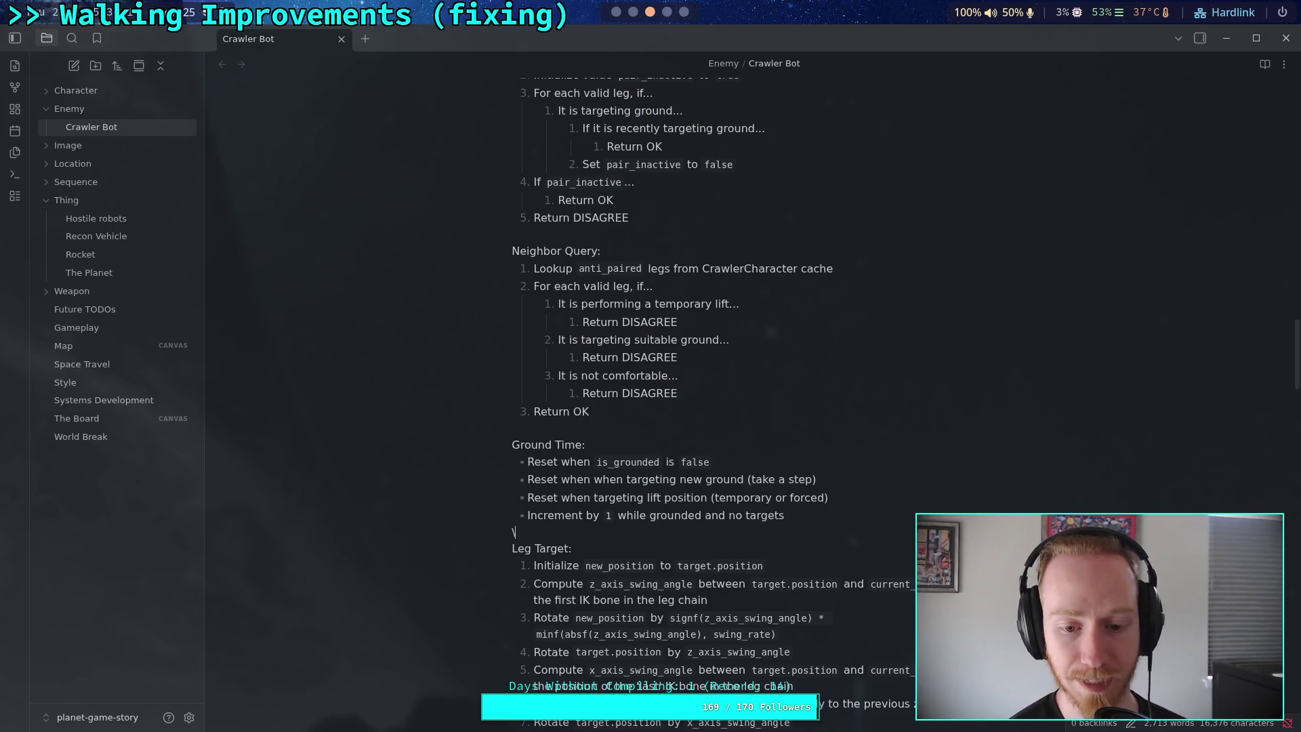
{"action": "key", "text": "Return"}
{"action": "key", "text": "Return"}
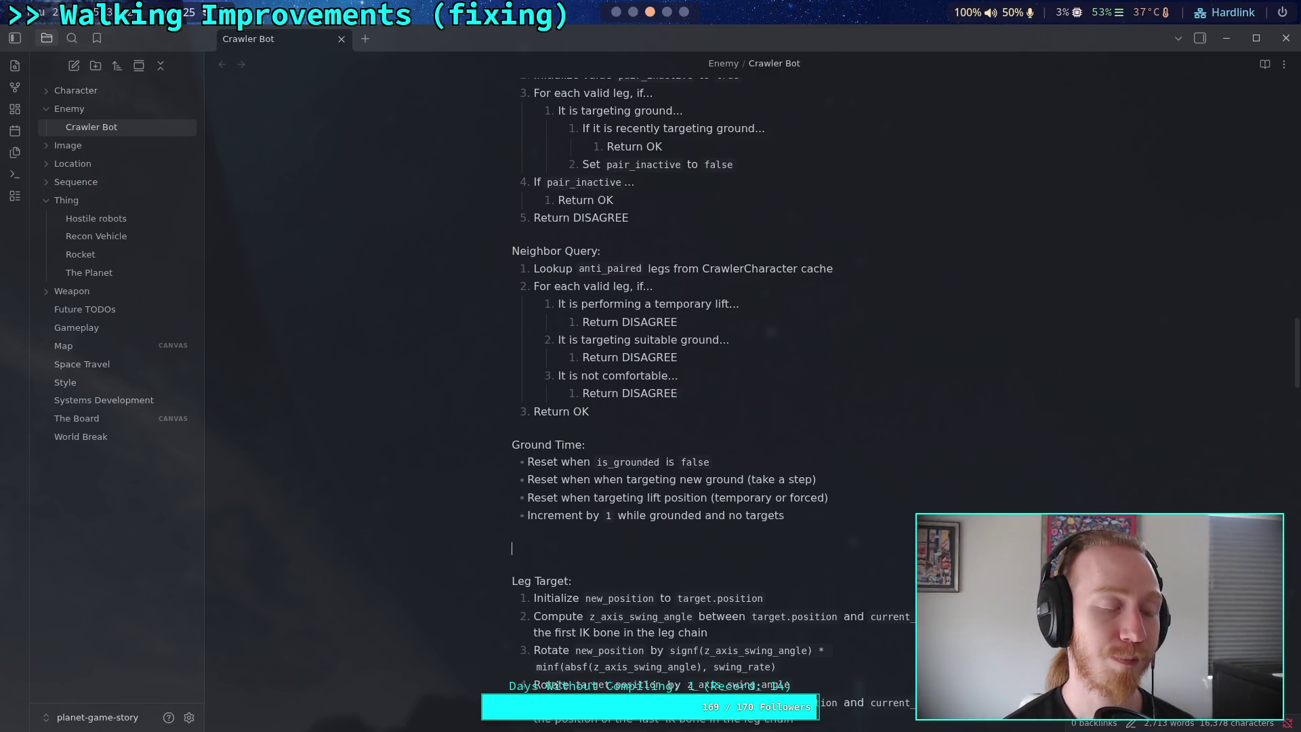
{"action": "type", "text": "S"}
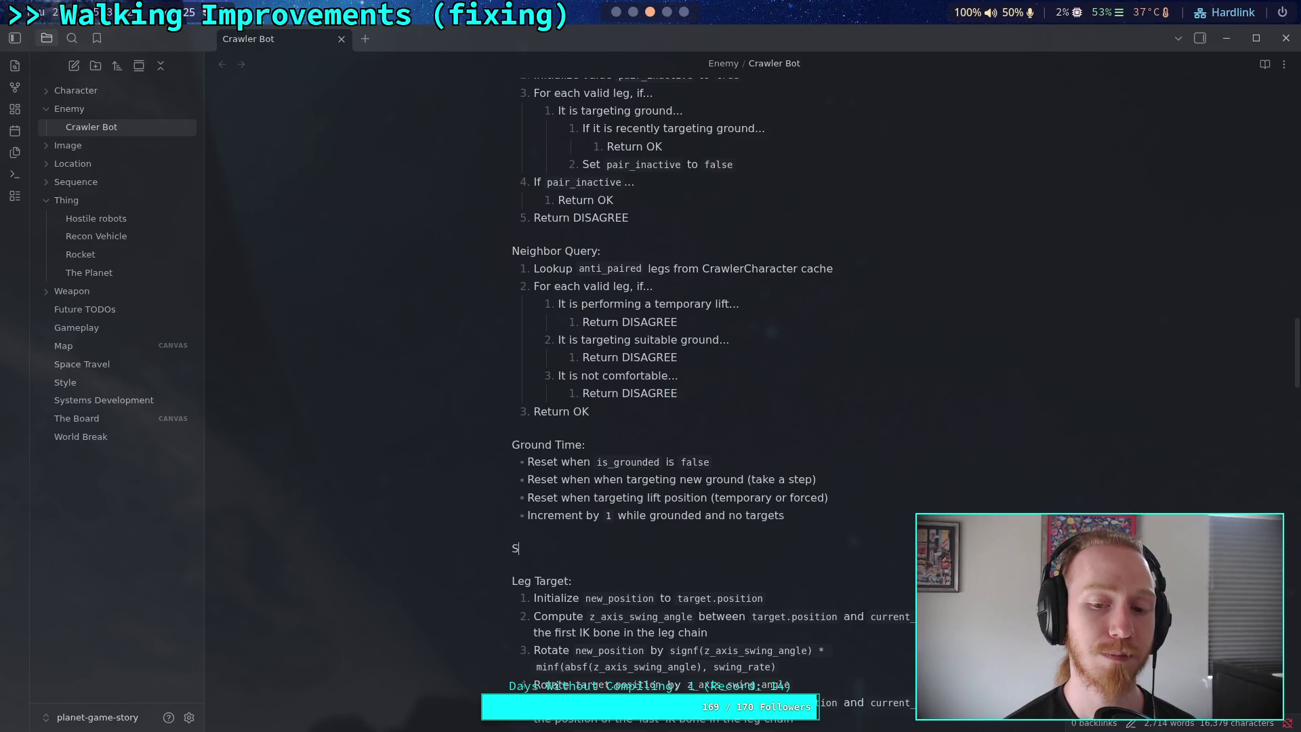
{"action": "key", "text": "BackSpace"}
{"action": "type", "text": "Target "}
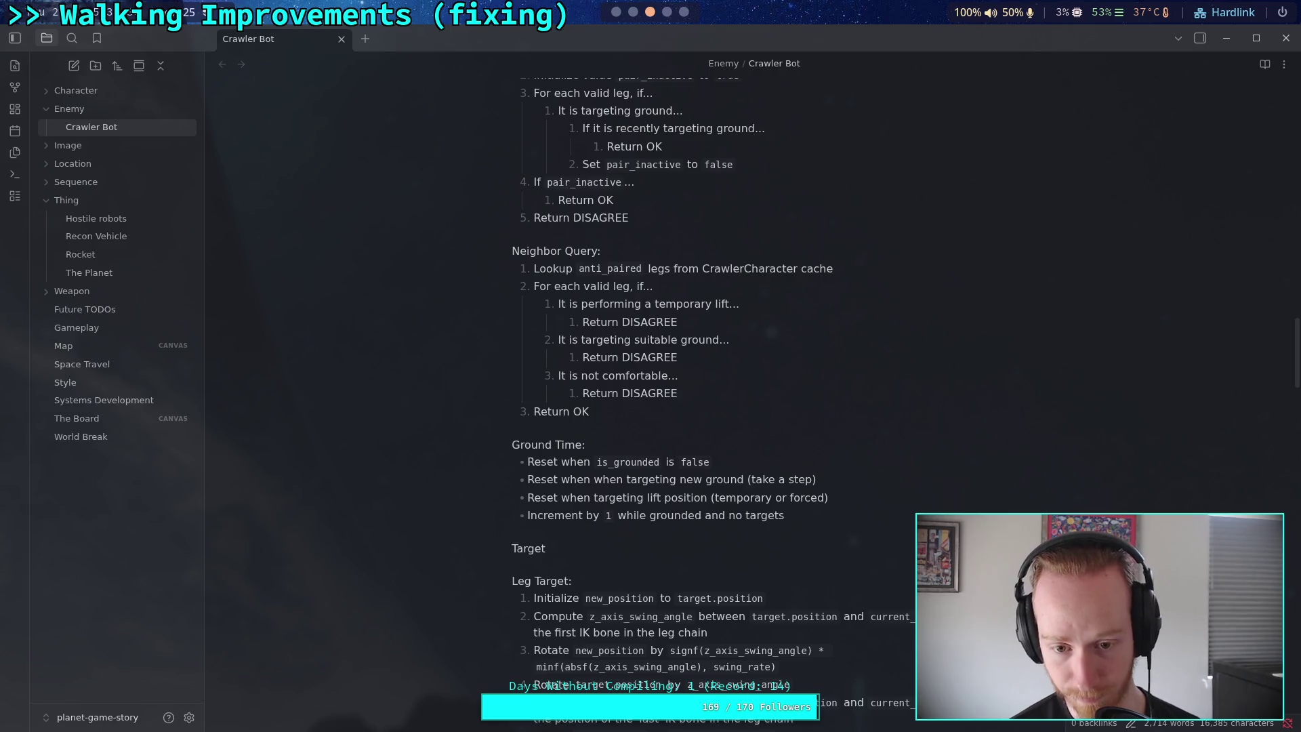
{"action": "type", "text": "Time:"}
{"action": "scroll", "coordinate": [763, 360], "scroll_direction": "up", "scroll_amount": 8}
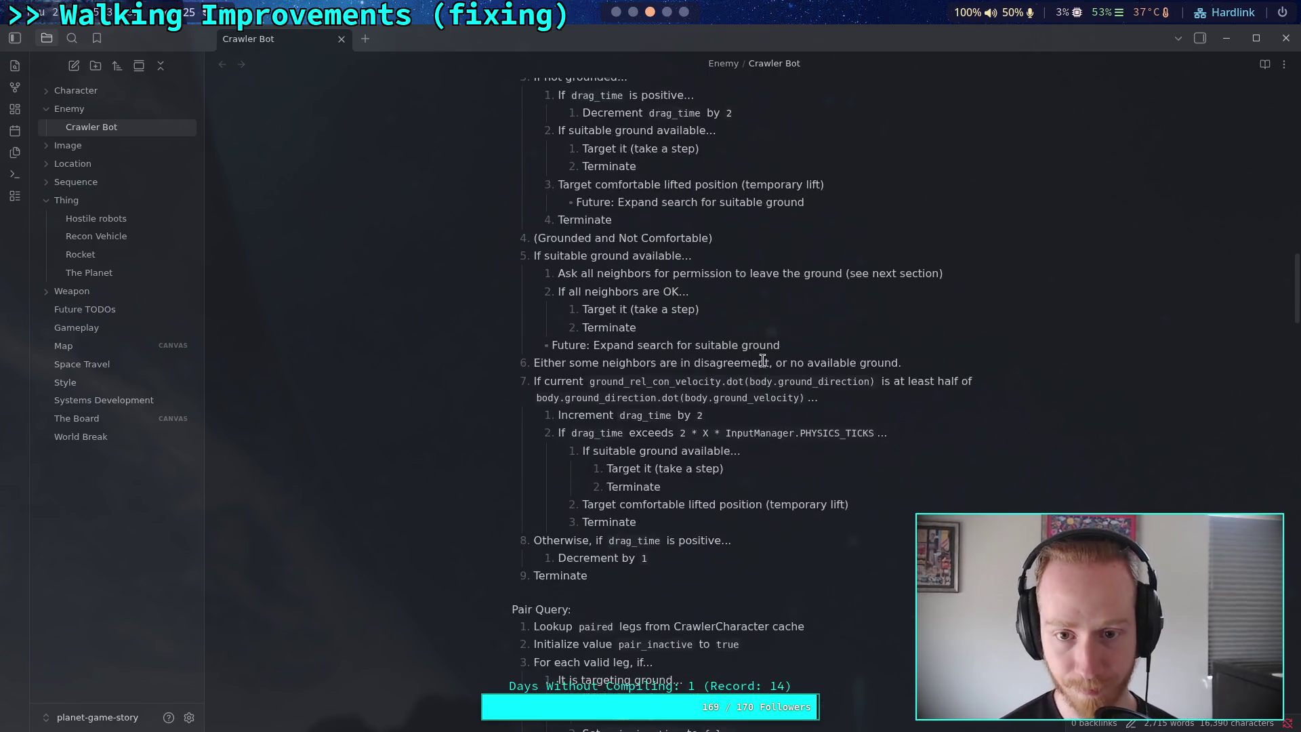
Replace 'It is targeting ground' with `target_is_ground` in the Pair Query checks
{"action": "scroll", "coordinate": [763, 360], "scroll_direction": "up", "scroll_amount": 6}
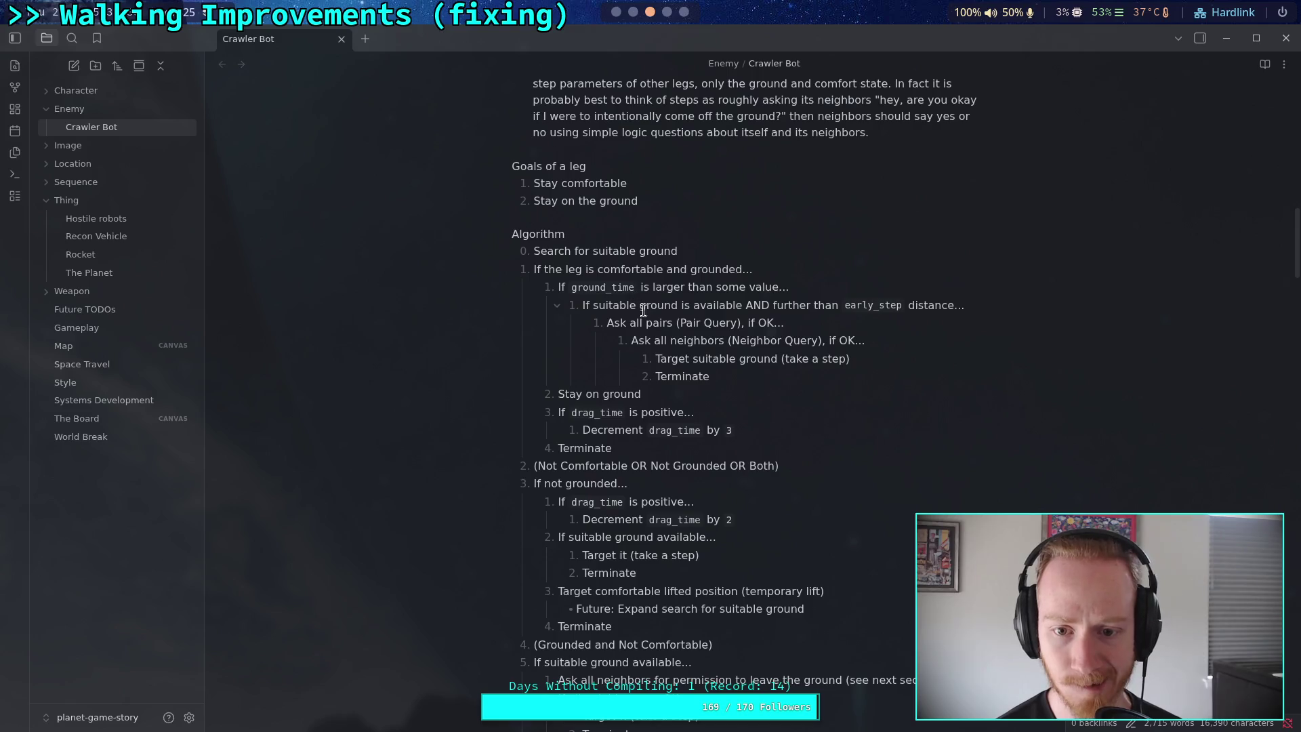
{"action": "scroll", "coordinate": [653, 383], "scroll_direction": "down", "scroll_amount": 12}
{"action": "scroll", "coordinate": [650, 397], "scroll_direction": "up", "scroll_amount": 2}
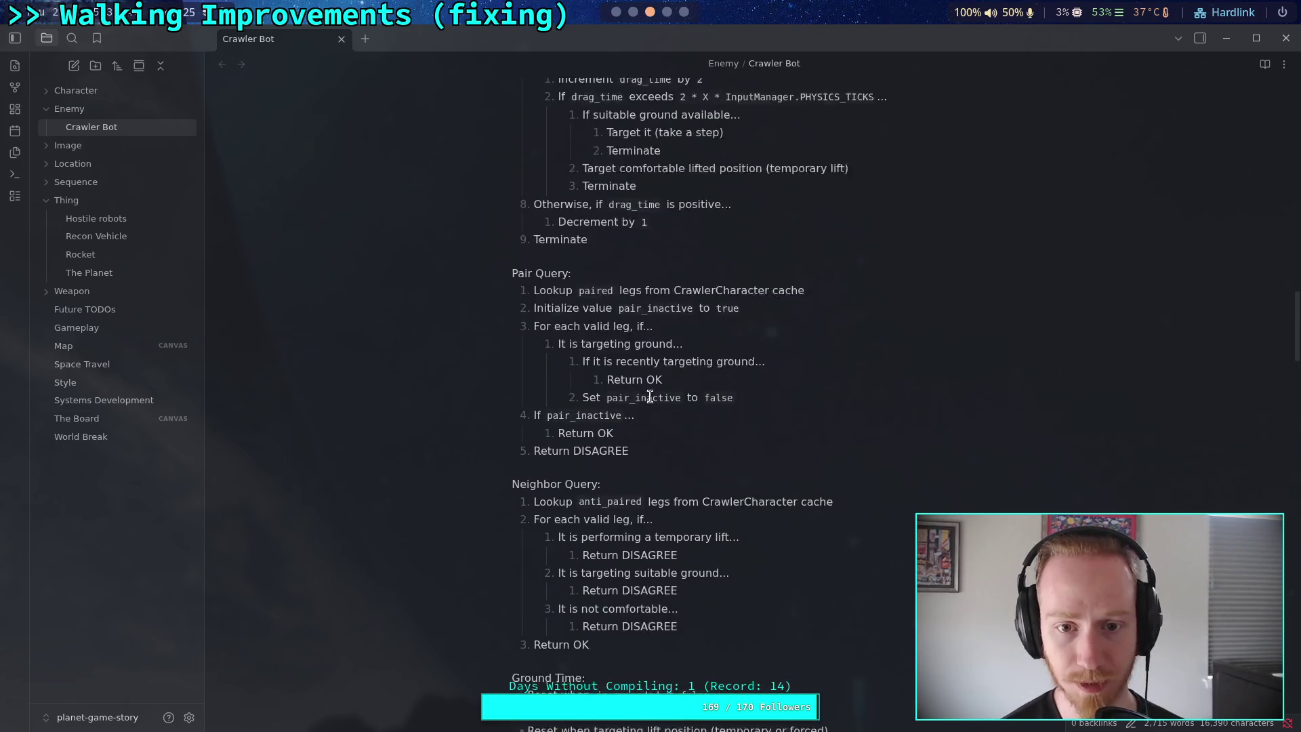
{"action": "scroll", "coordinate": [650, 397], "scroll_direction": "up", "scroll_amount": 2}
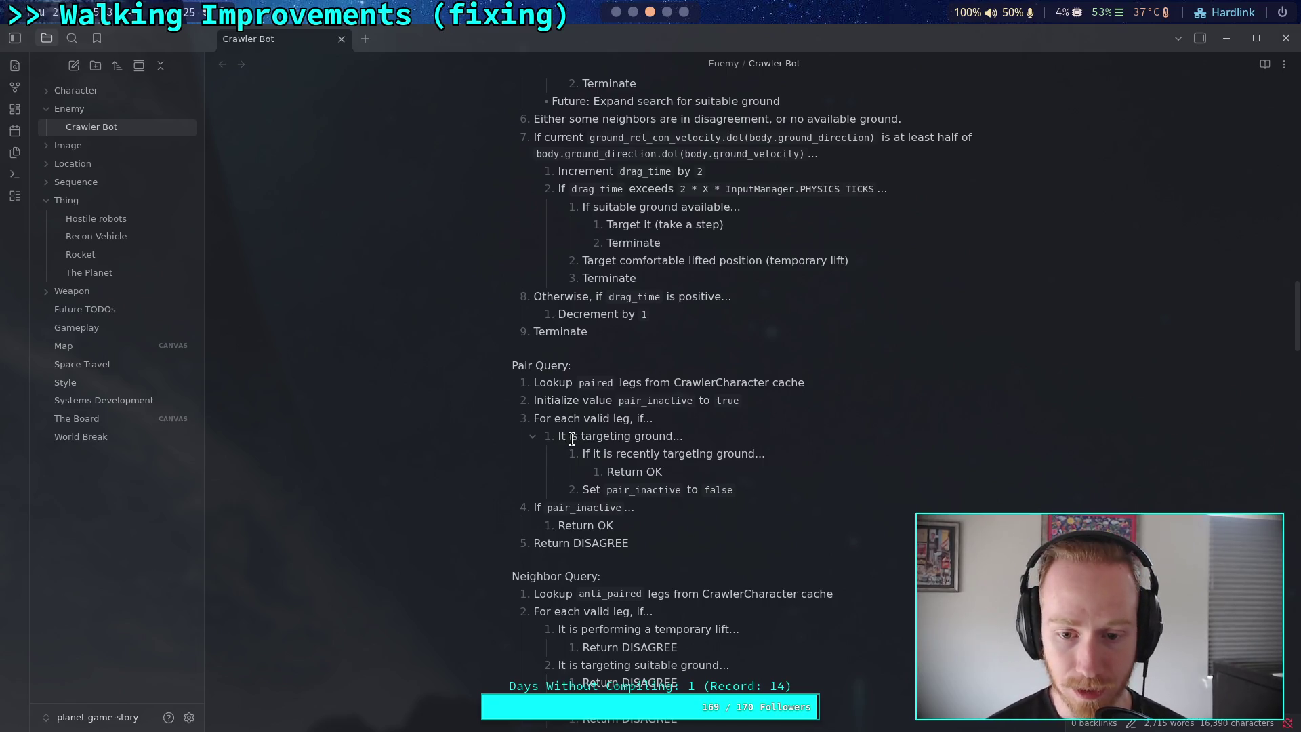
{"action": "left_click_drag", "start_coordinate": [562, 438], "coordinate": [675, 437]}
{"action": "key", "text": "BackSpace"}
{"action": "key", "text": "BackSpace"}
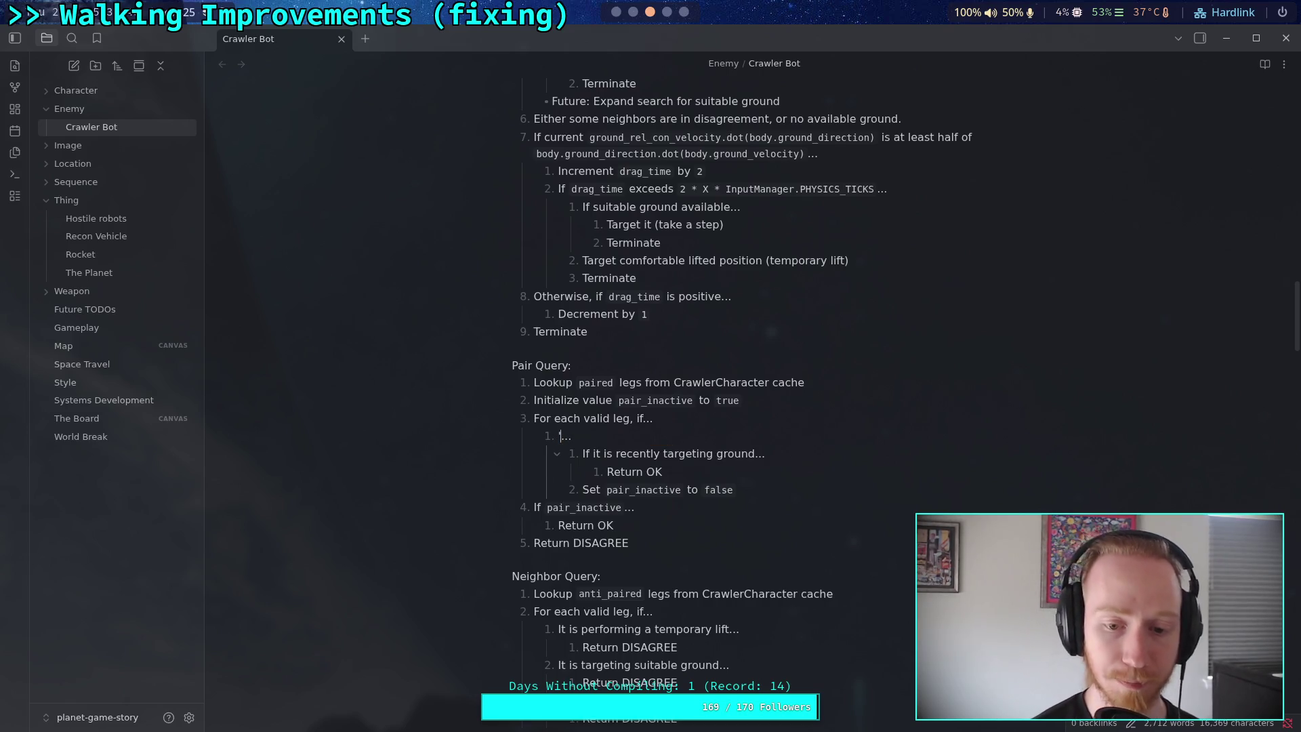
{"action": "type", "text": "target"}
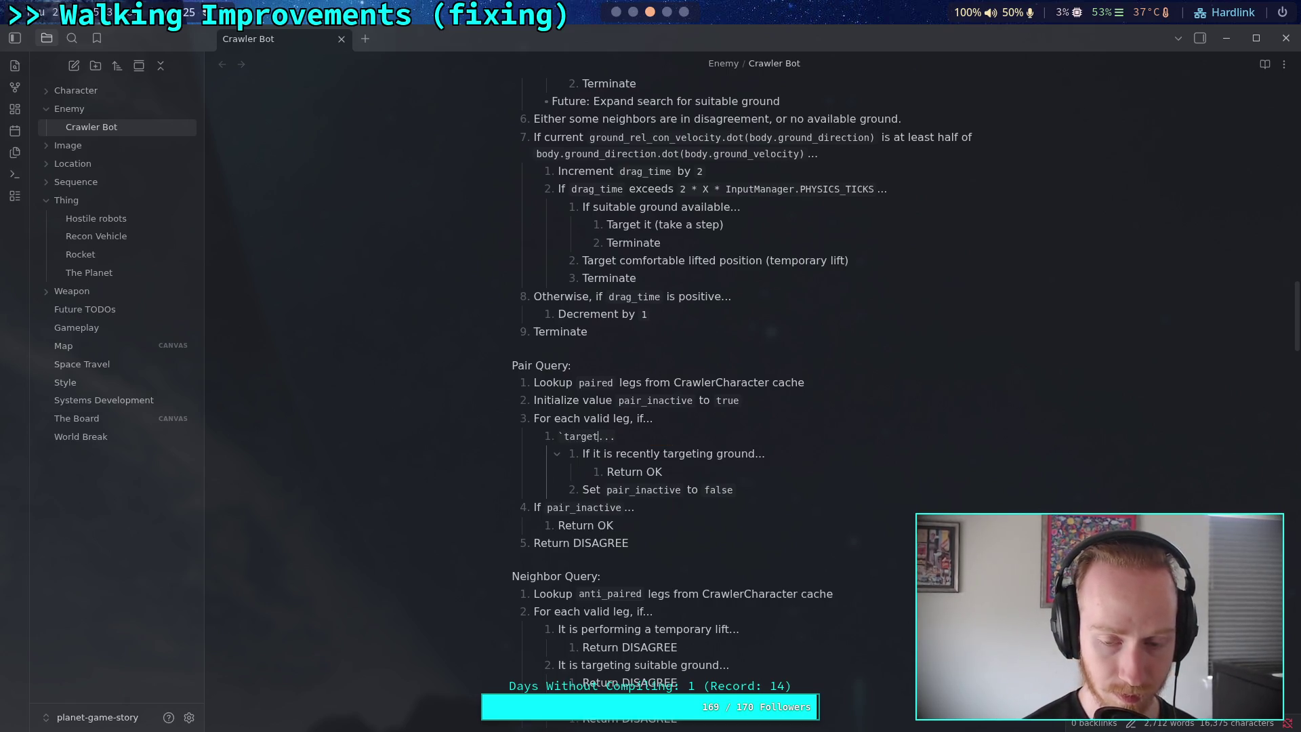
{"action": "type", "text": "_is_ground"}
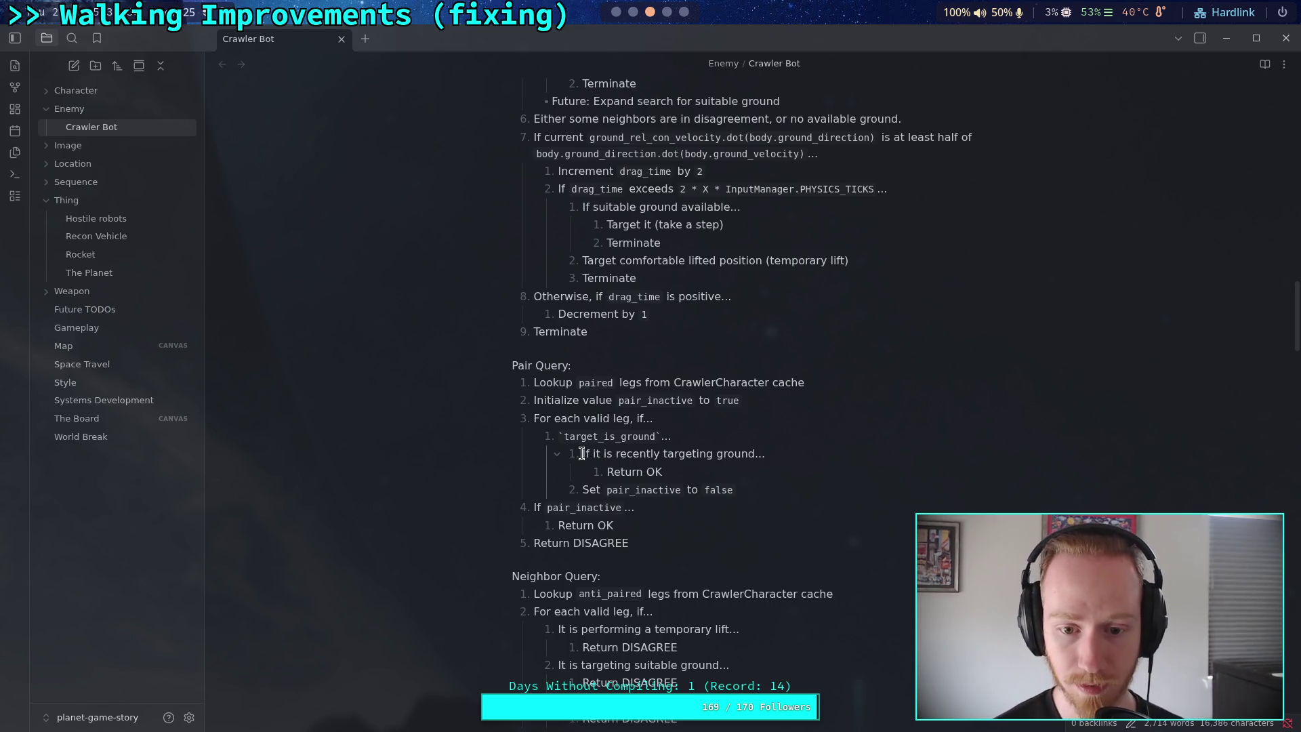
{"action": "left_click_drag", "start_coordinate": [580, 455], "coordinate": [755, 455]}
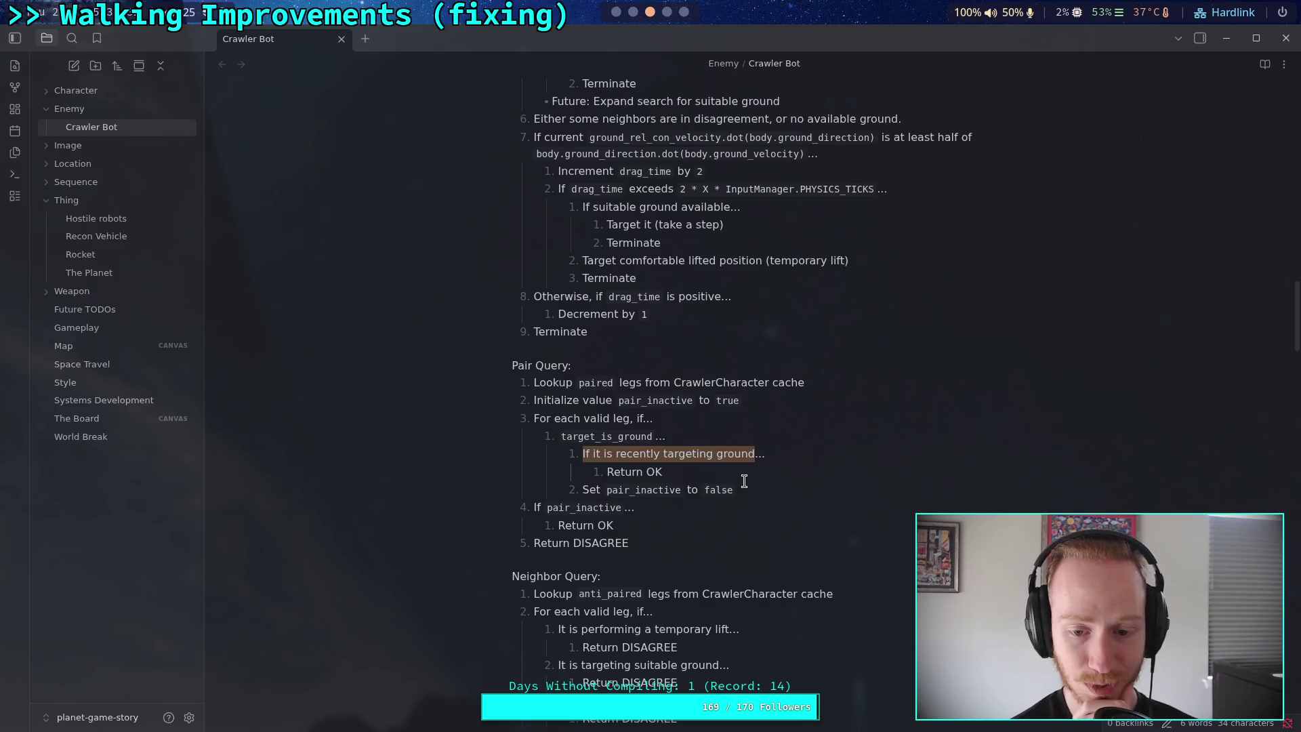
{"action": "key", "text": "super+1"}
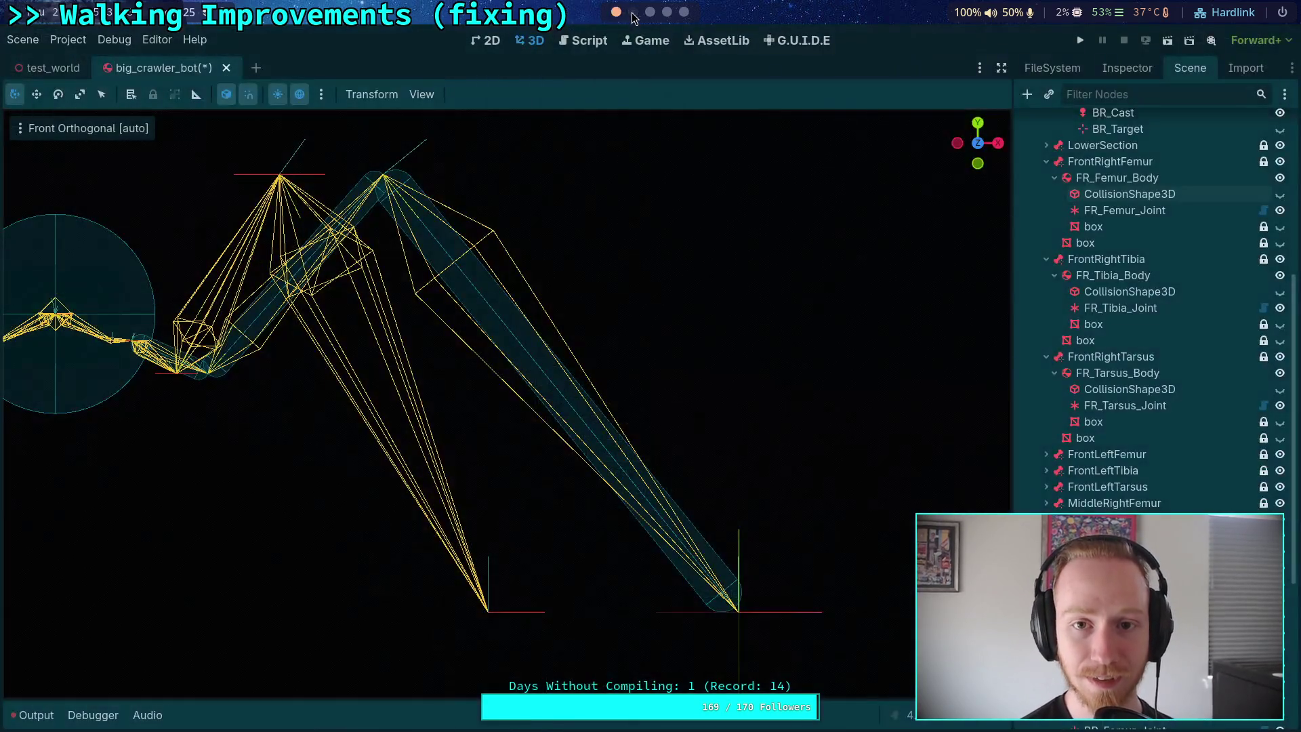
Read through CrawlerLeg.gd's update() code down to the leg_speed declaration on line 522
{"action": "left_click", "coordinate": [583, 41]}
{"action": "scroll", "coordinate": [569, 468], "scroll_direction": "down", "scroll_amount": 2}
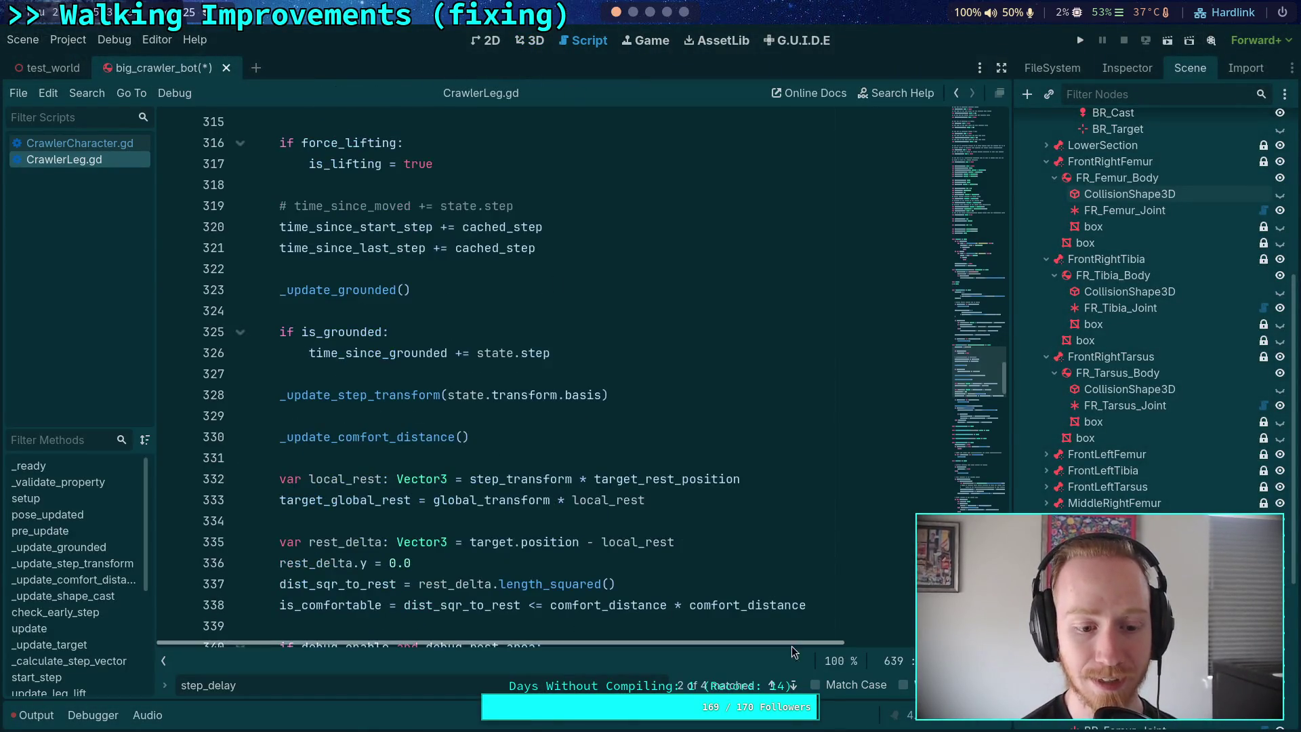
{"action": "key", "text": "Escape"}
{"action": "left_click", "coordinate": [576, 520]}
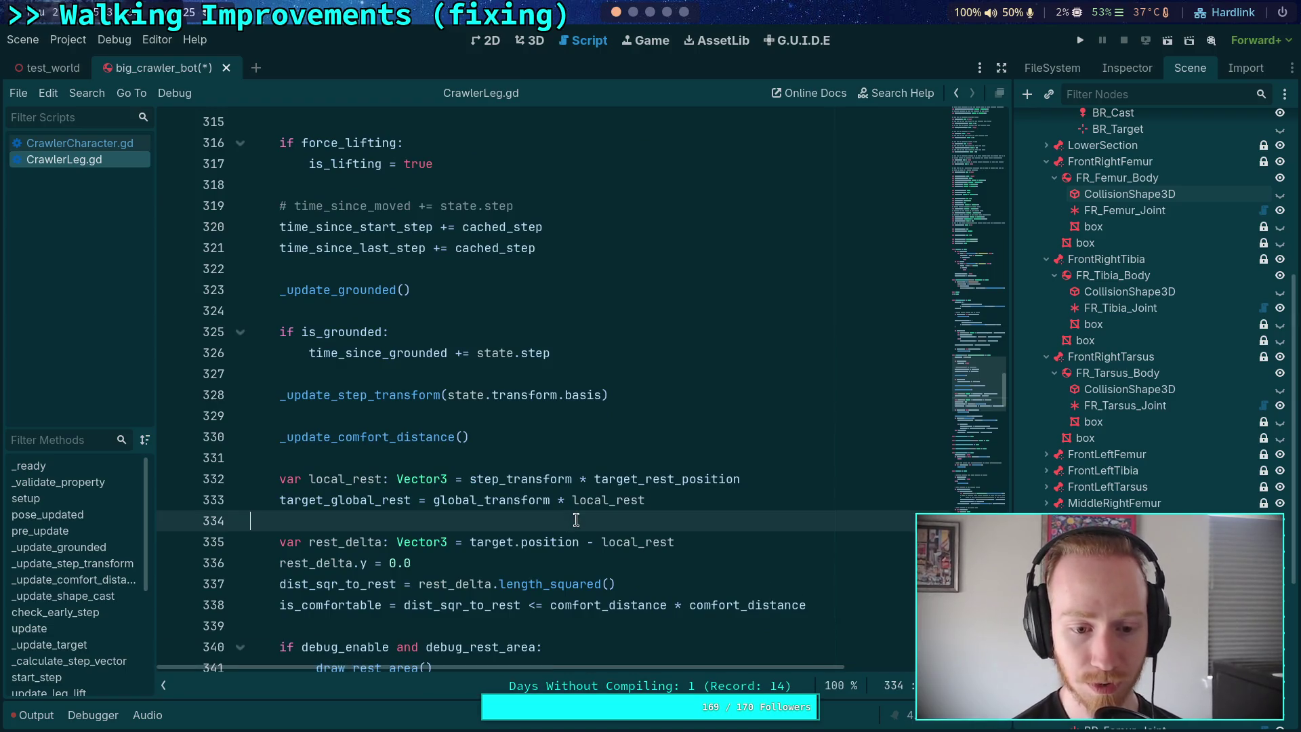
{"action": "scroll", "coordinate": [576, 520], "scroll_direction": "down", "scroll_amount": 8}
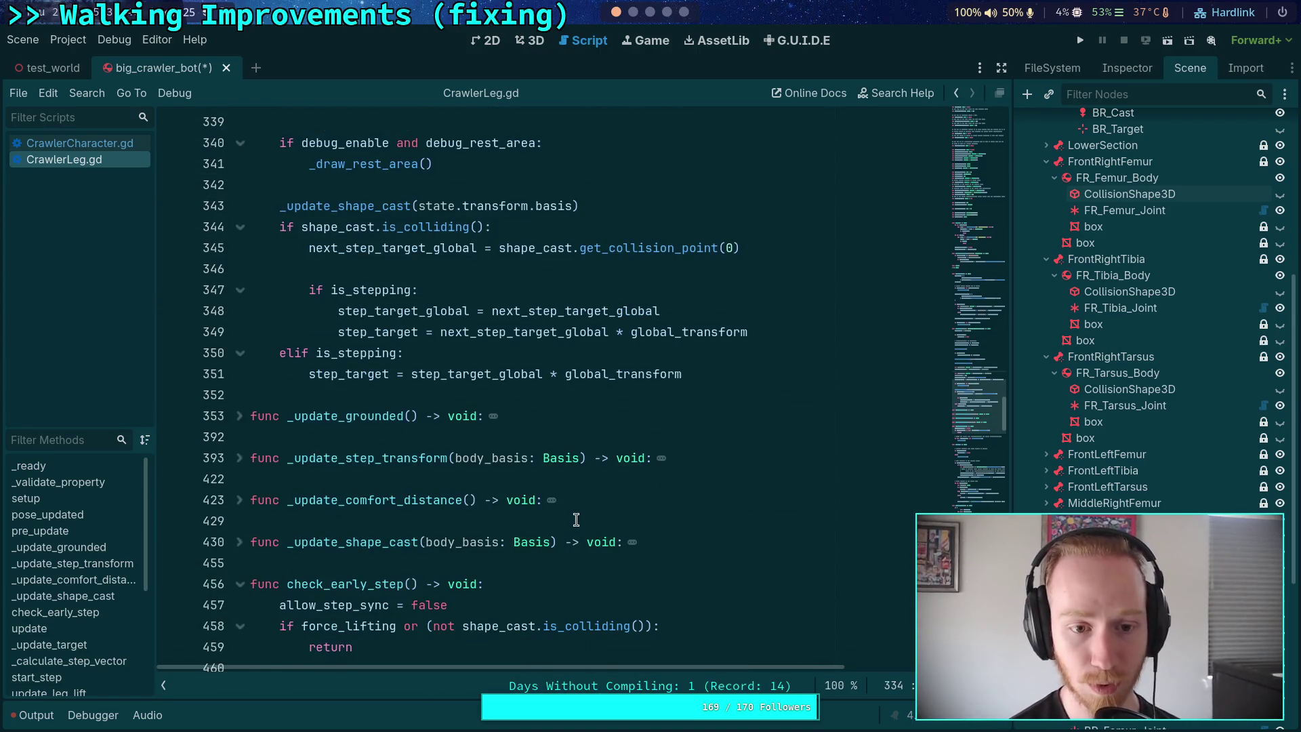
{"action": "left_click", "coordinate": [470, 439]}
{"action": "scroll", "coordinate": [527, 473], "scroll_direction": "down", "scroll_amount": 10}
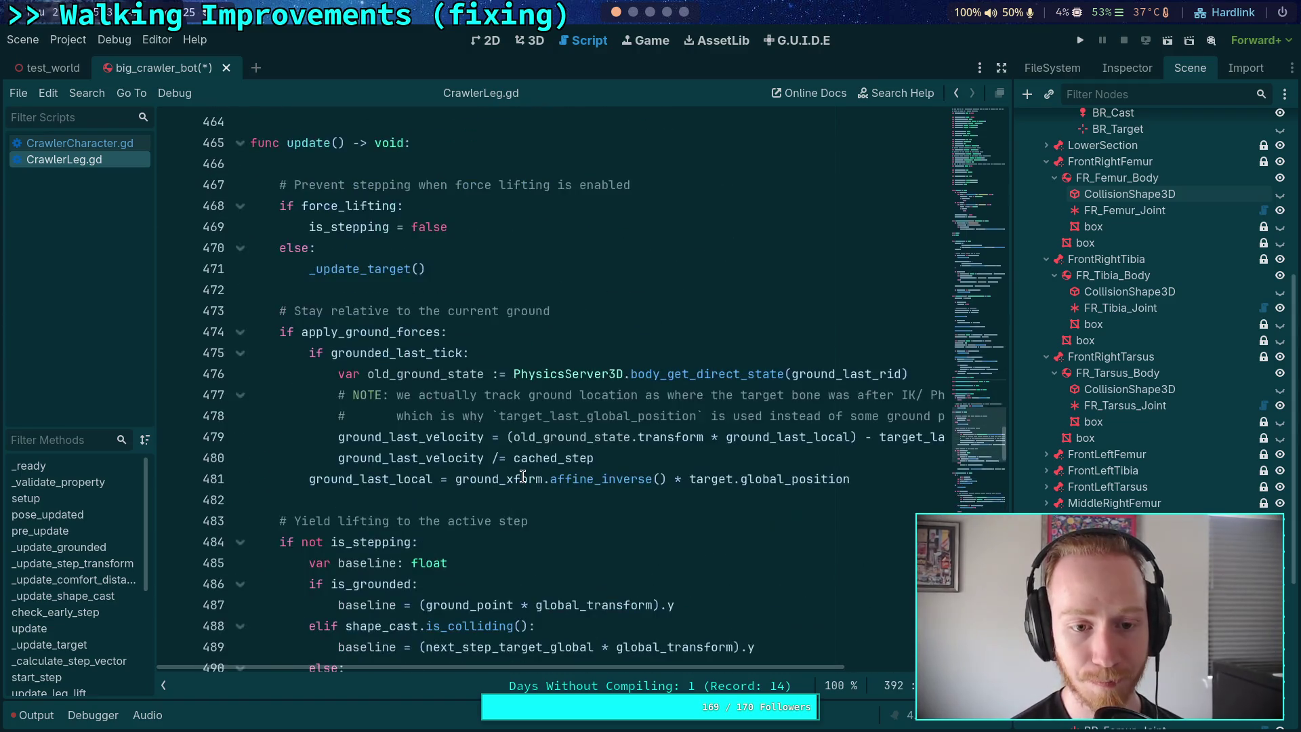
{"action": "scroll", "coordinate": [479, 459], "scroll_direction": "down", "scroll_amount": 5}
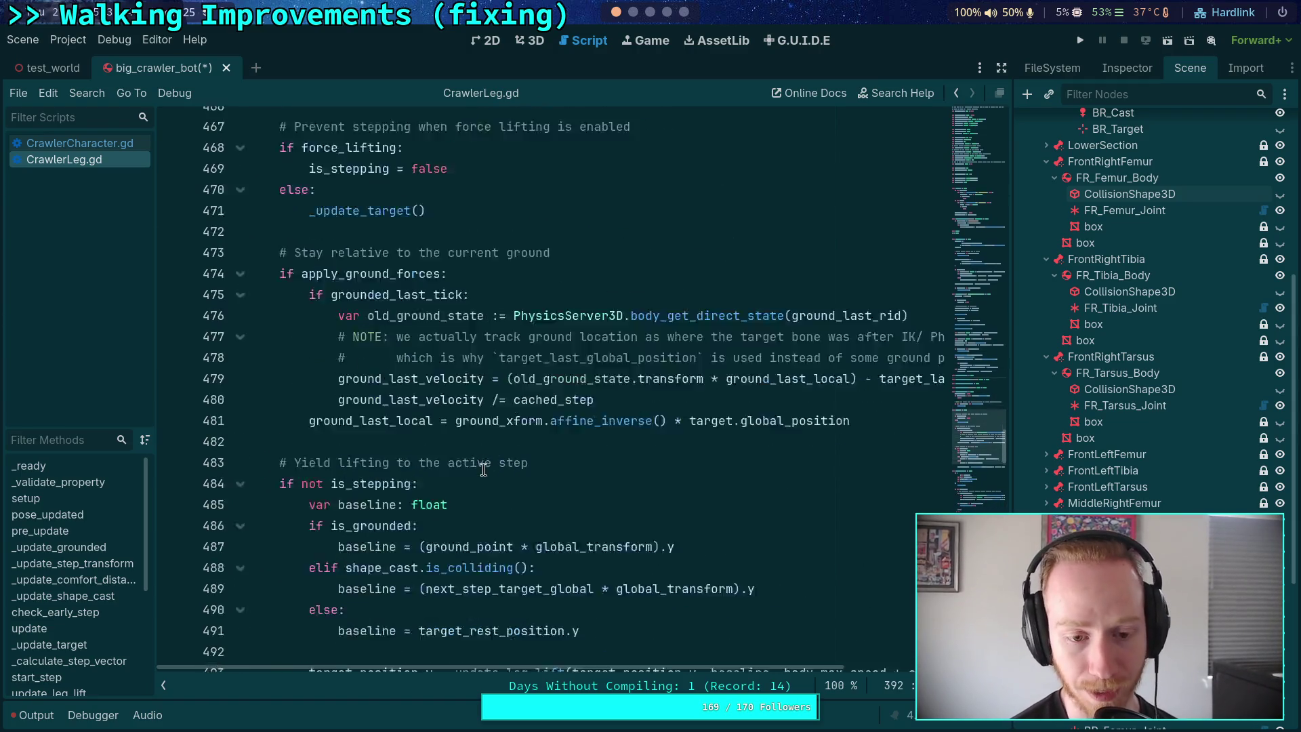
{"action": "scroll", "coordinate": [509, 457], "scroll_direction": "down", "scroll_amount": 9}
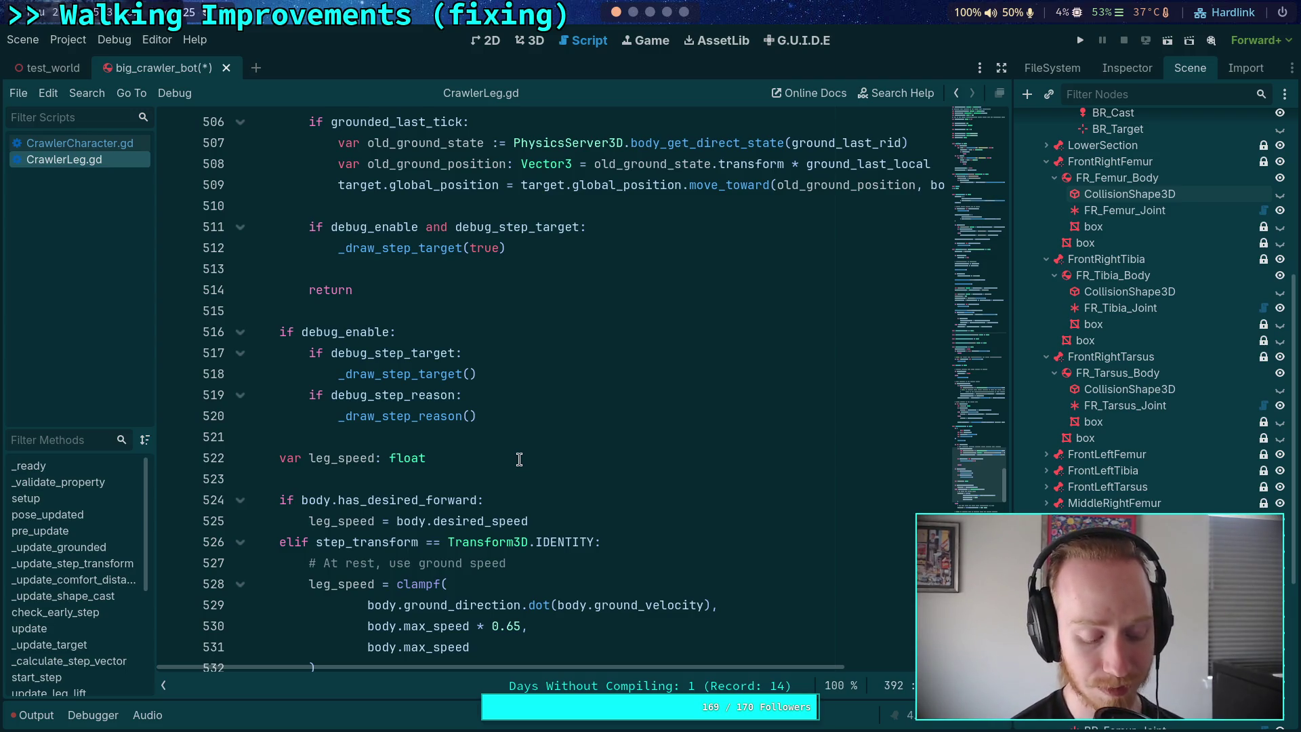
{"action": "left_click", "coordinate": [484, 465]}
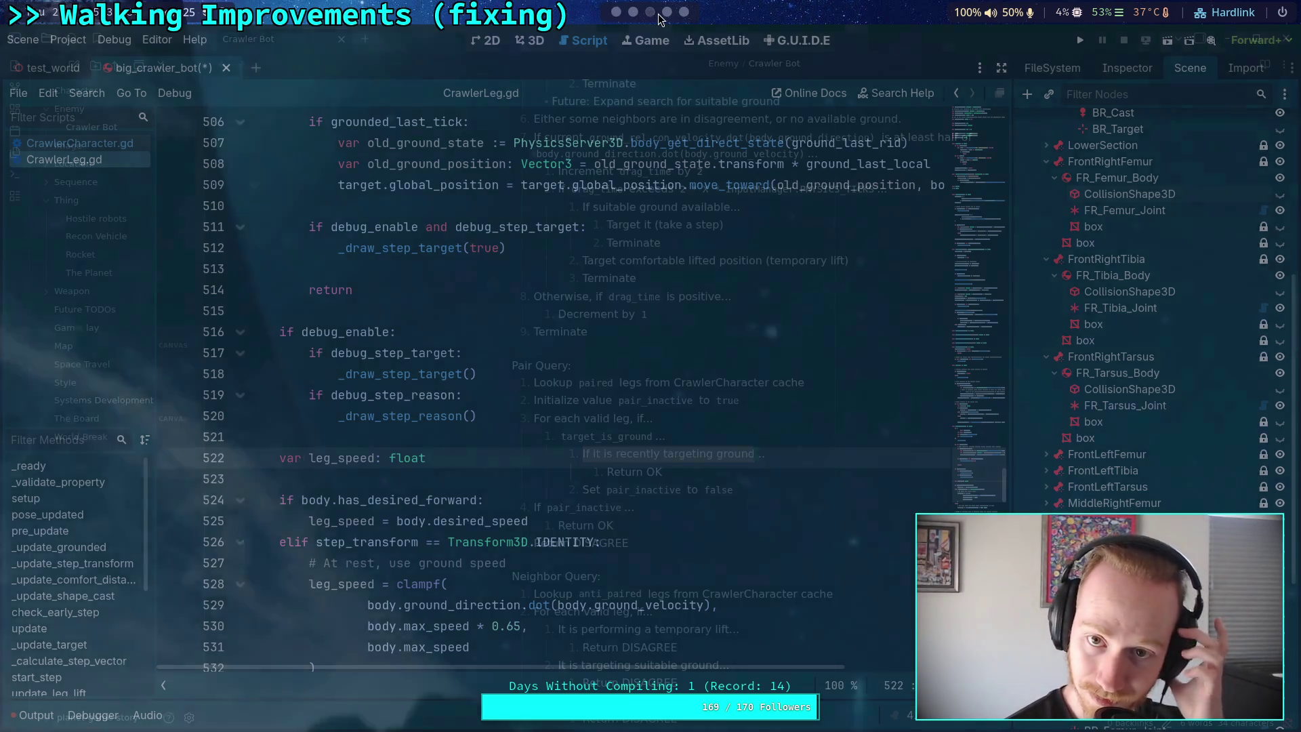
{"action": "left_click", "coordinate": [651, 12]}
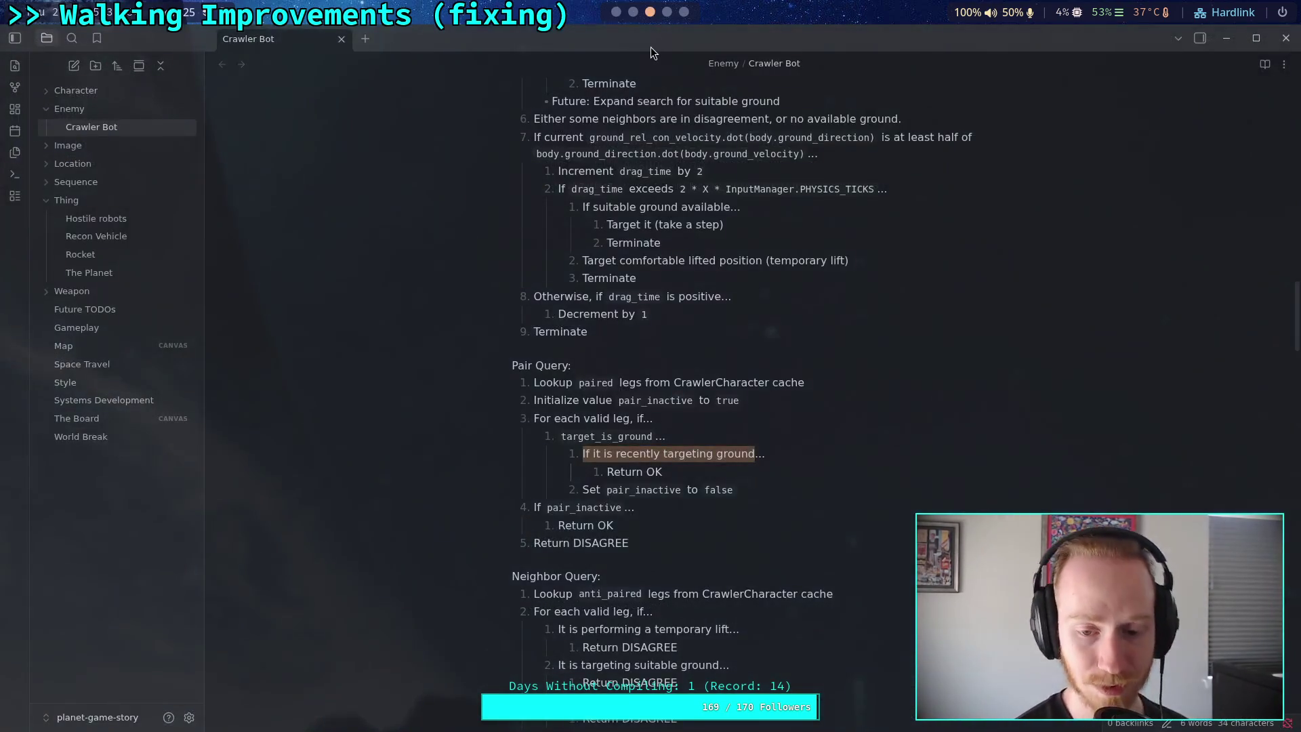
Return to the Crawler Bot note and locate the Pair Query's target_is_ground step
{"action": "left_click", "coordinate": [635, 13]}
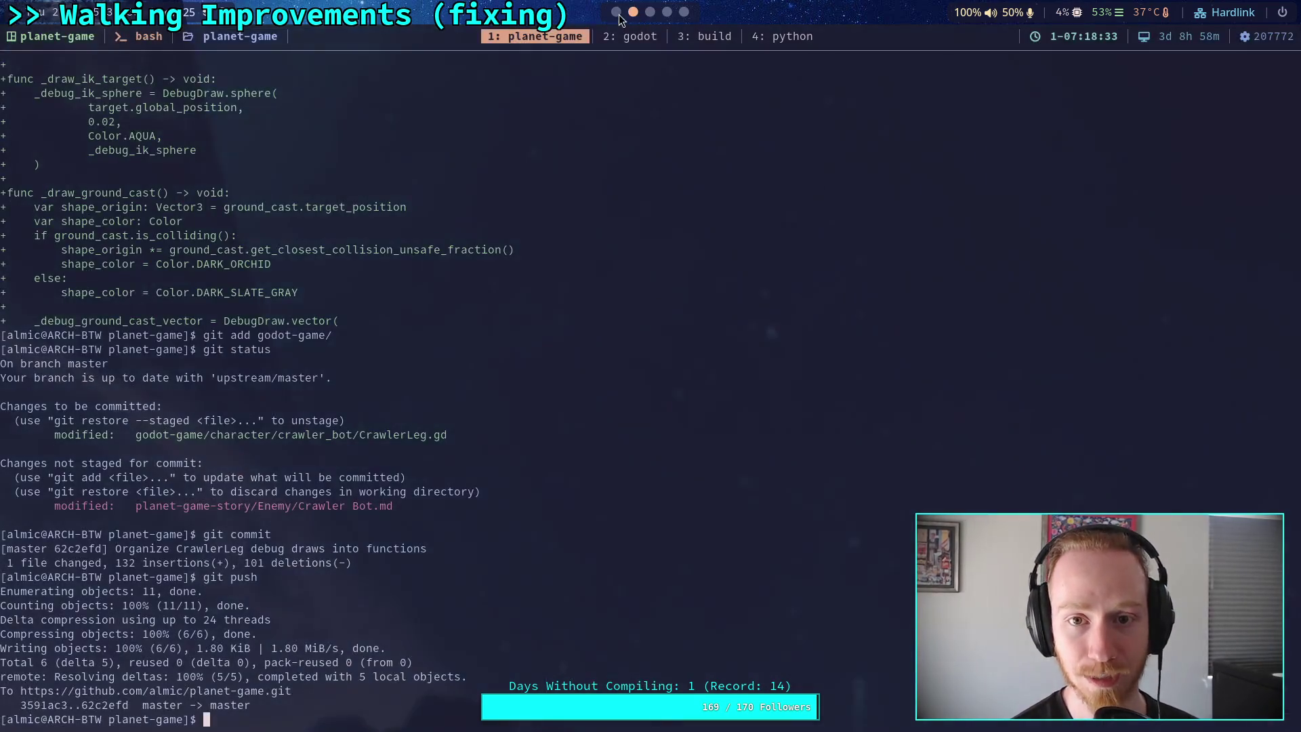
{"action": "left_click", "coordinate": [666, 12]}
{"action": "left_click", "coordinate": [650, 12]}
{"action": "scroll", "coordinate": [735, 422], "scroll_direction": "up", "scroll_amount": 4}
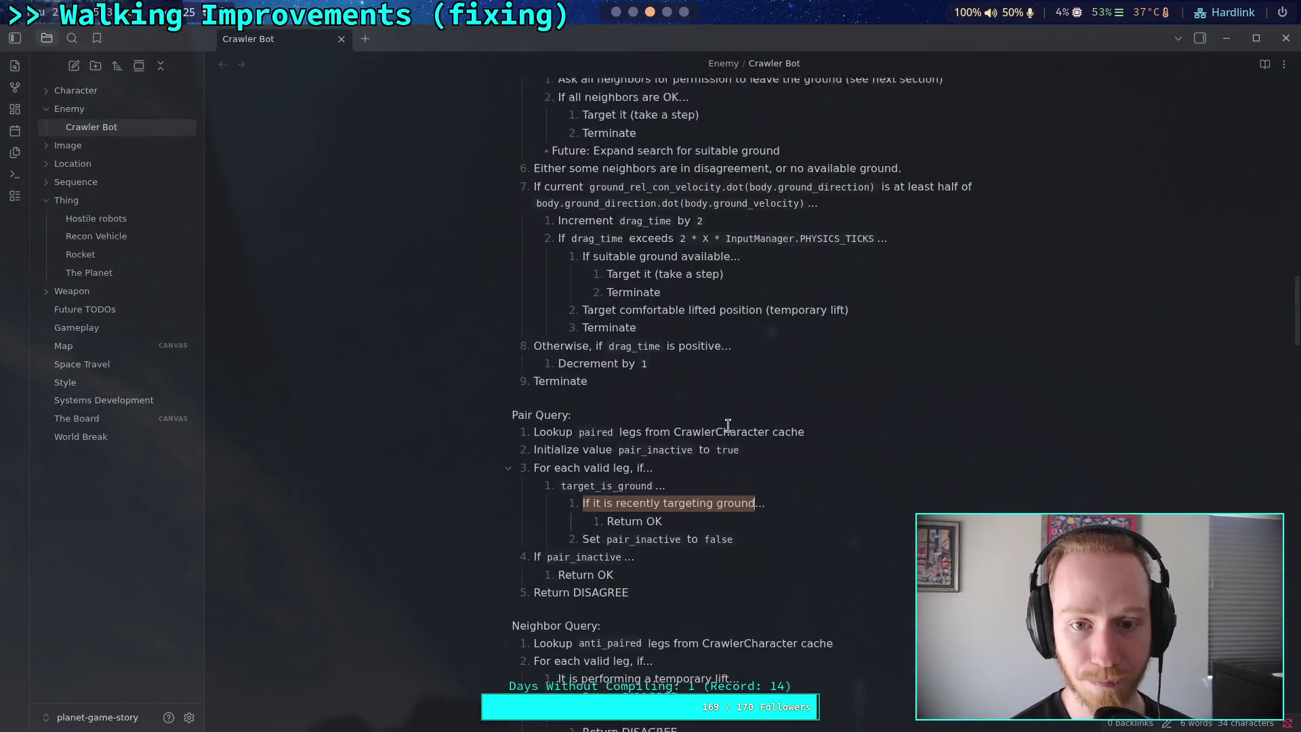
{"action": "scroll", "coordinate": [735, 422], "scroll_direction": "up", "scroll_amount": 4}
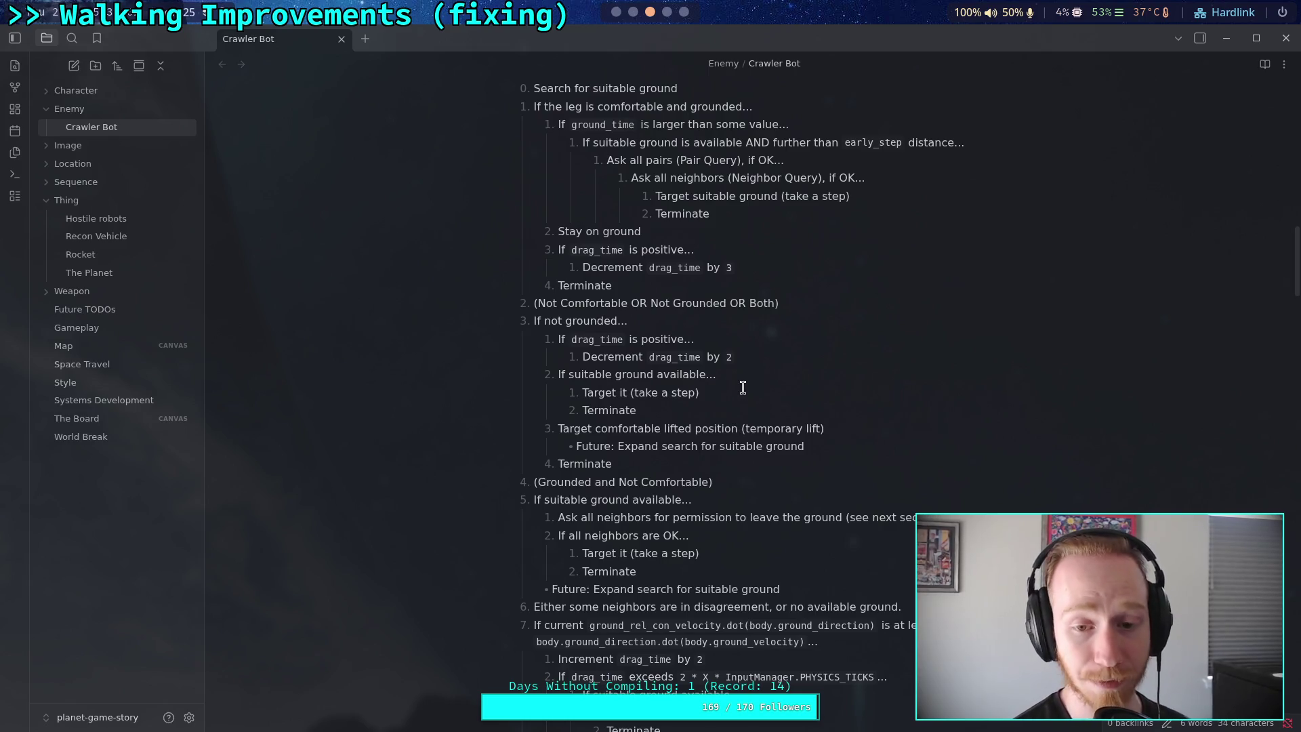
{"action": "scroll", "coordinate": [730, 352], "scroll_direction": "down", "scroll_amount": 6}
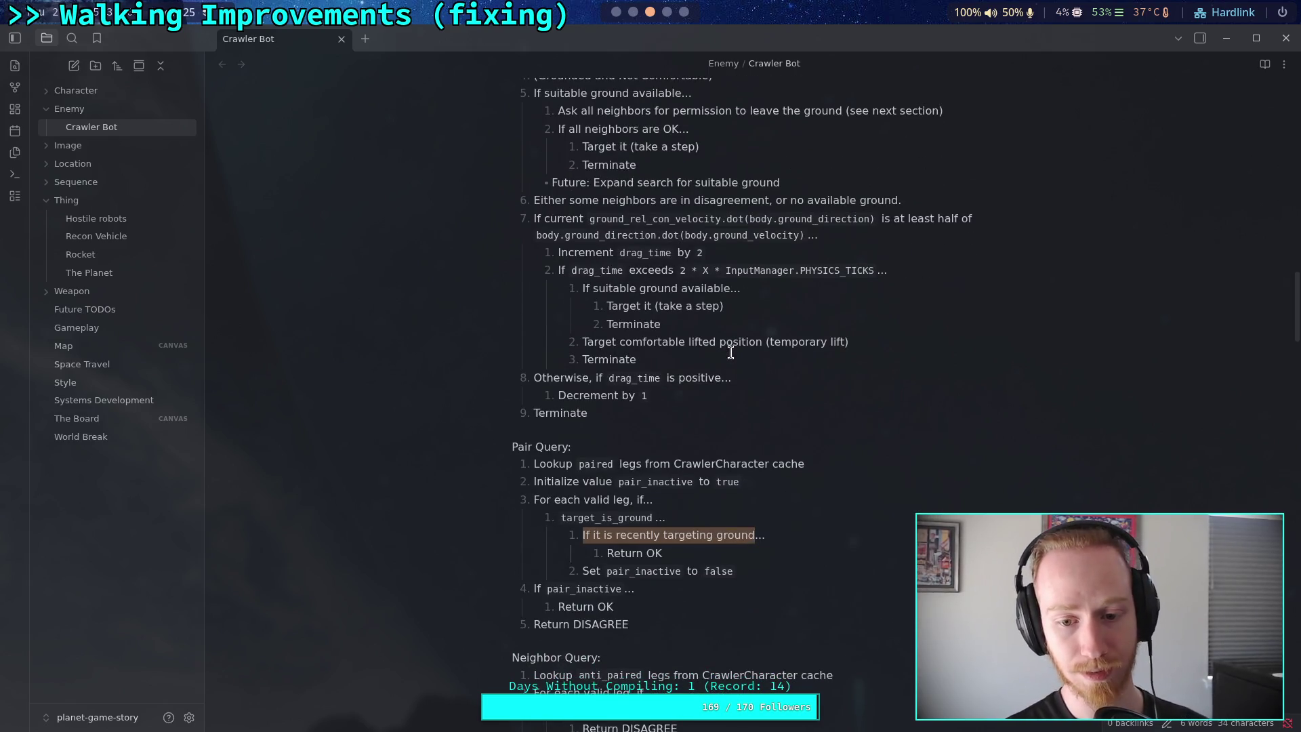
{"action": "scroll", "coordinate": [731, 351], "scroll_direction": "down", "scroll_amount": 3}
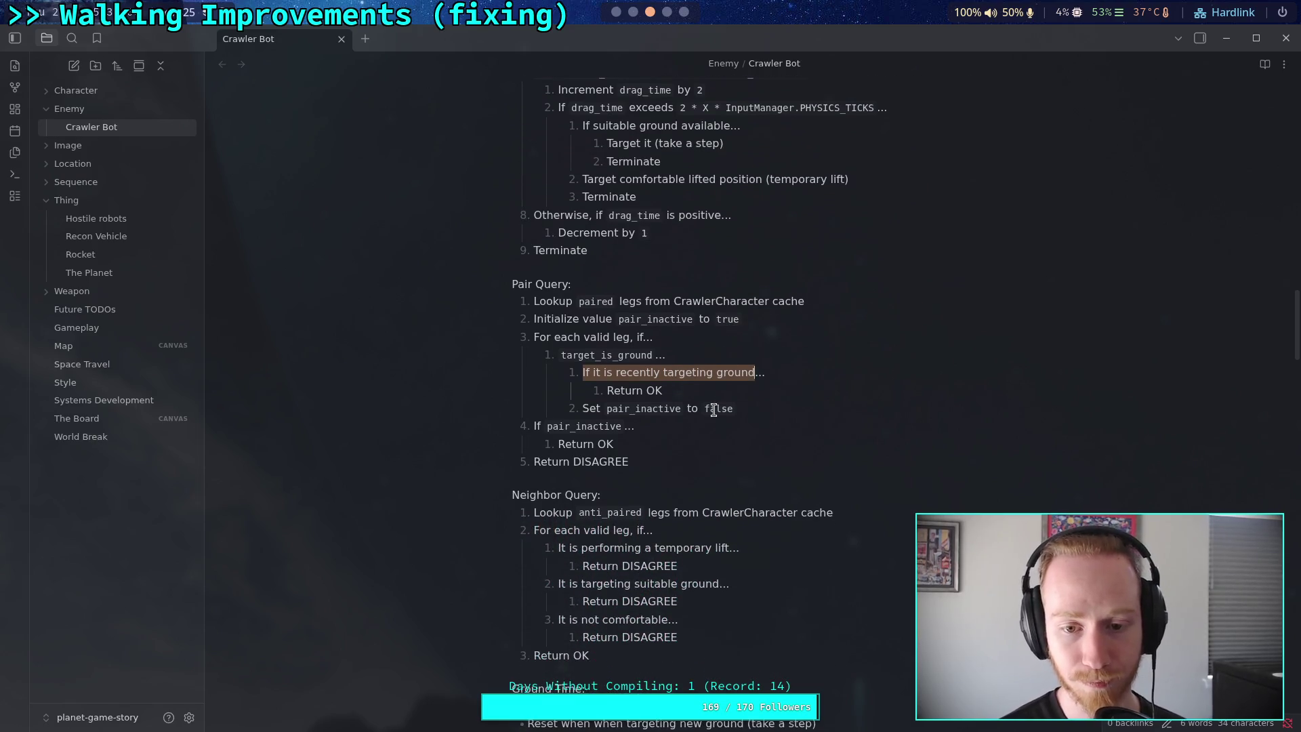
{"action": "left_click", "coordinate": [740, 406]}
{"action": "left_click", "coordinate": [732, 431]}
{"action": "left_click", "coordinate": [723, 462]}
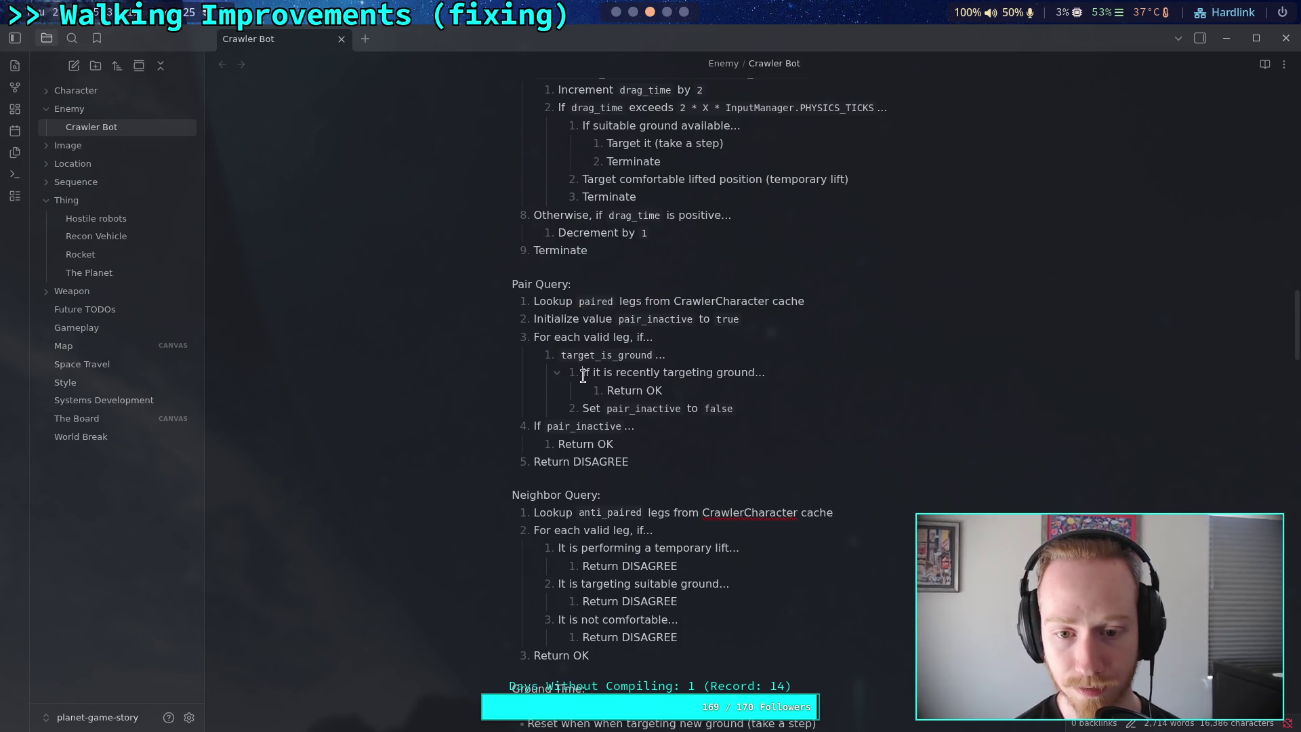
Replace 'If it is recently targeting ground' with '`target_time` is less than some value'
{"action": "left_click_drag", "start_coordinate": [587, 374], "coordinate": [753, 377]}
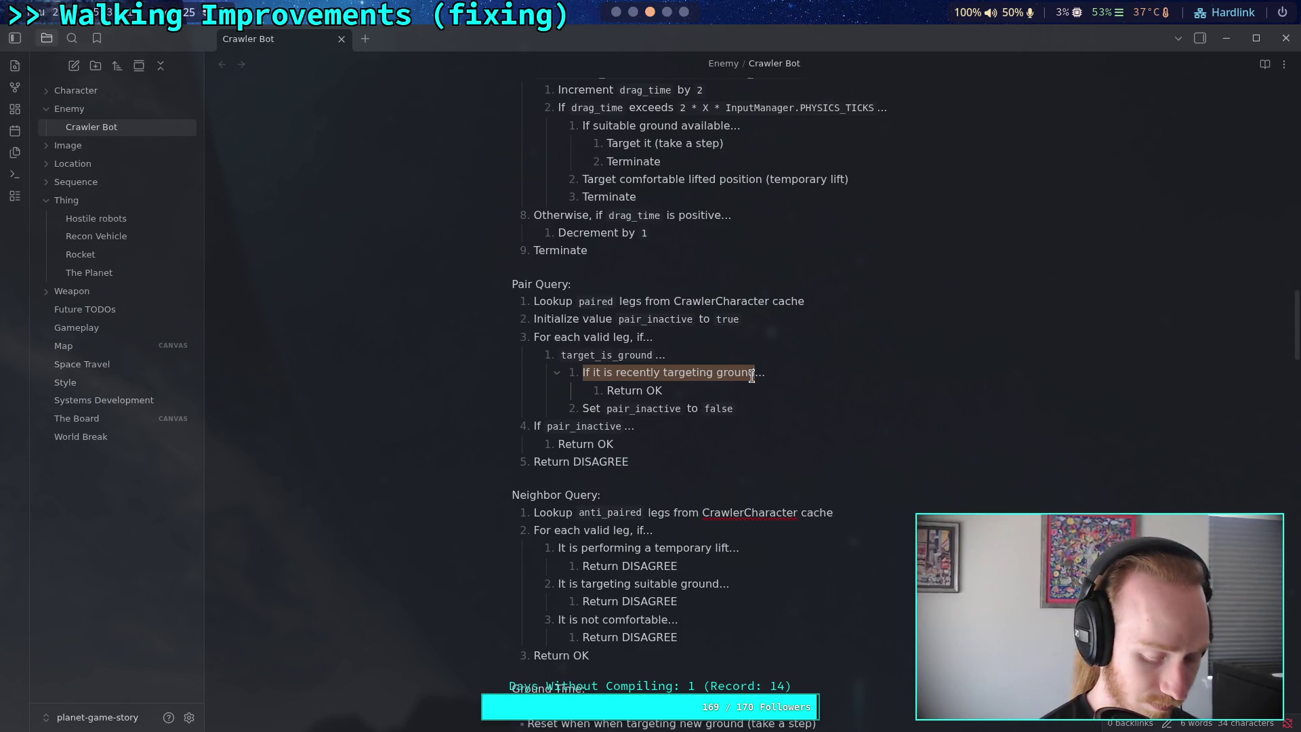
{"action": "key", "text": "BackSpace"}
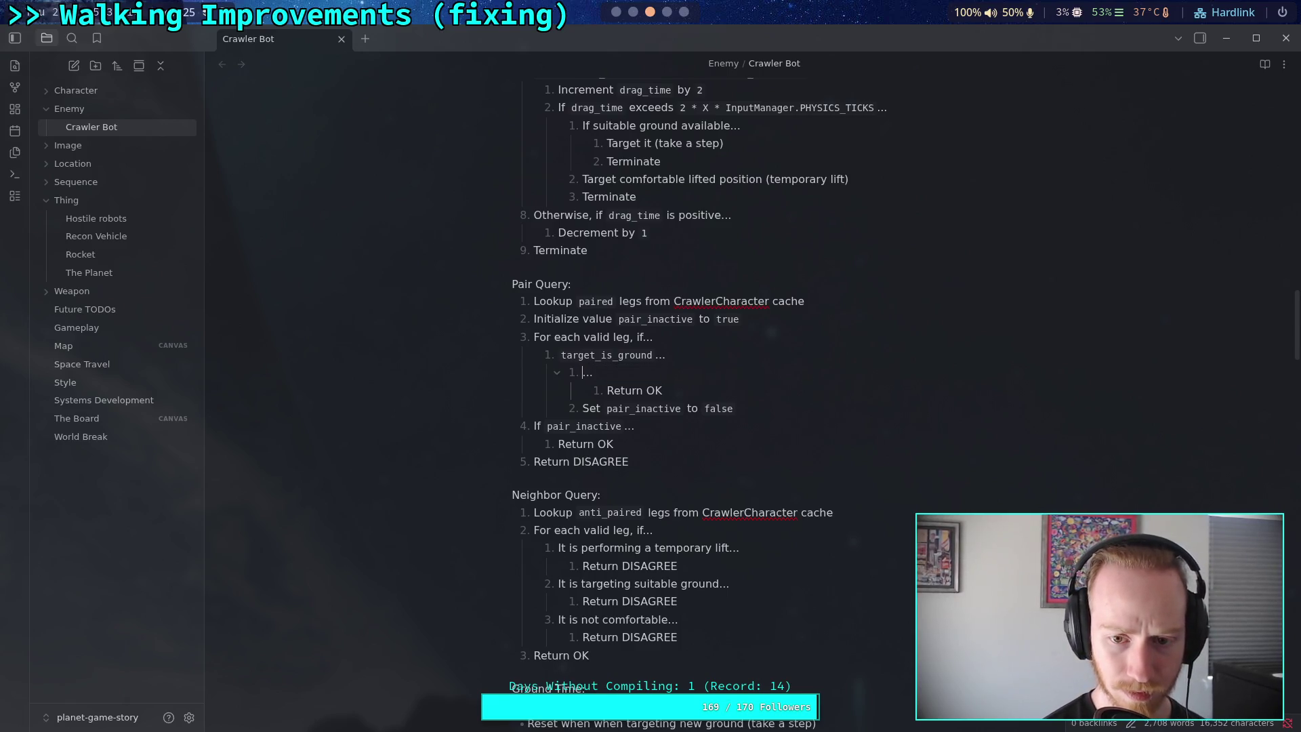
{"action": "type", "text": "`t"}
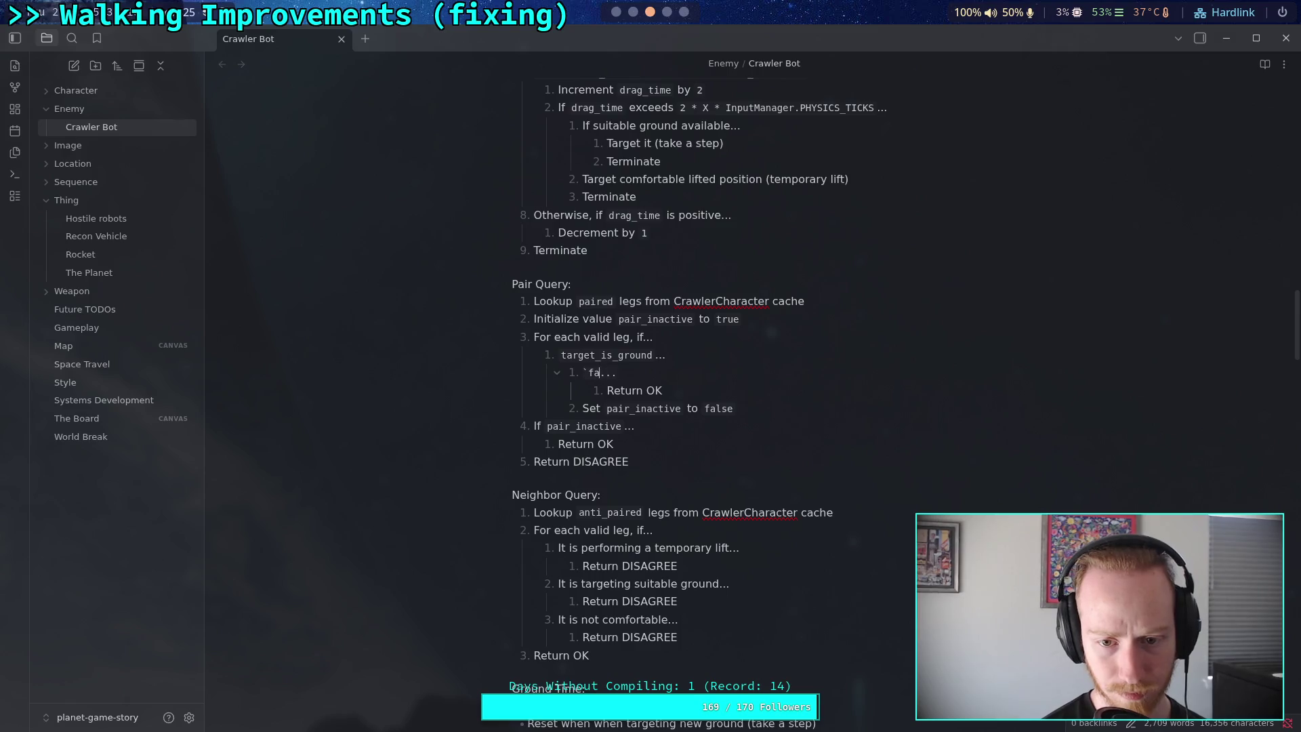
{"action": "type", "text": "arget_time"}
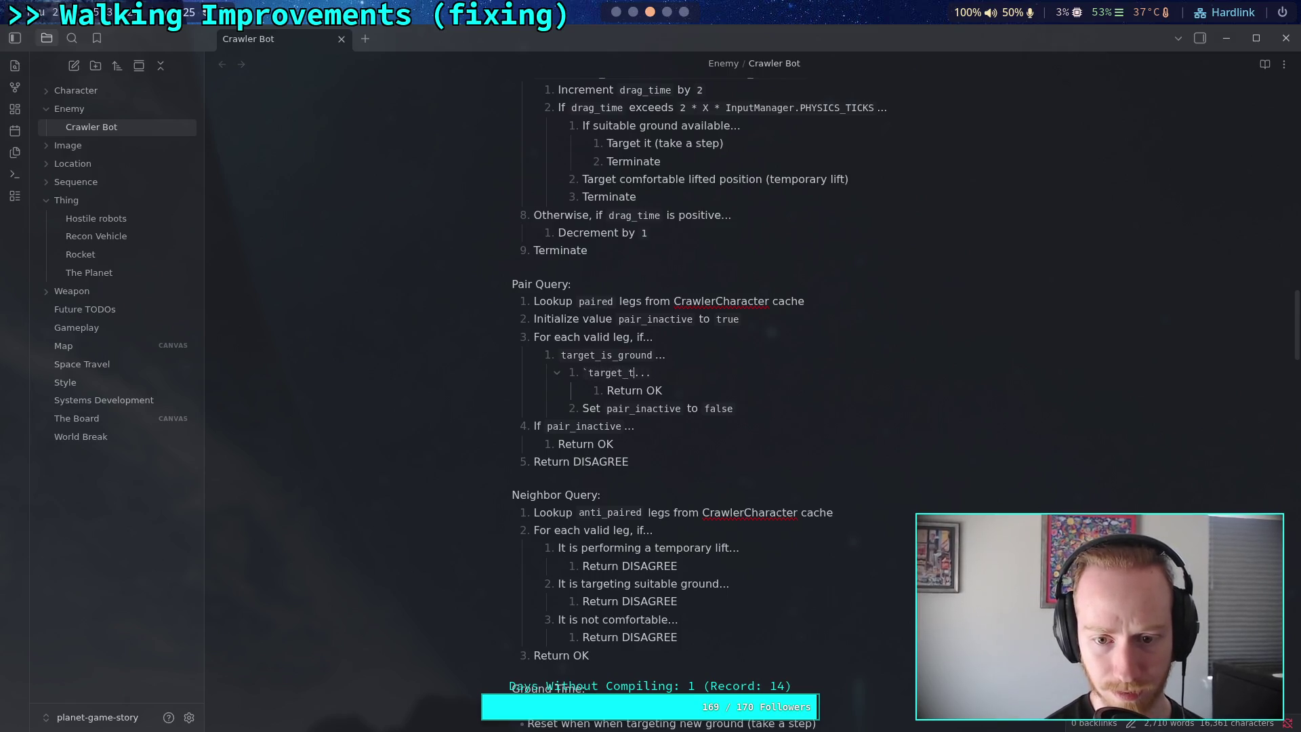
{"action": "type", "text": "` is "}
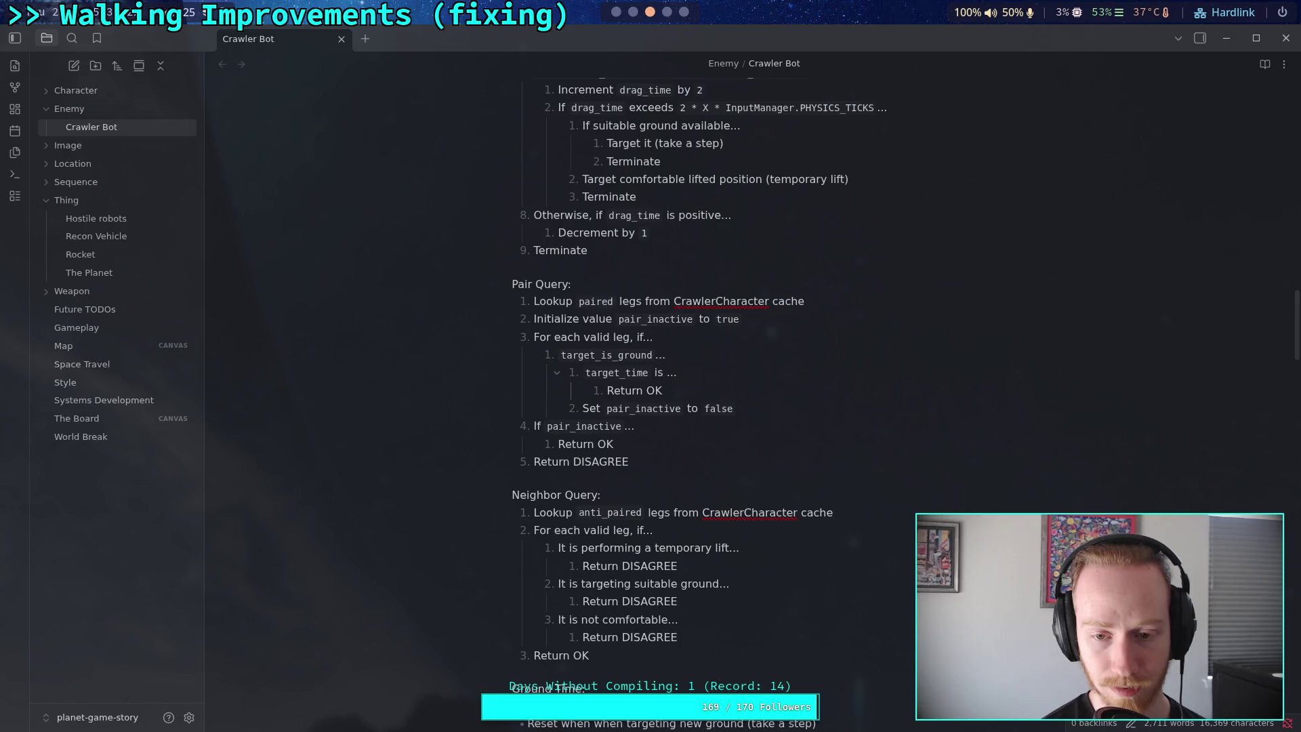
{"action": "type", "text": " less than some"}
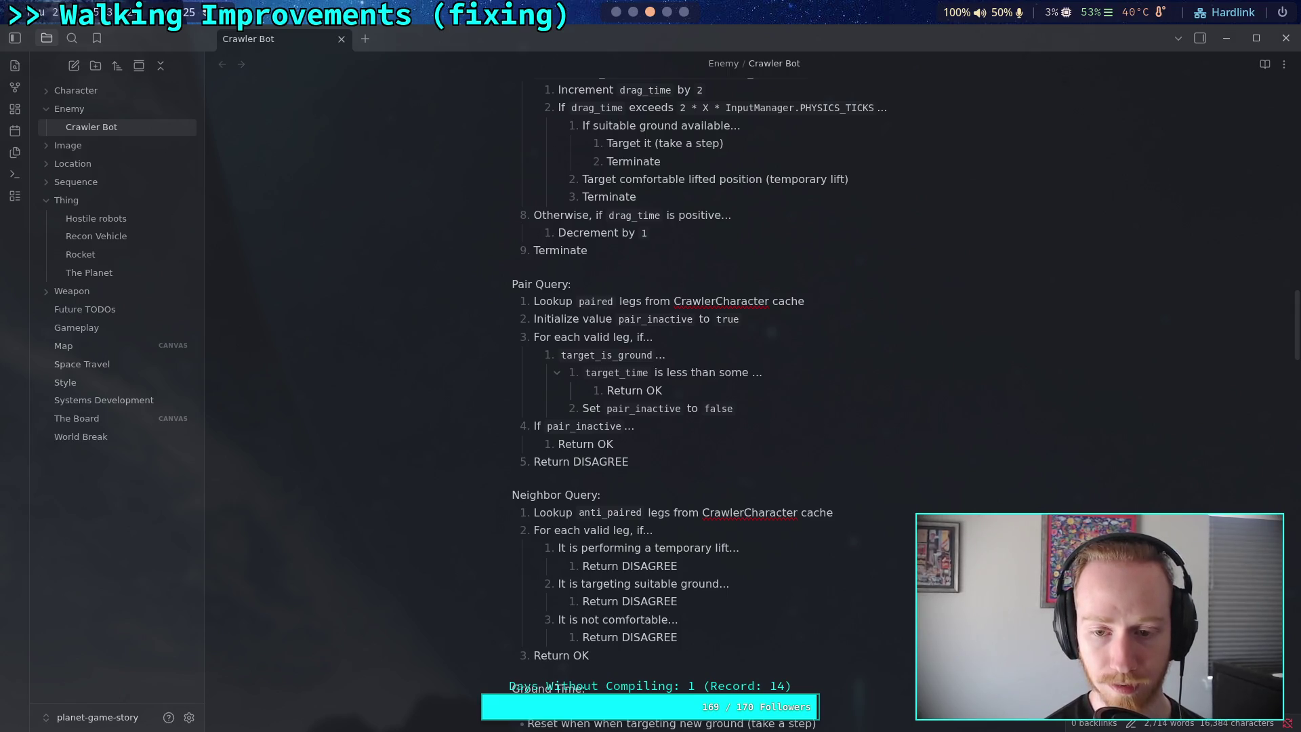
{"action": "type", "text": " value"}
{"action": "scroll", "coordinate": [732, 473], "scroll_direction": "down", "scroll_amount": 1}
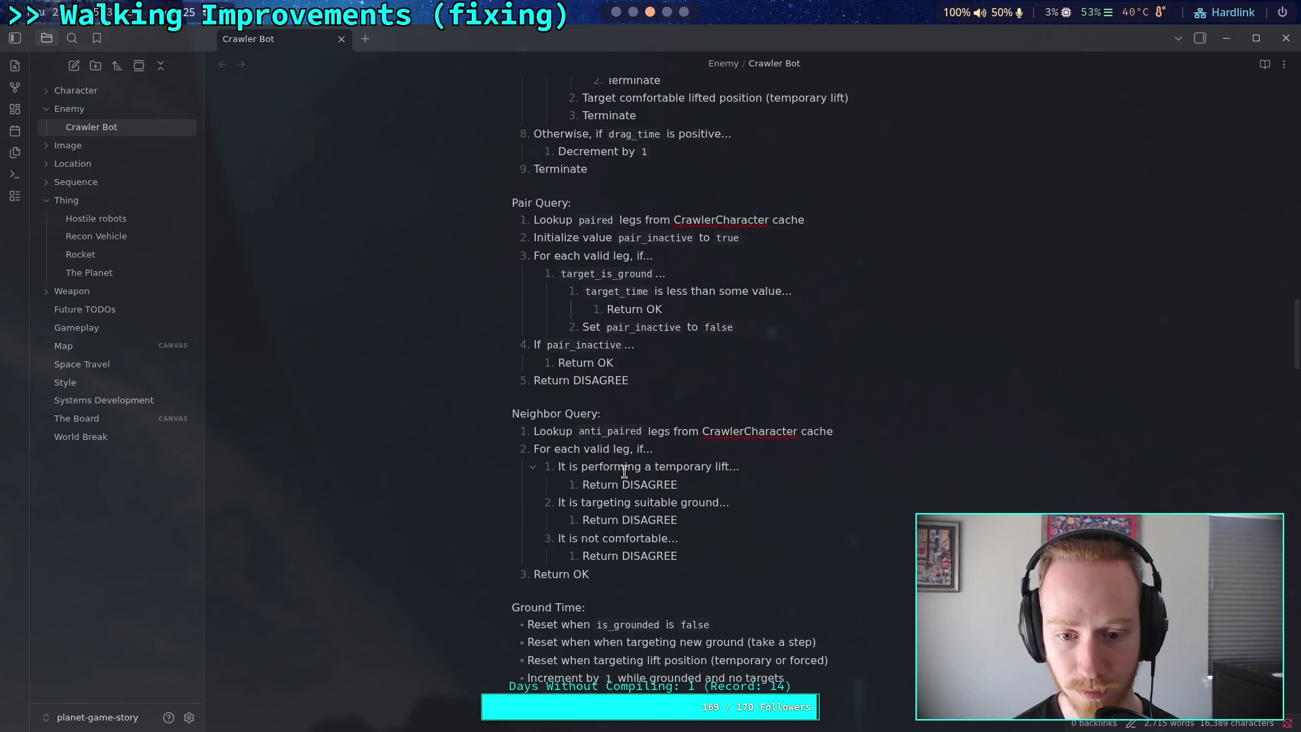
{"action": "scroll", "coordinate": [624, 471], "scroll_direction": "down", "scroll_amount": 3}
Start a 'Reset when' bullet under the Target Time heading
{"action": "left_click", "coordinate": [644, 471]}
{"action": "key", "text": "Return"}
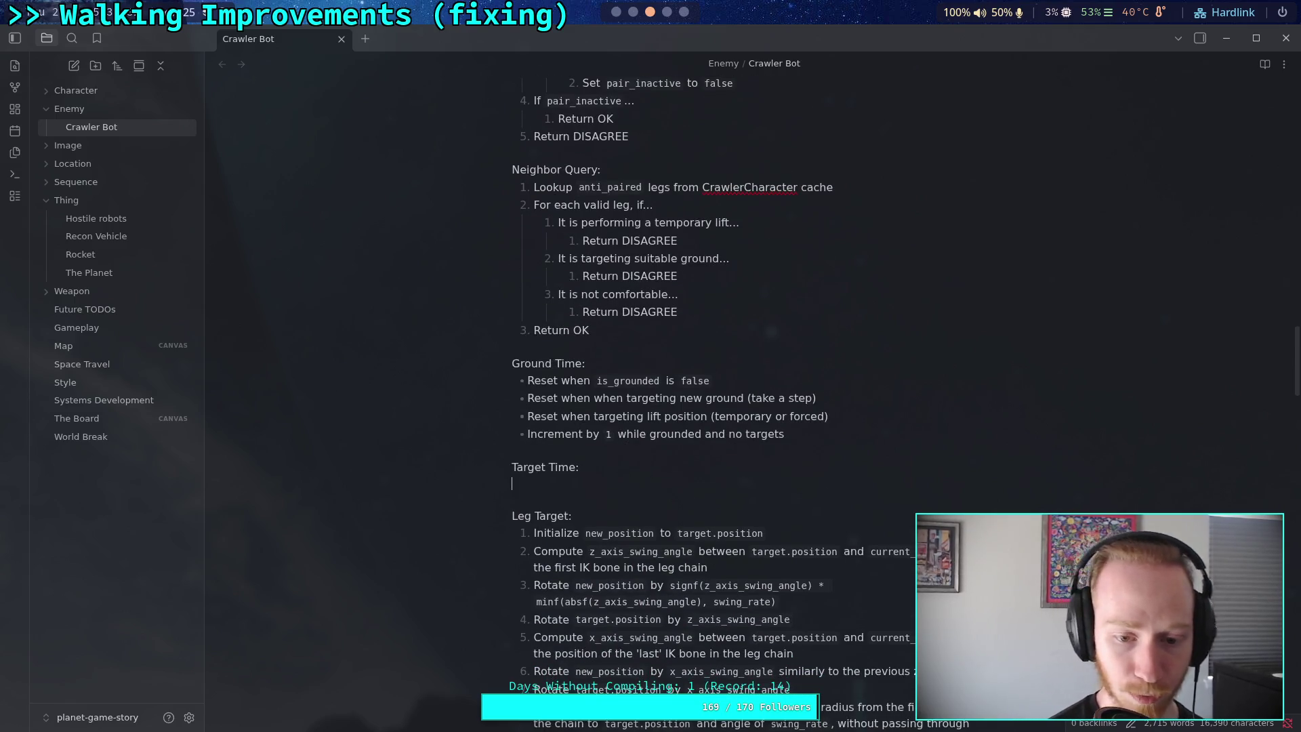
{"action": "type", "text": "- "}
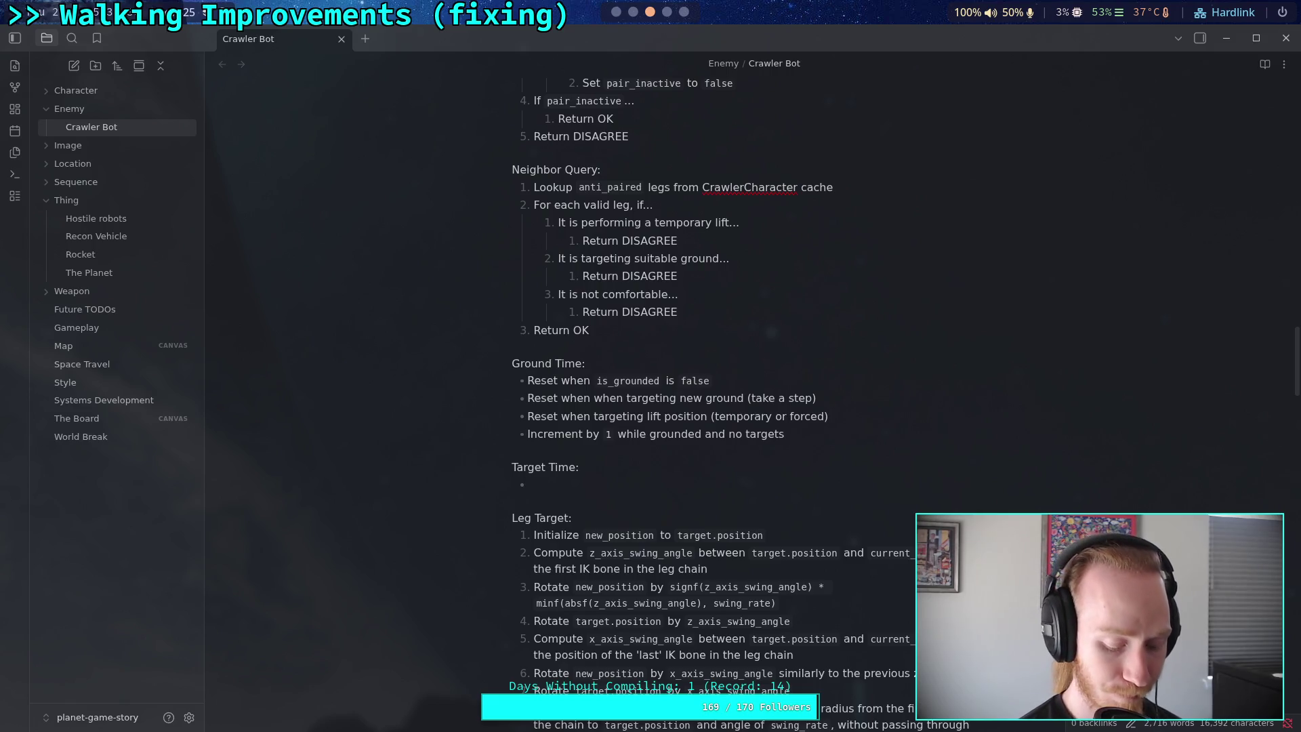
{"action": "type", "text": "Res"}
{"action": "key", "text": "BackSpace"}
{"action": "key", "text": "BackSpace"}
{"action": "type", "text": "ese"}
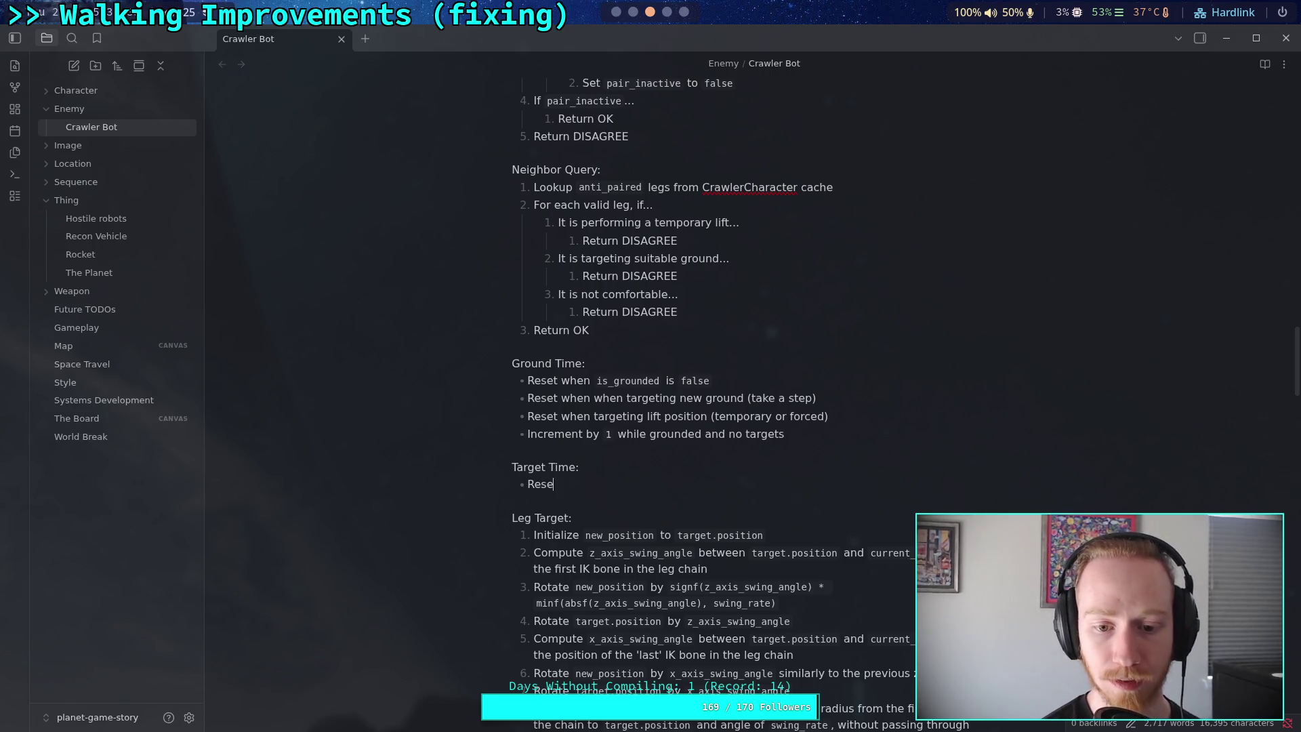
{"action": "type", "text": "t when"}
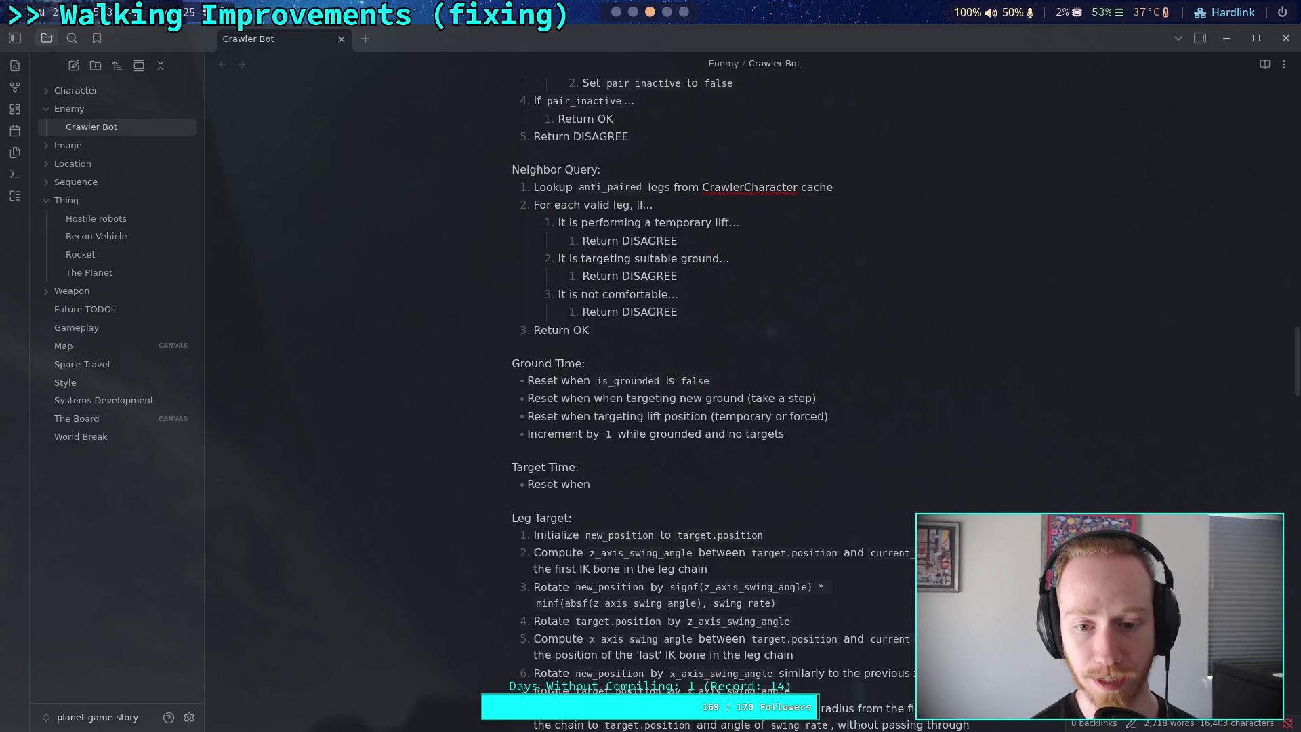
Remove Ground Time's duplicate 'when' and clear the drafted Target Time bullet text
{"action": "left_click_drag", "start_coordinate": [594, 398], "coordinate": [625, 400]}
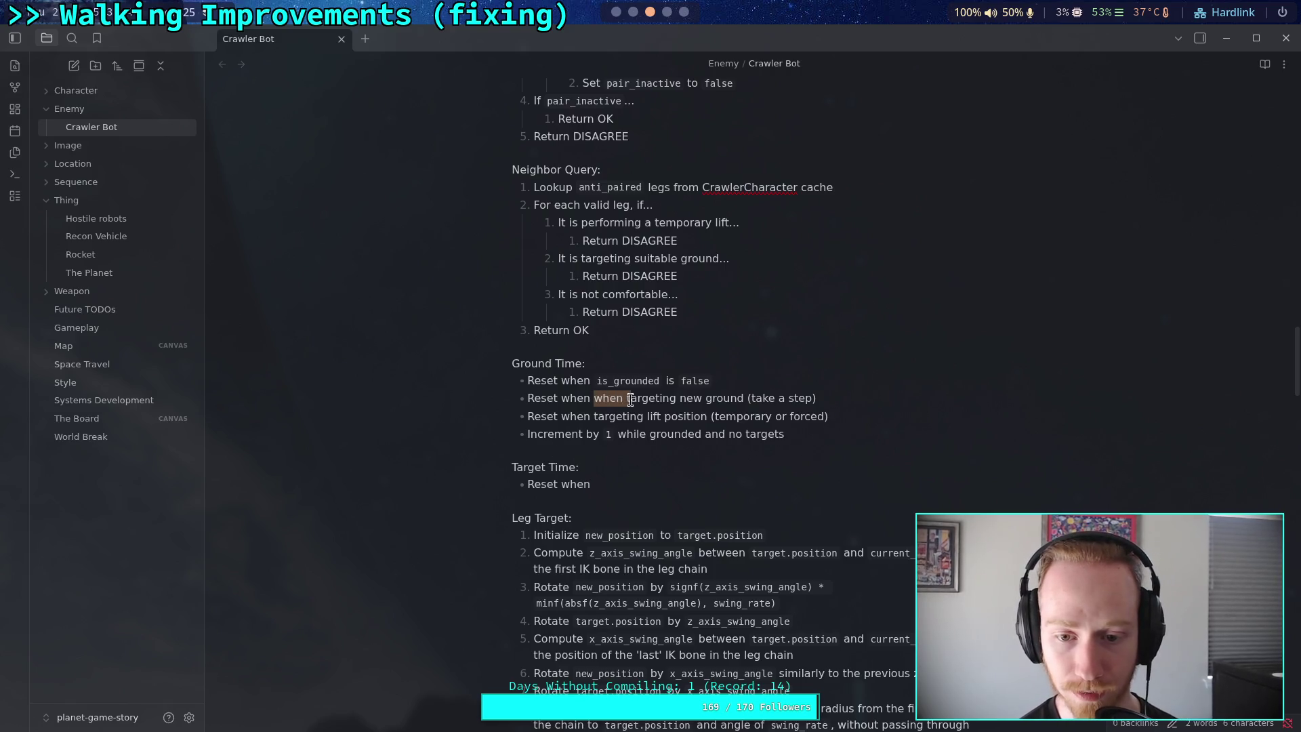
{"action": "key", "text": "BackSpace"}
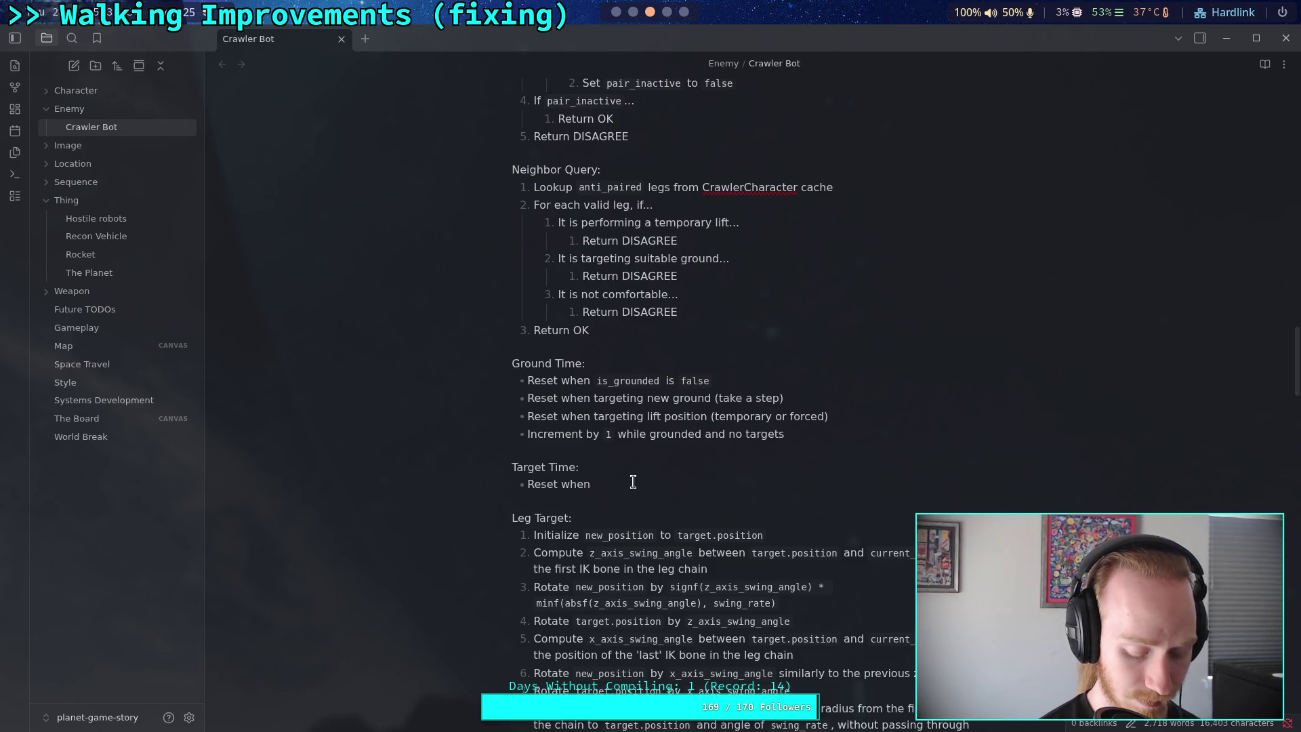
{"action": "type", "text": "getting a new targe"}
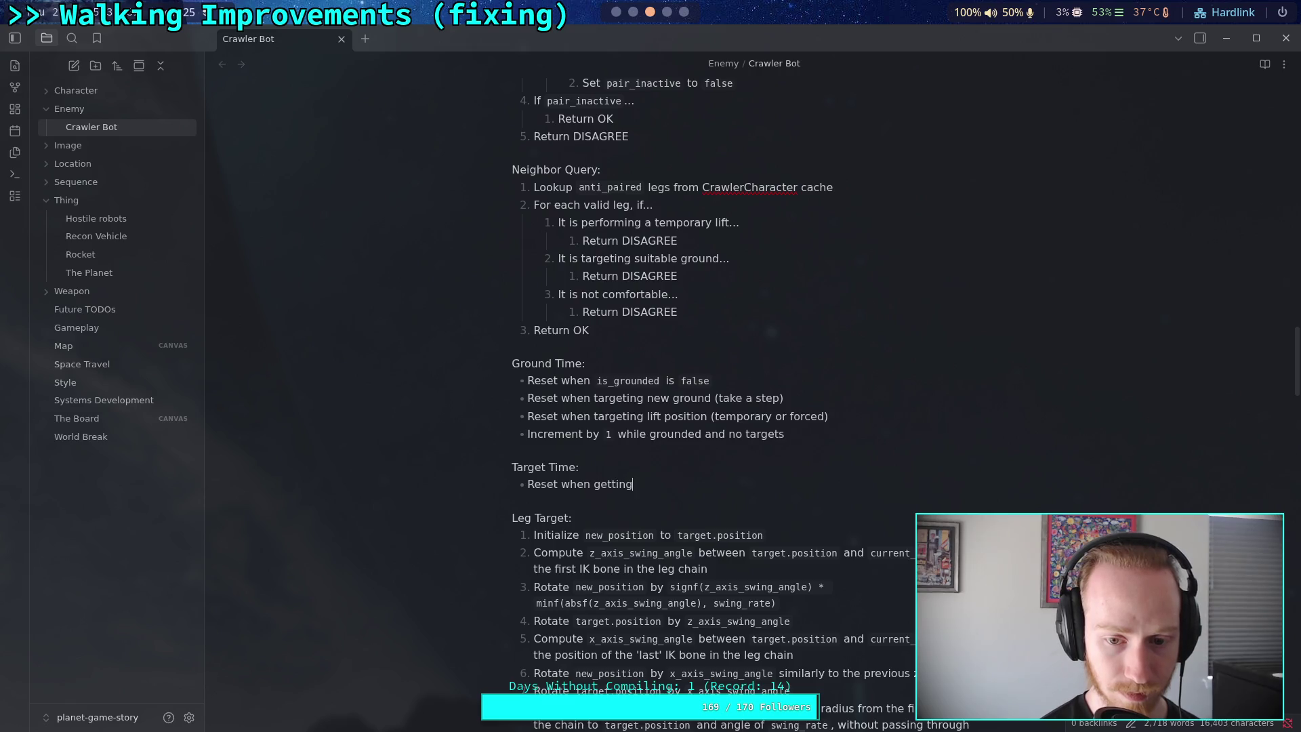
{"action": "type", "text": "t"}
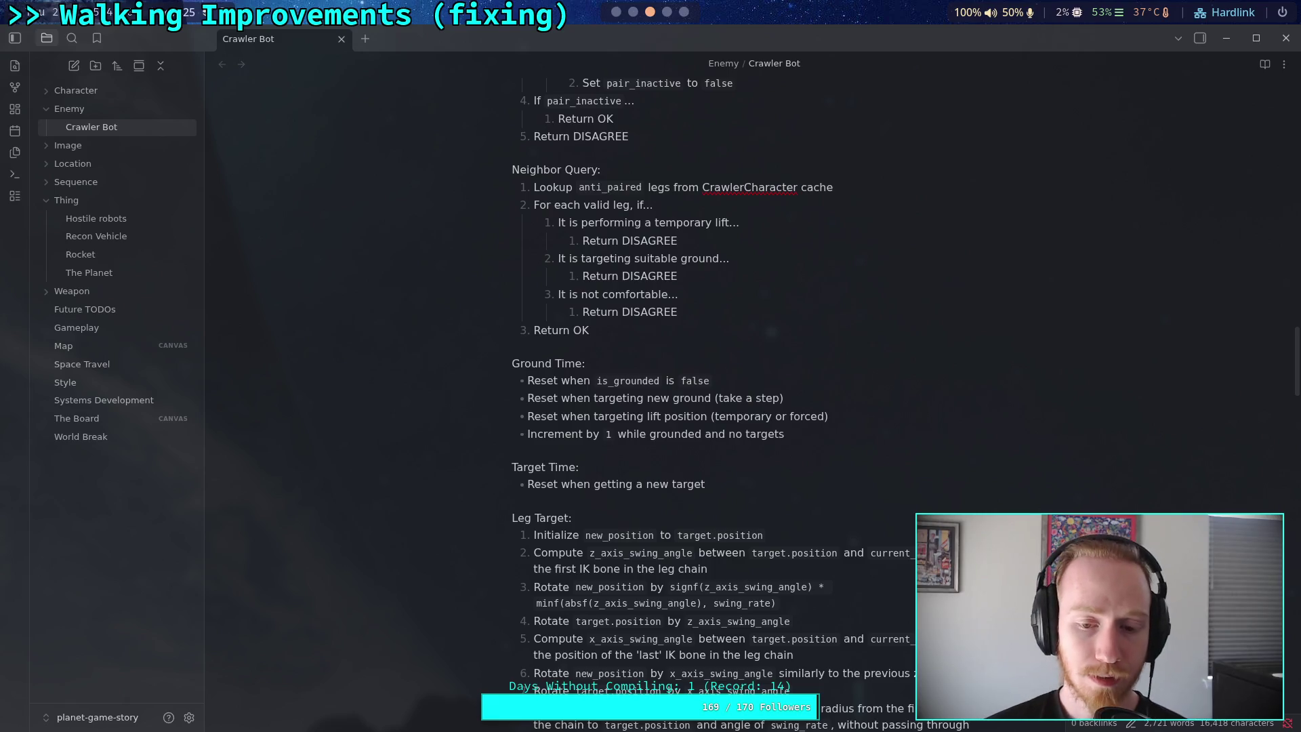
{"action": "left_click_drag", "start_coordinate": [722, 484], "coordinate": [563, 486]}
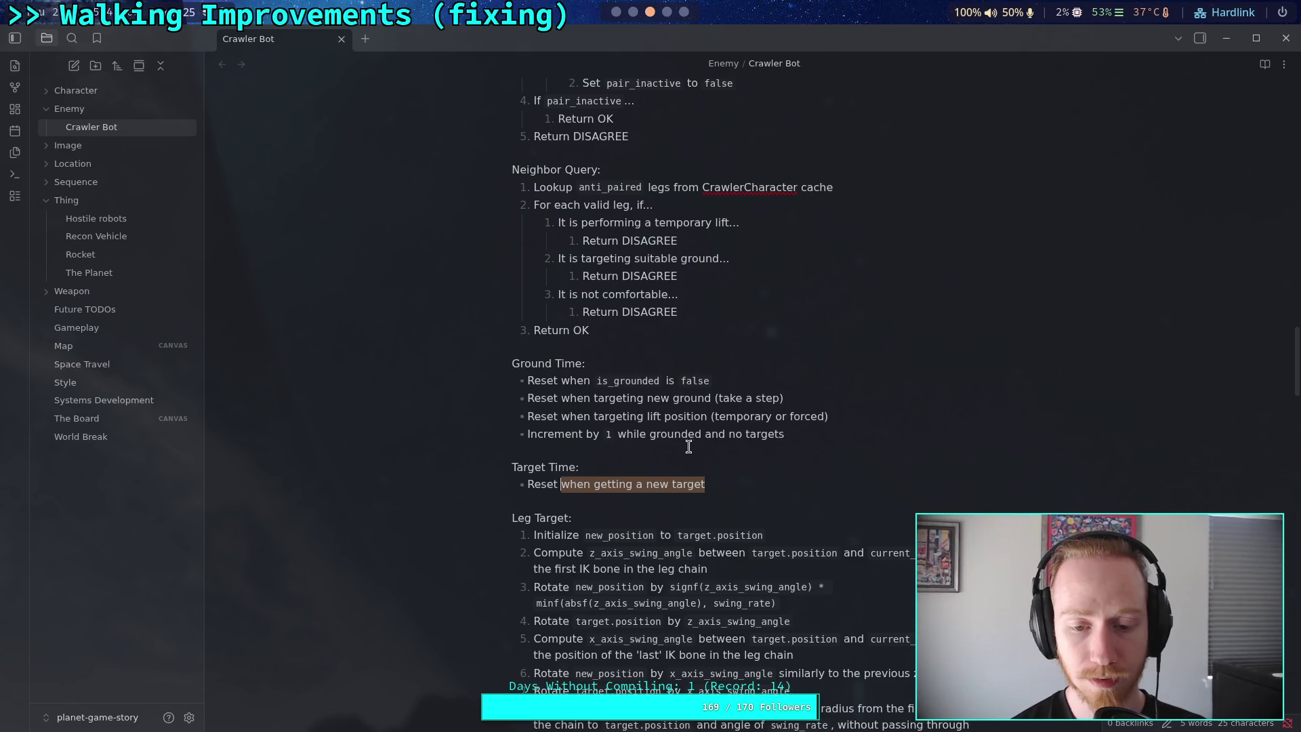
{"action": "key", "text": "BackSpace"}
{"action": "key", "text": "BackSpace"}
{"action": "key", "text": "BackSpace"}
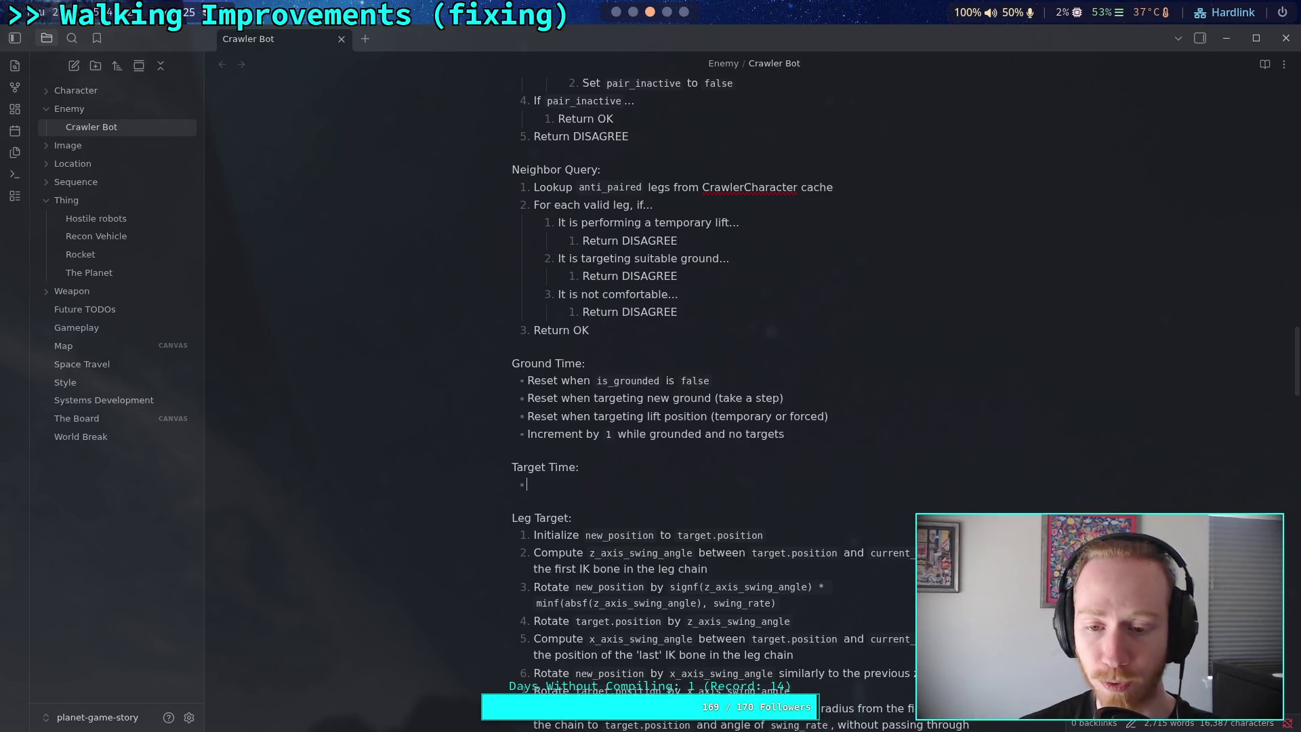
Write the Target Time bullet 'Reset to `-`1 when reaching a target'
{"action": "scroll", "coordinate": [730, 441], "scroll_direction": "up", "scroll_amount": 2}
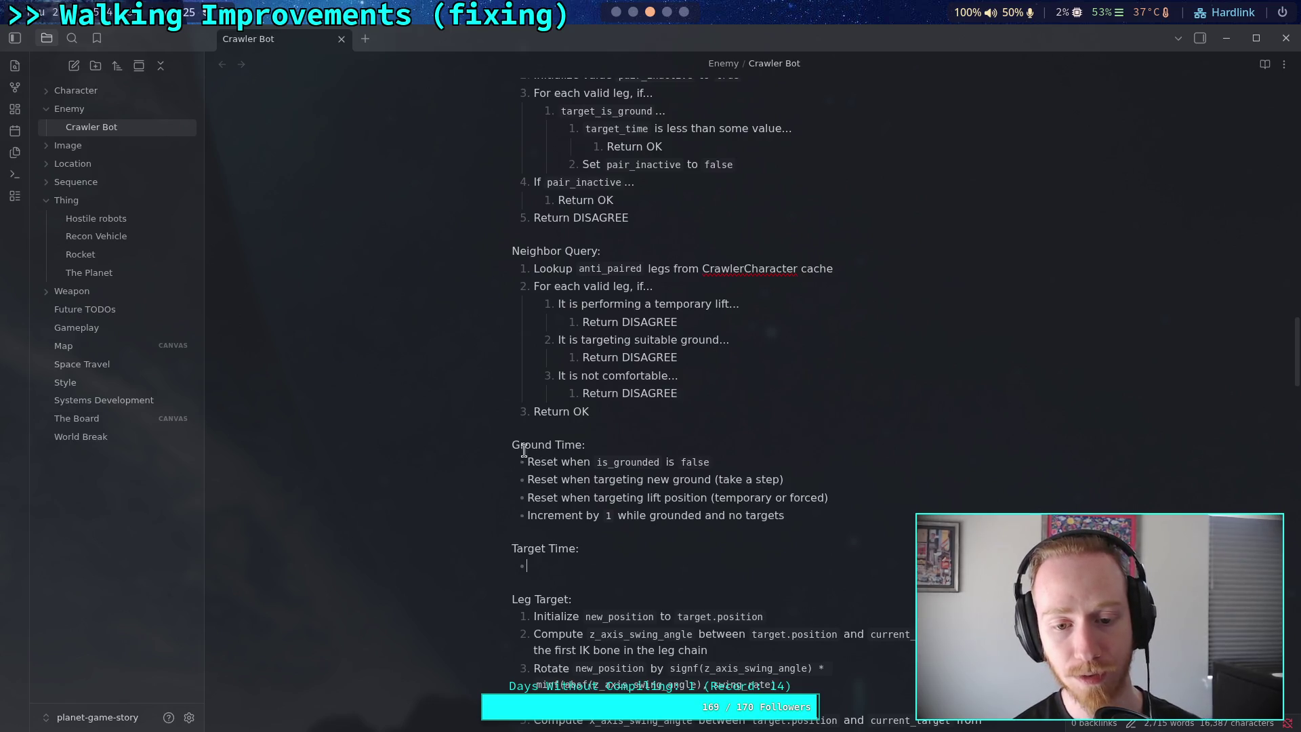
{"action": "left_click_drag", "start_coordinate": [511, 444], "coordinate": [579, 442]}
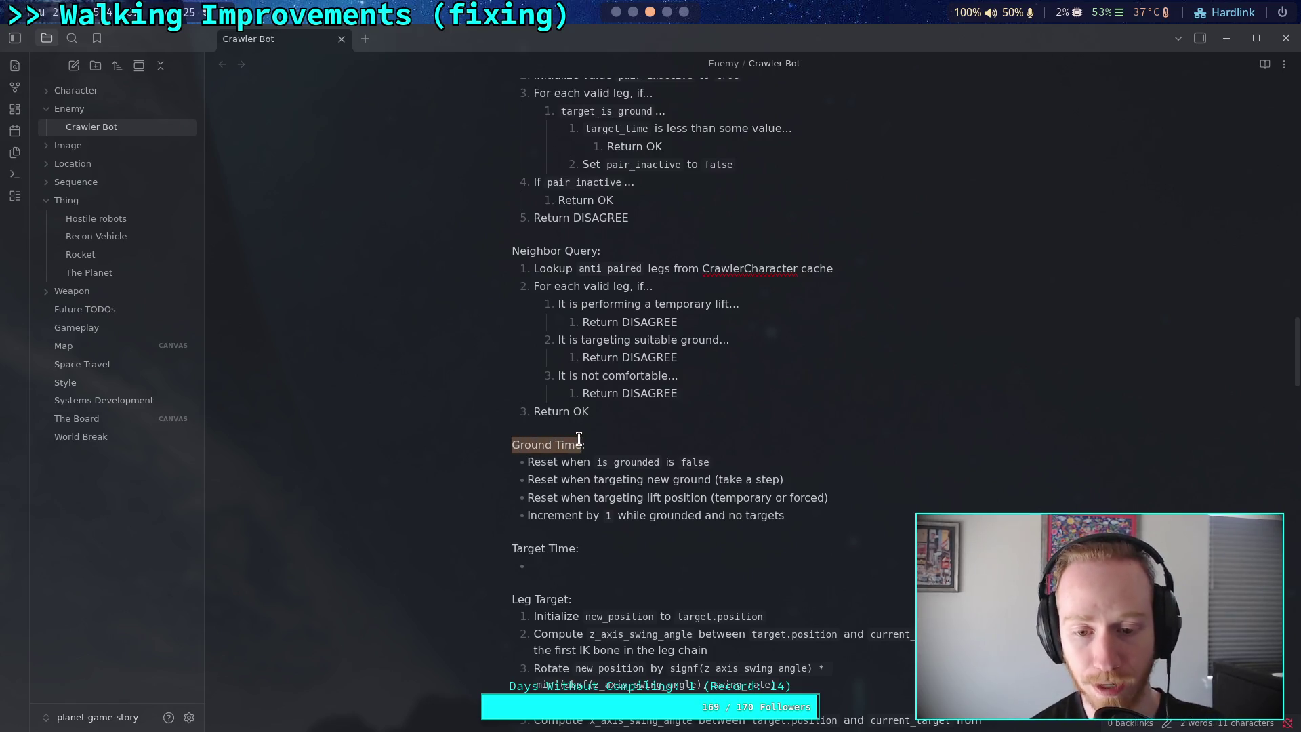
{"action": "left_click", "coordinate": [610, 570]}
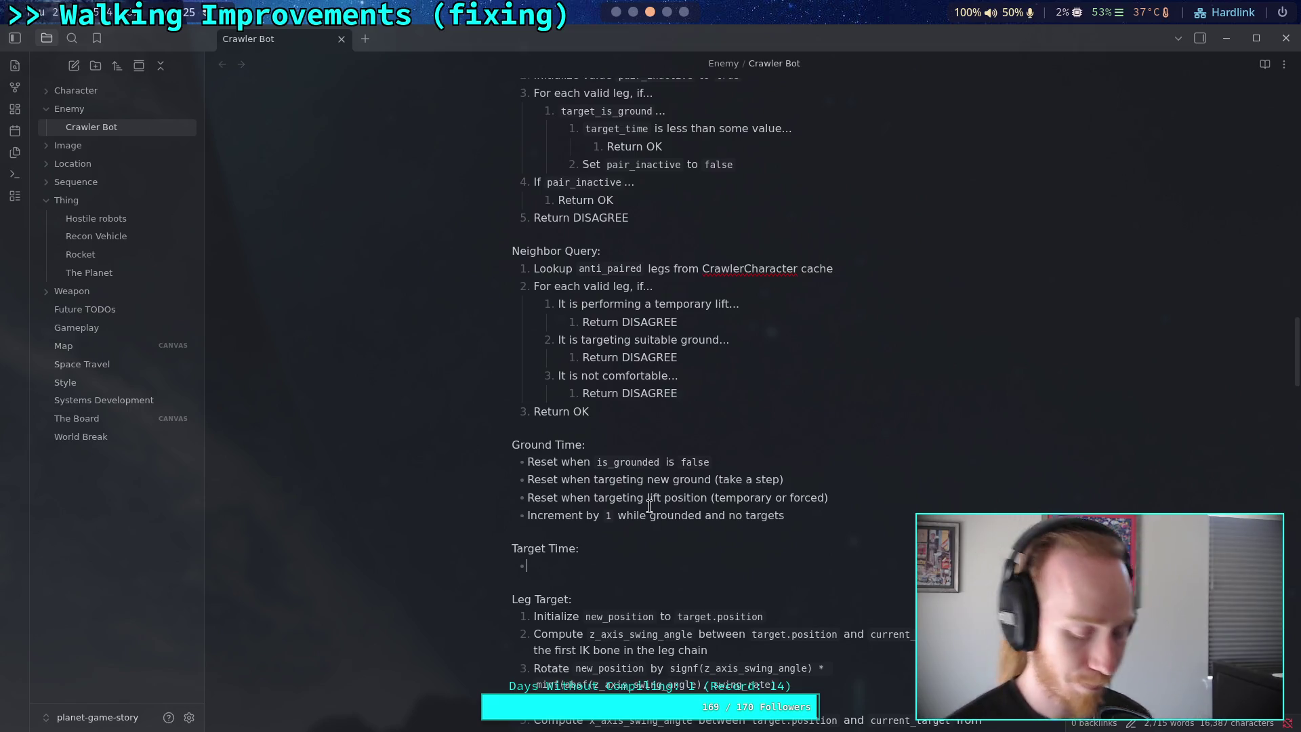
{"action": "type", "text": "Reset "}
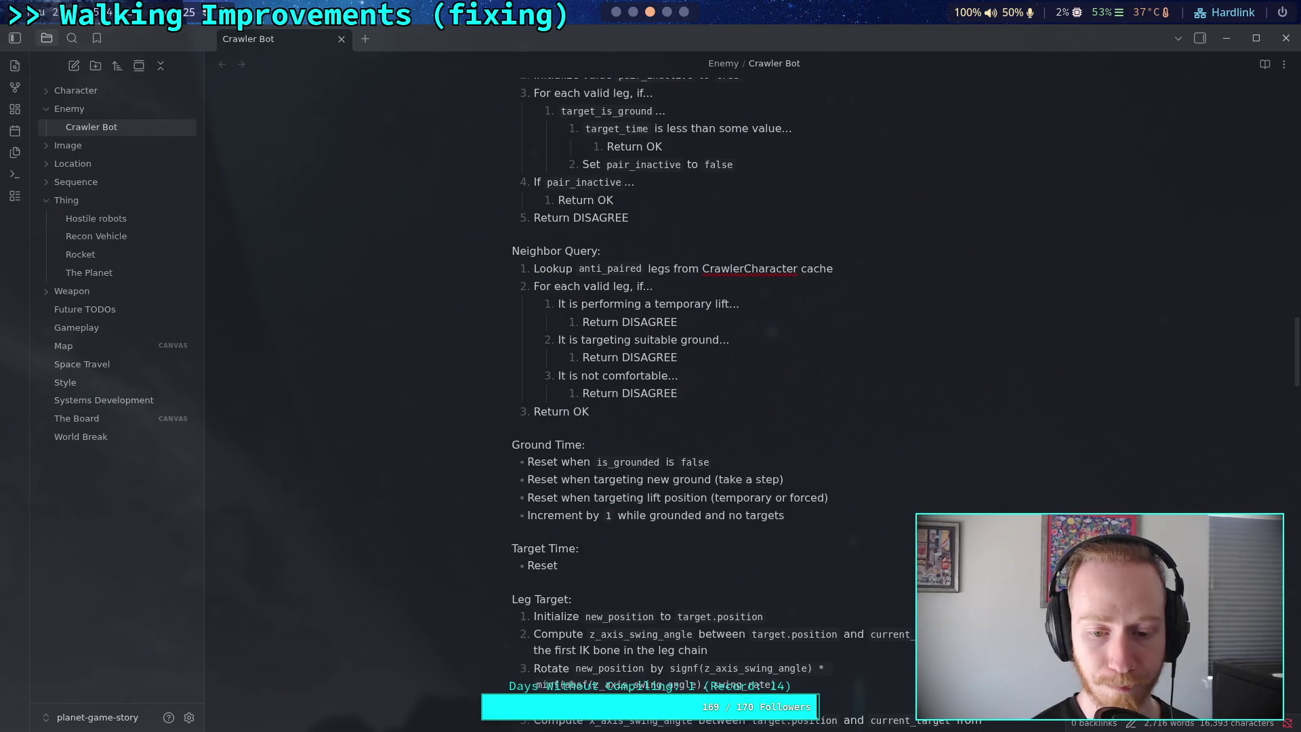
{"action": "type", "text": "to `-`"}
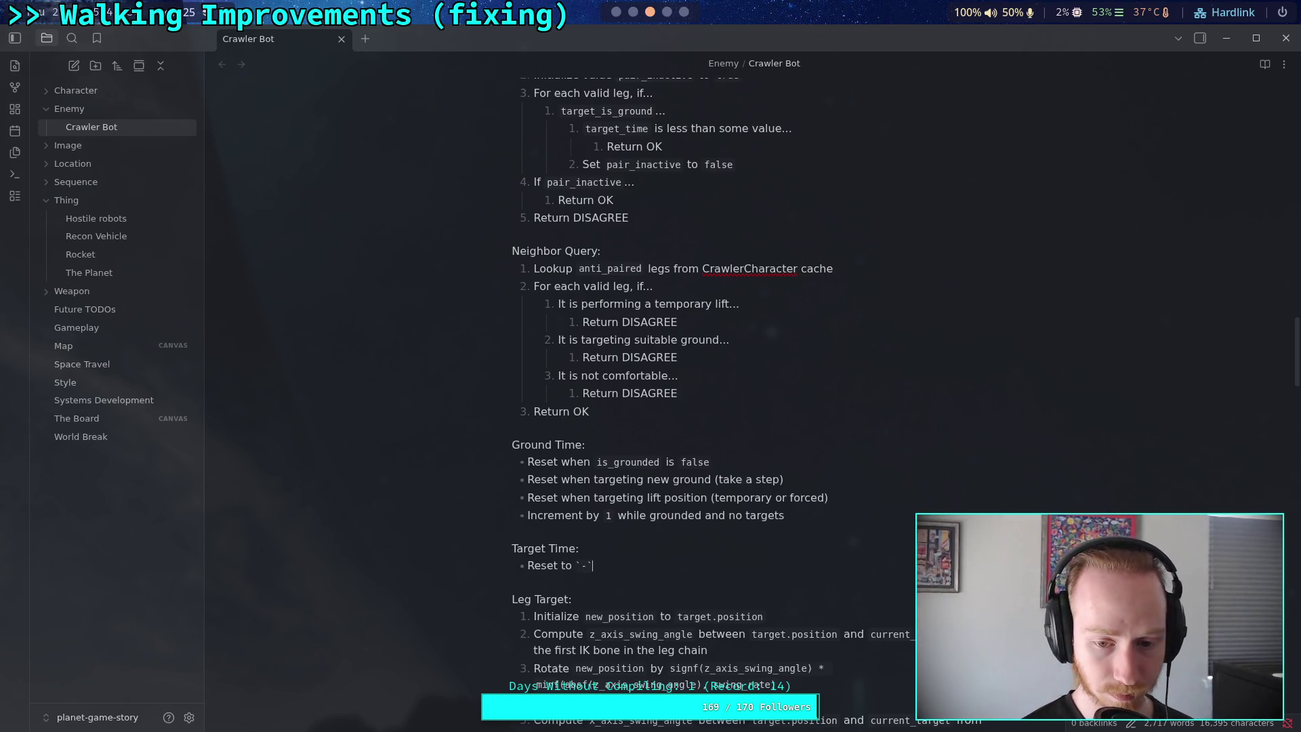
{"action": "key", "text": "BackSpace"}
{"action": "key", "text": "BackSpace"}
{"action": "key", "text": "BackSpace"}
{"action": "type", "text": "-1 when"}
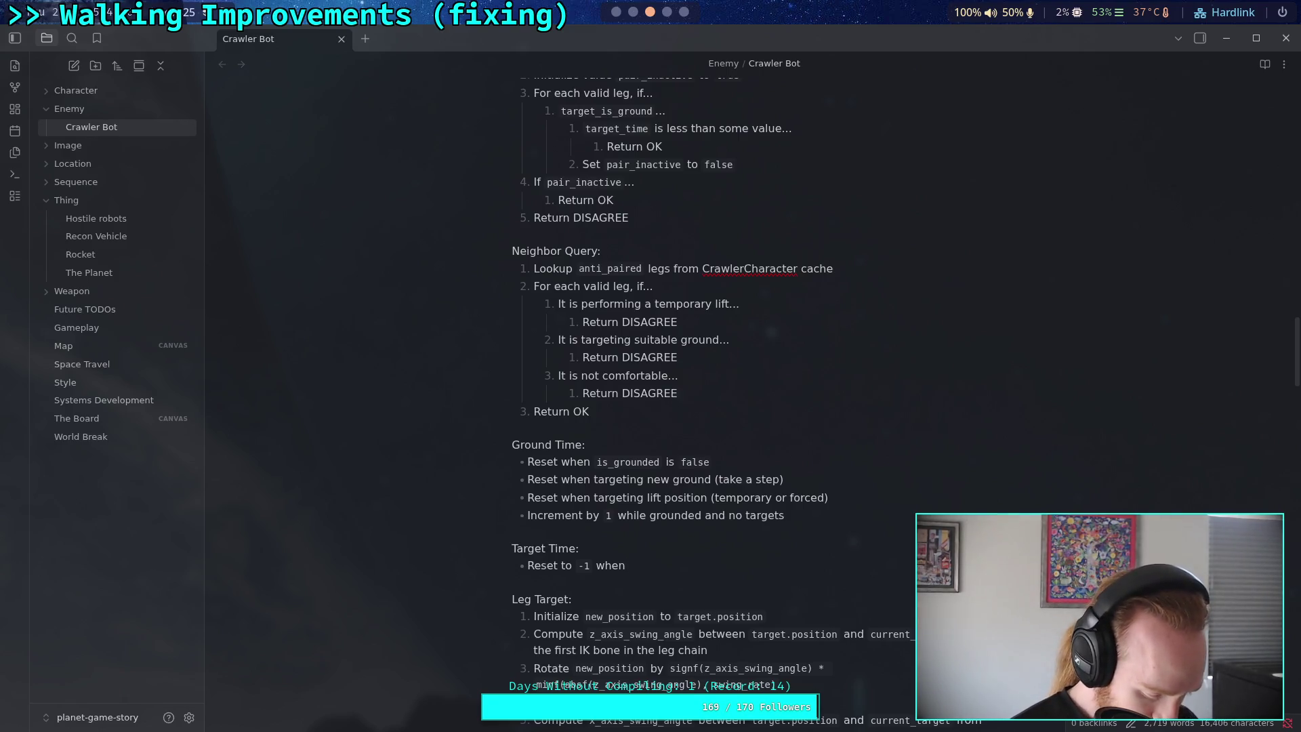
{"action": "type", "text": " reaching a target"}
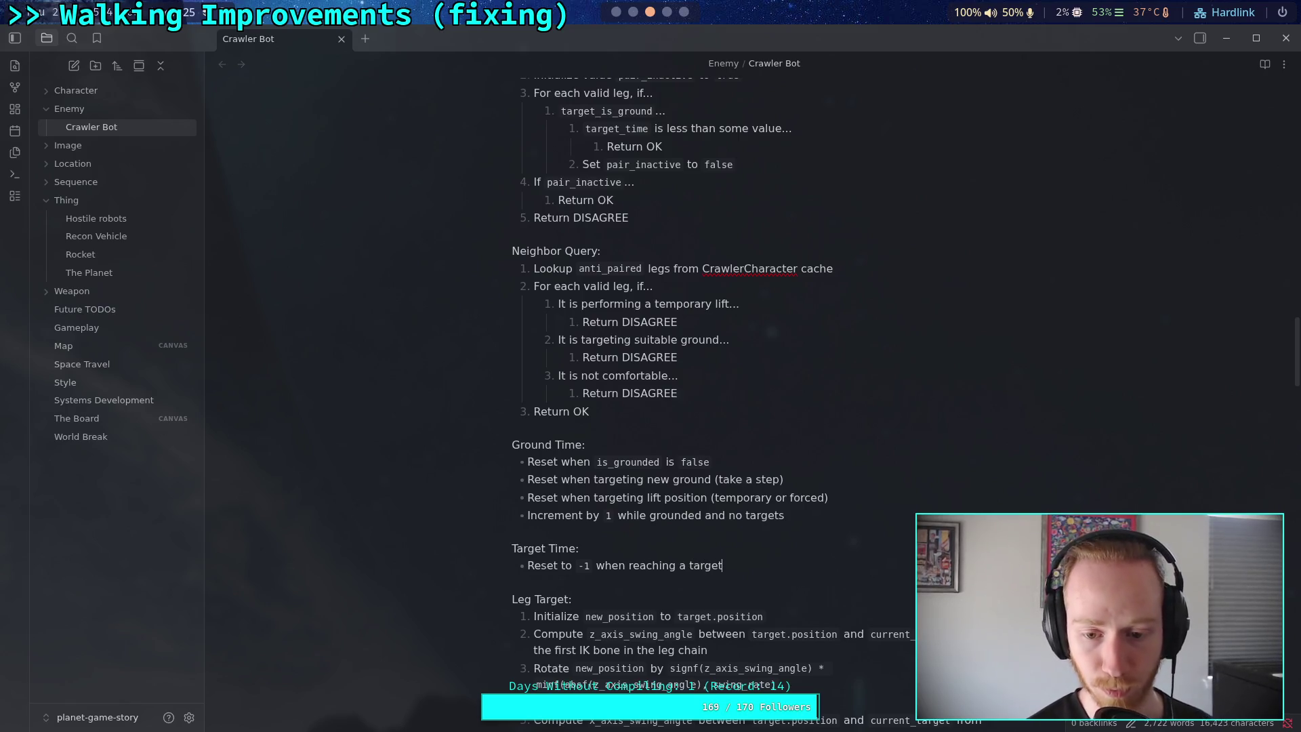
Add a second Target Time bullet 'Increment by 1 while traveling to target'
{"action": "key", "text": "Return"}
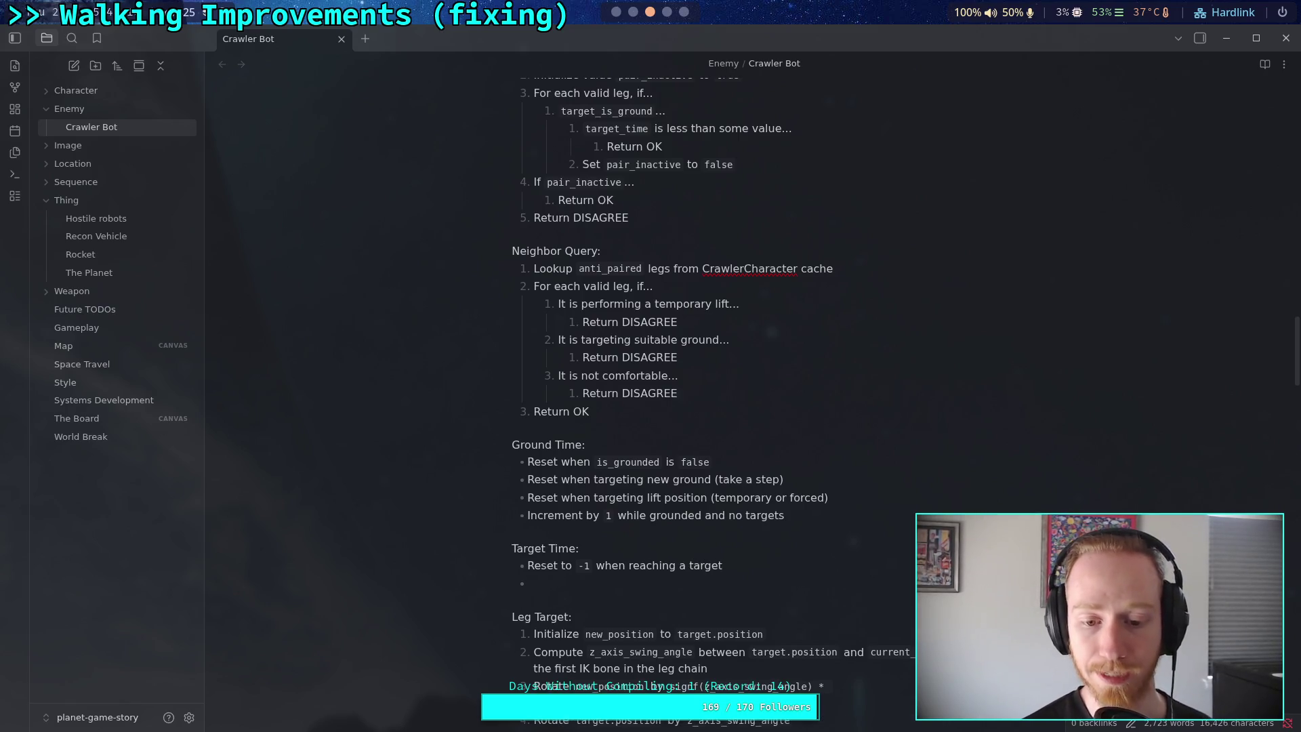
{"action": "type", "text": "Incremen"}
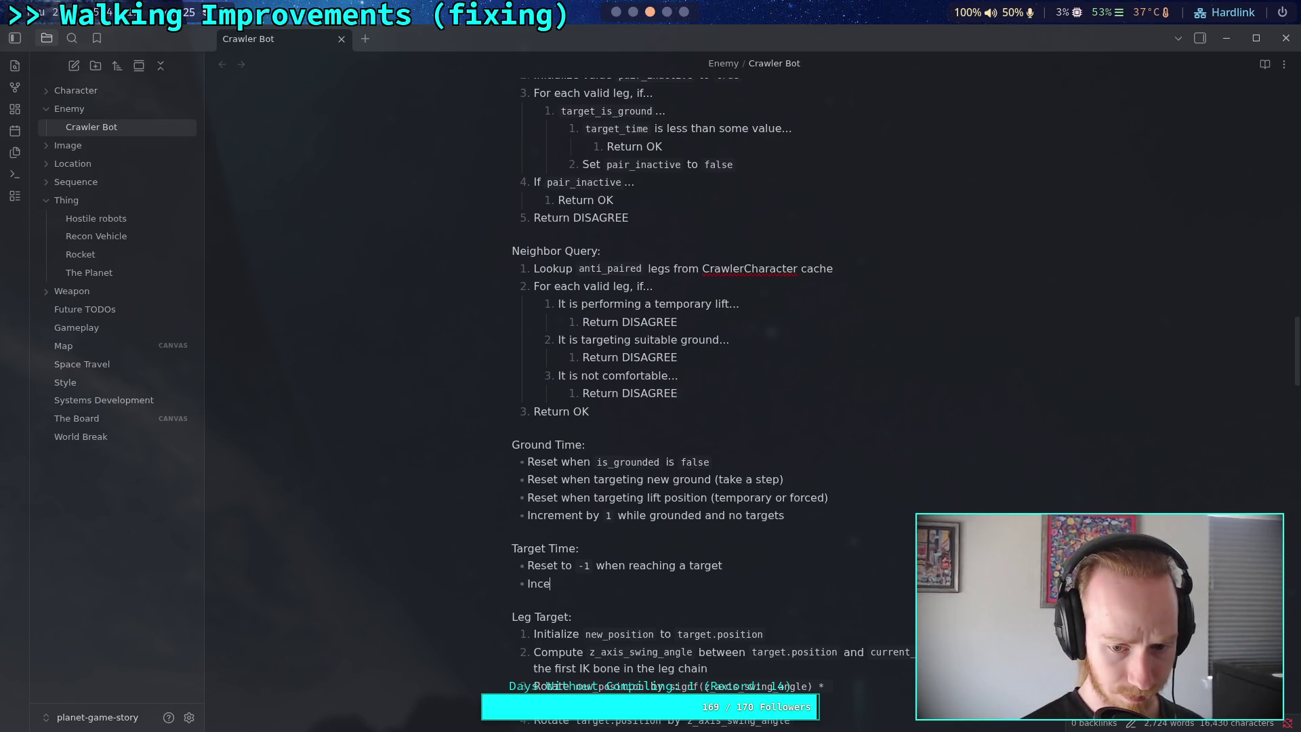
{"action": "type", "text": "t by "}
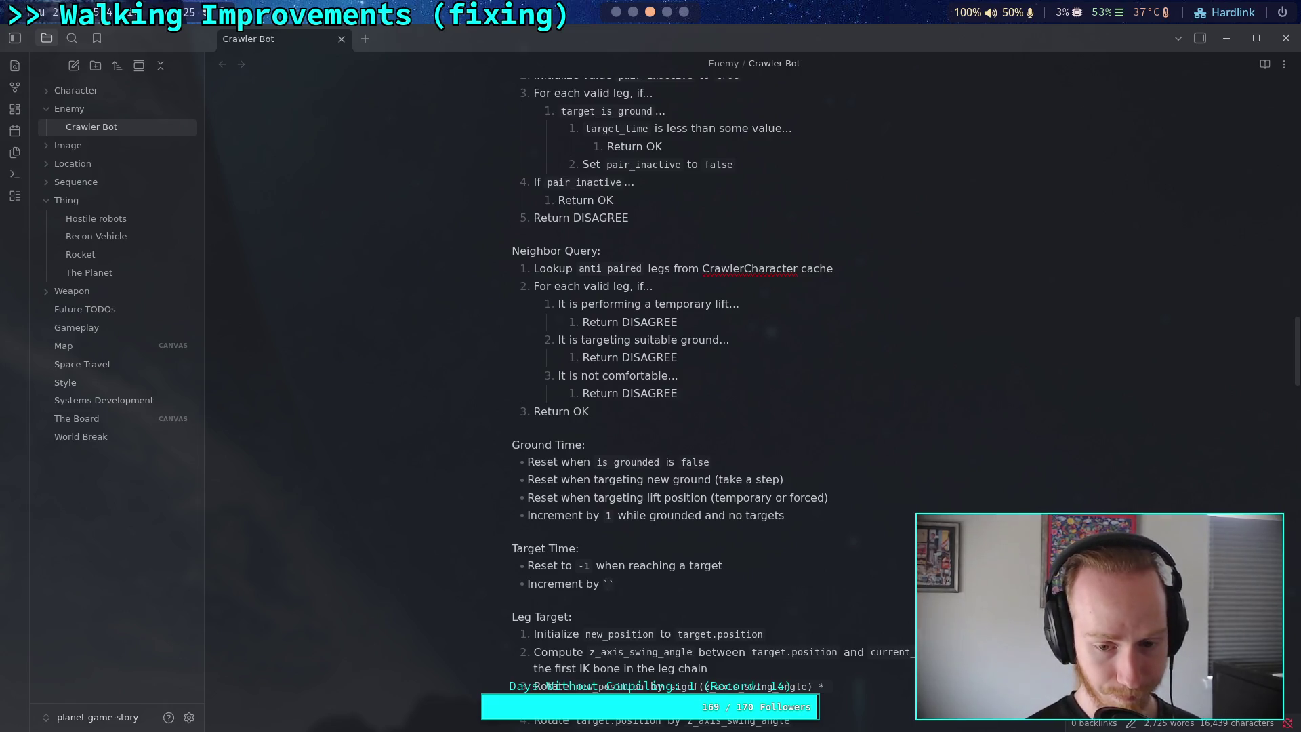
{"action": "type", "text": "1"}
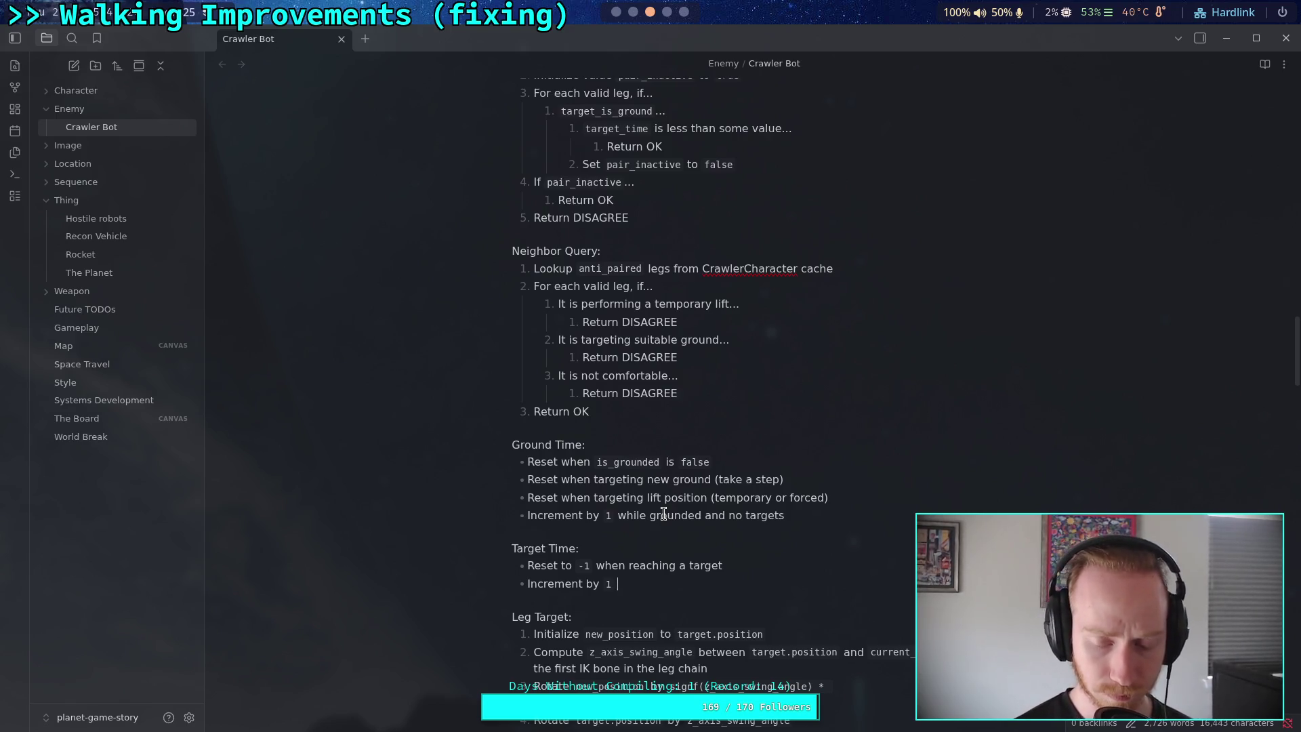
{"action": "type", "text": "whil"}
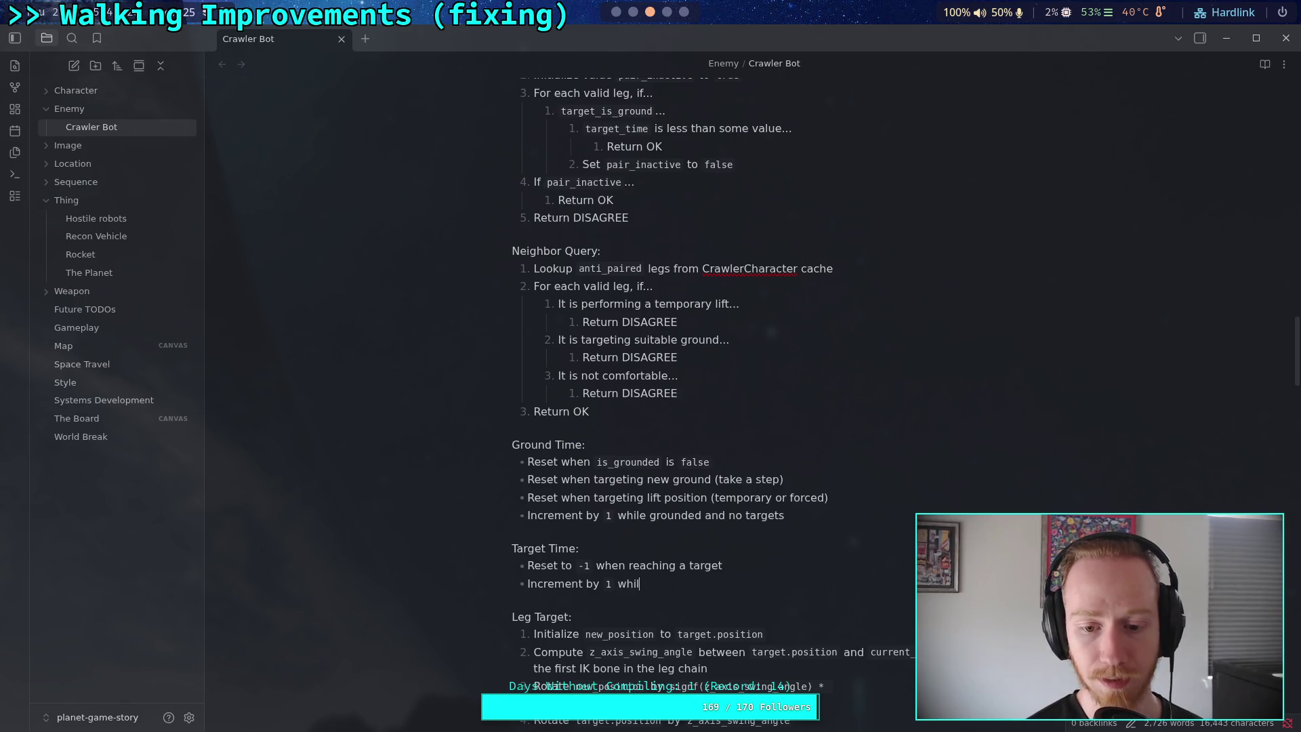
{"action": "type", "text": "e traveli"}
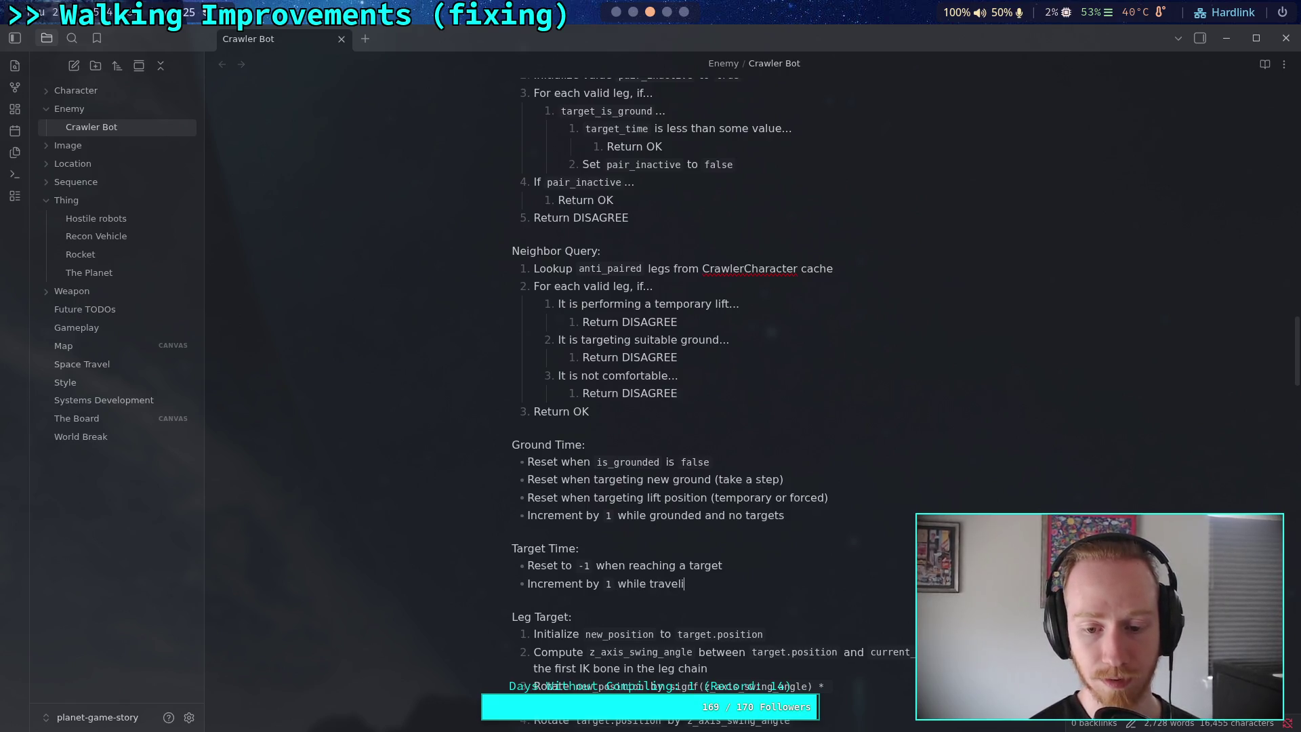
{"action": "type", "text": "ng to target"}
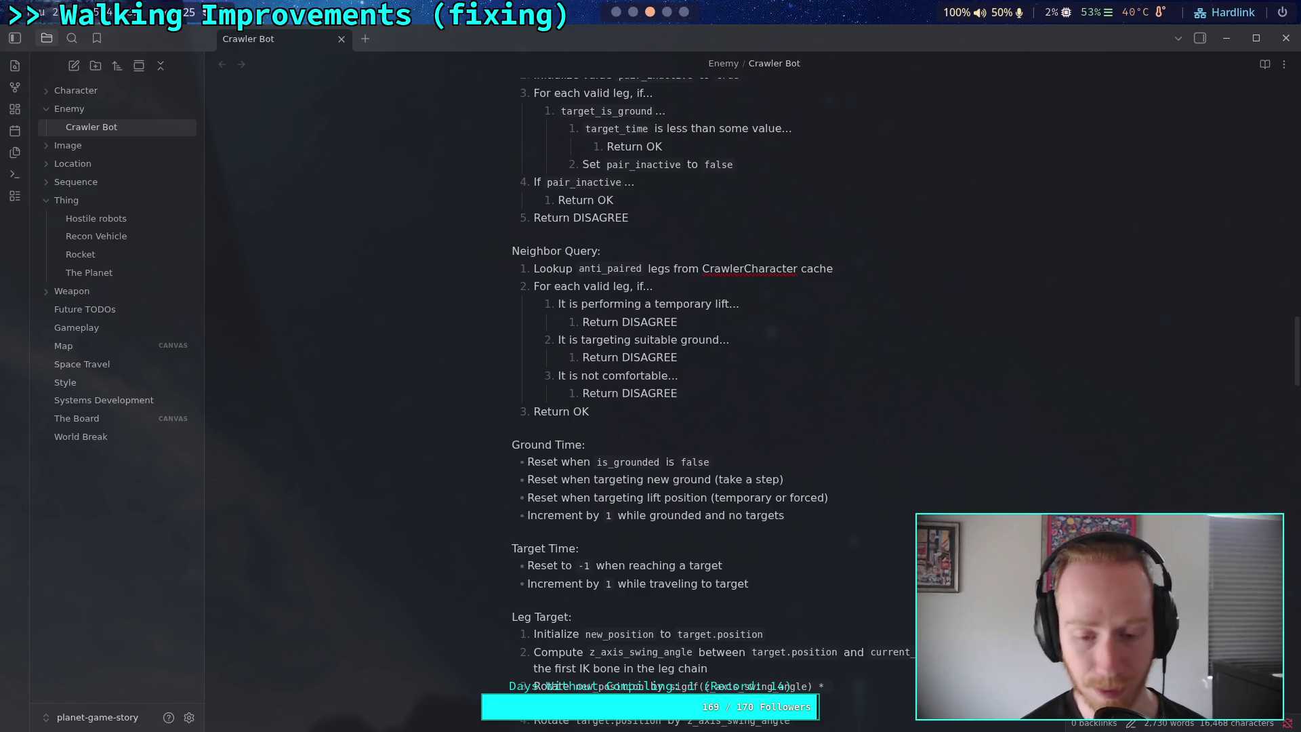
{"action": "left_click", "coordinate": [666, 533]}
Add 'Set `target_is_ground` to `true`' after the first 'Target it (take a step)' step
{"action": "scroll", "coordinate": [650, 573], "scroll_direction": "up", "scroll_amount": 2}
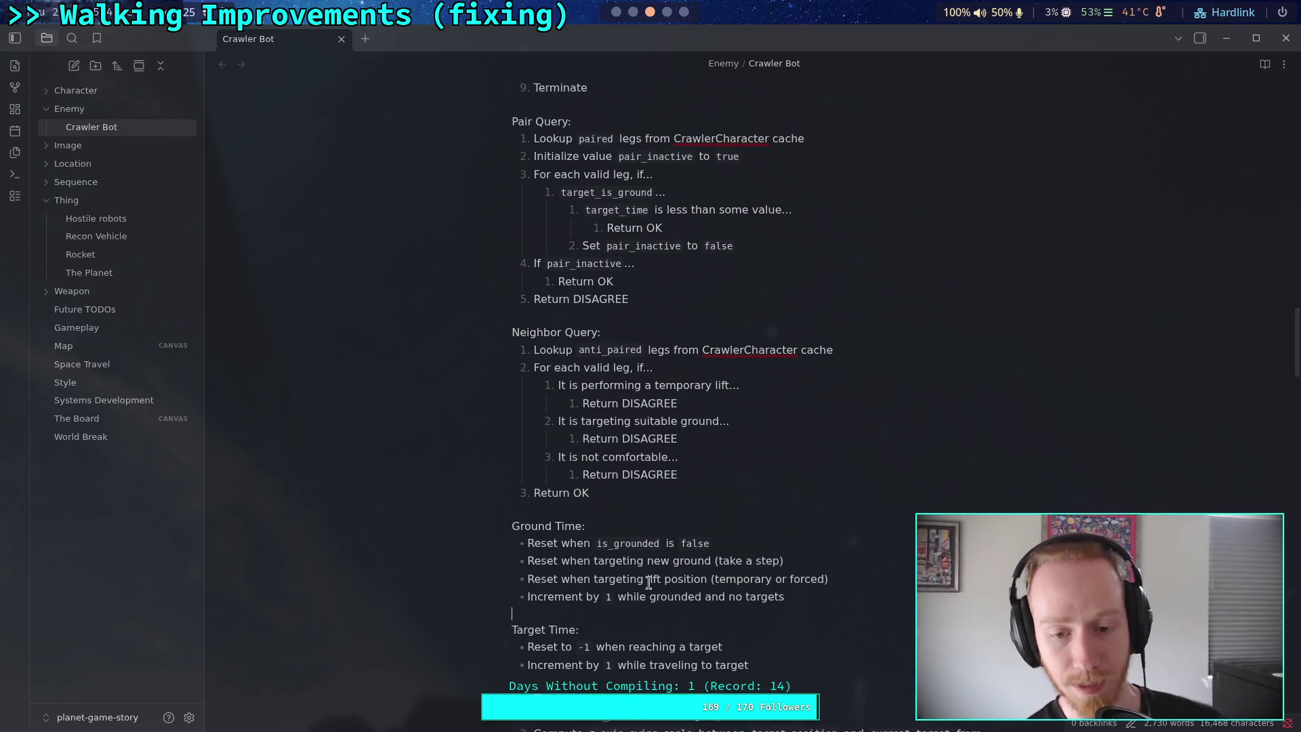
{"action": "scroll", "coordinate": [664, 551], "scroll_direction": "up", "scroll_amount": 4}
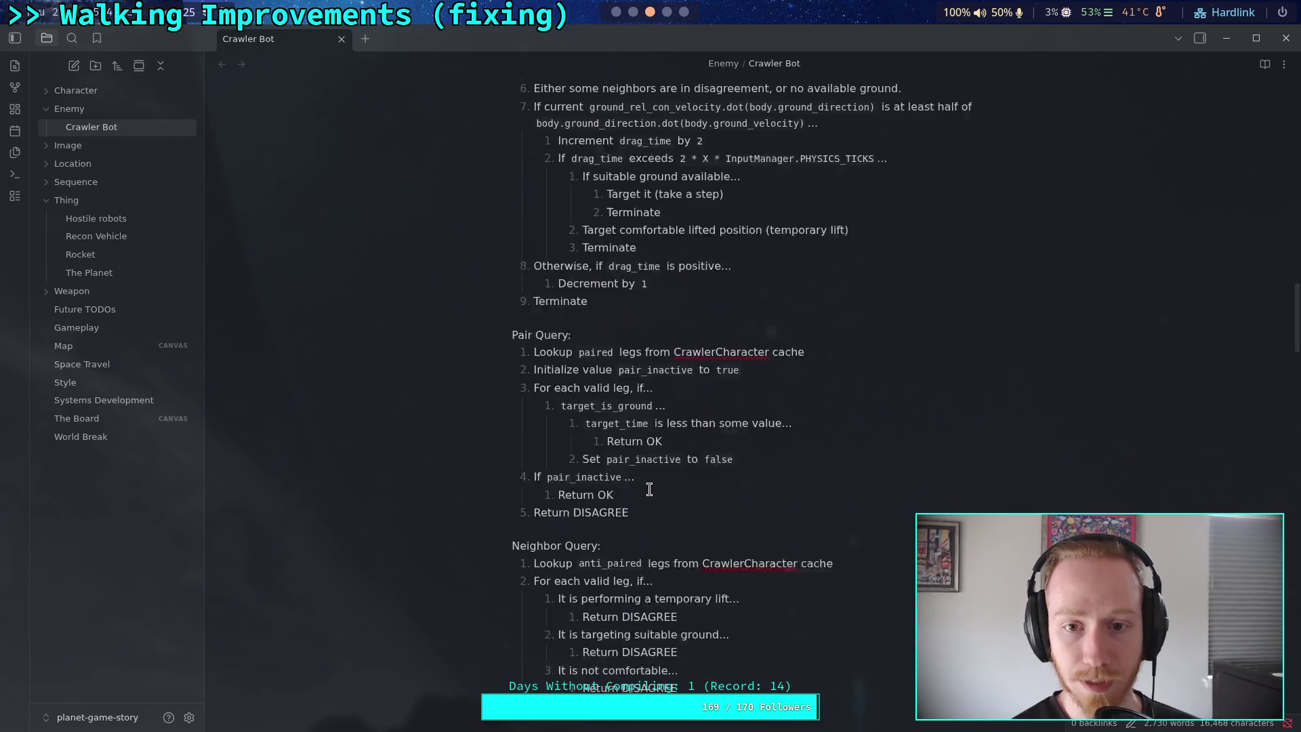
{"action": "scroll", "coordinate": [674, 494], "scroll_direction": "down", "scroll_amount": 7}
{"action": "scroll", "coordinate": [711, 508], "scroll_direction": "up", "scroll_amount": 1}
{"action": "scroll", "coordinate": [752, 495], "scroll_direction": "up", "scroll_amount": 8}
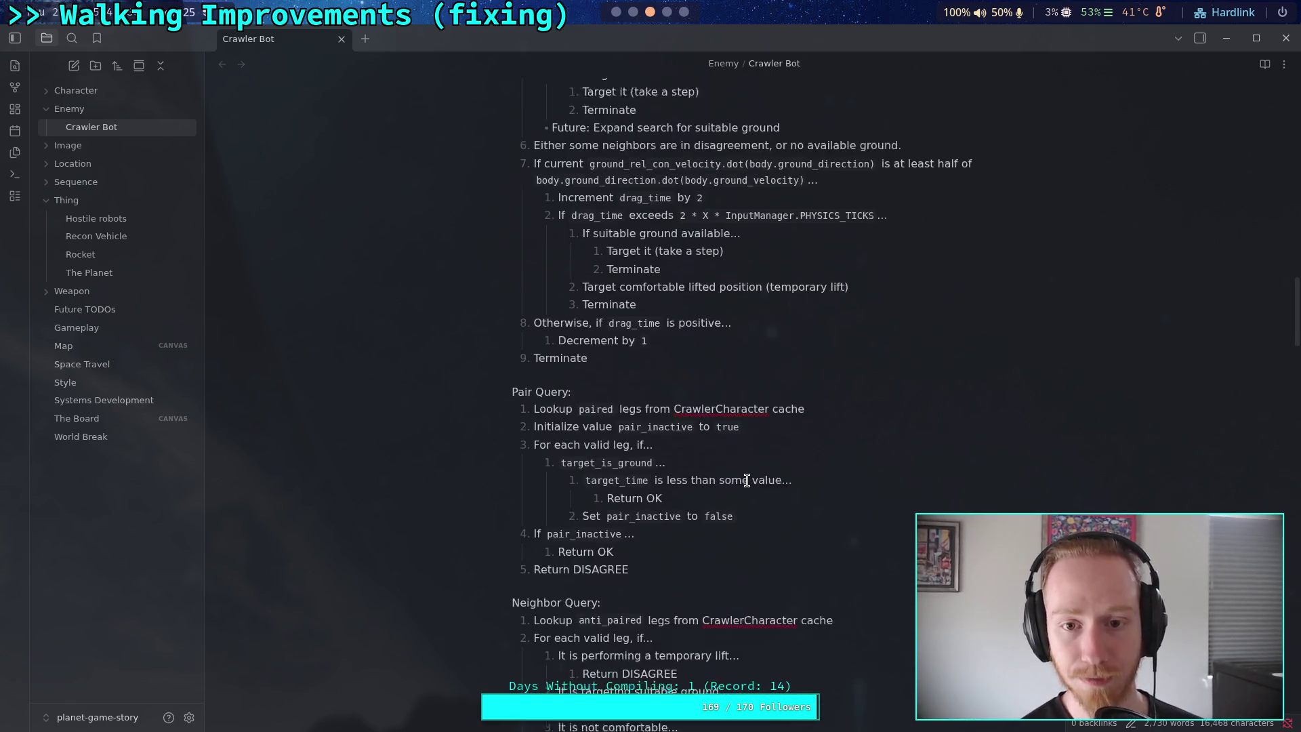
{"action": "scroll", "coordinate": [640, 396], "scroll_direction": "up", "scroll_amount": 2}
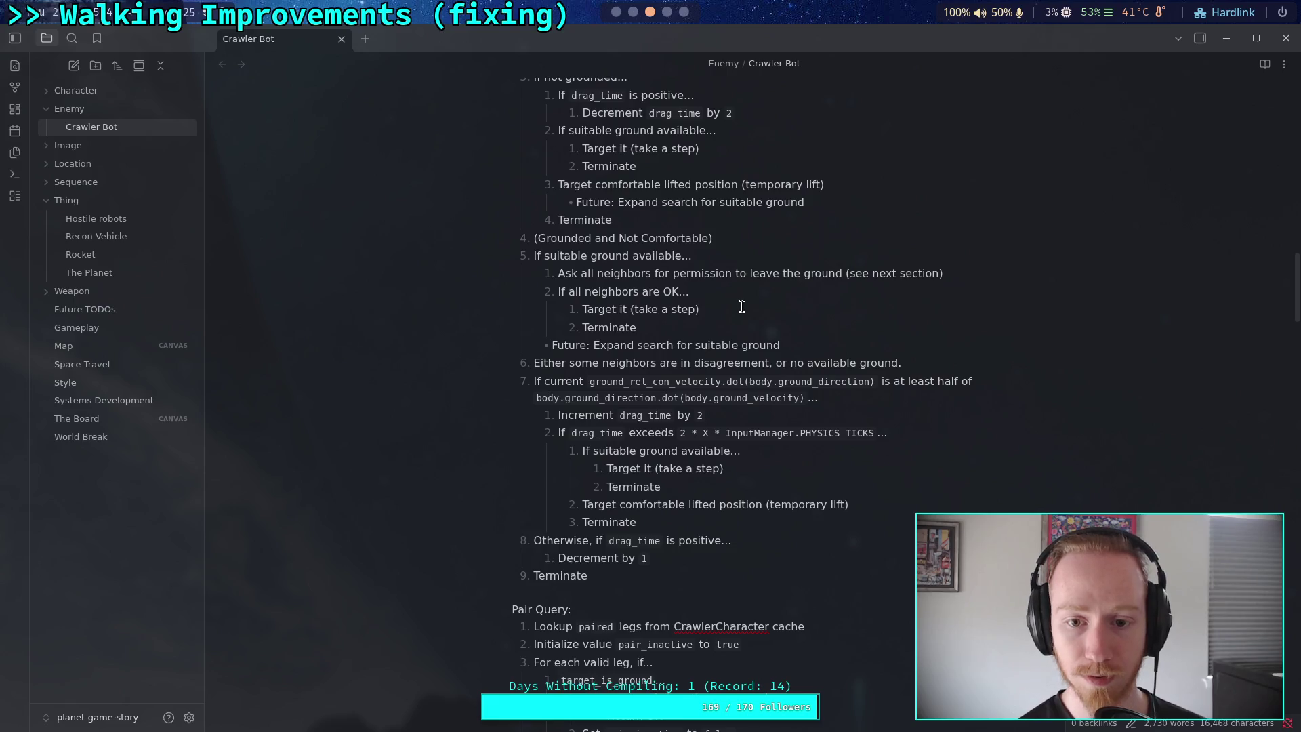
{"action": "key", "text": "Return"}
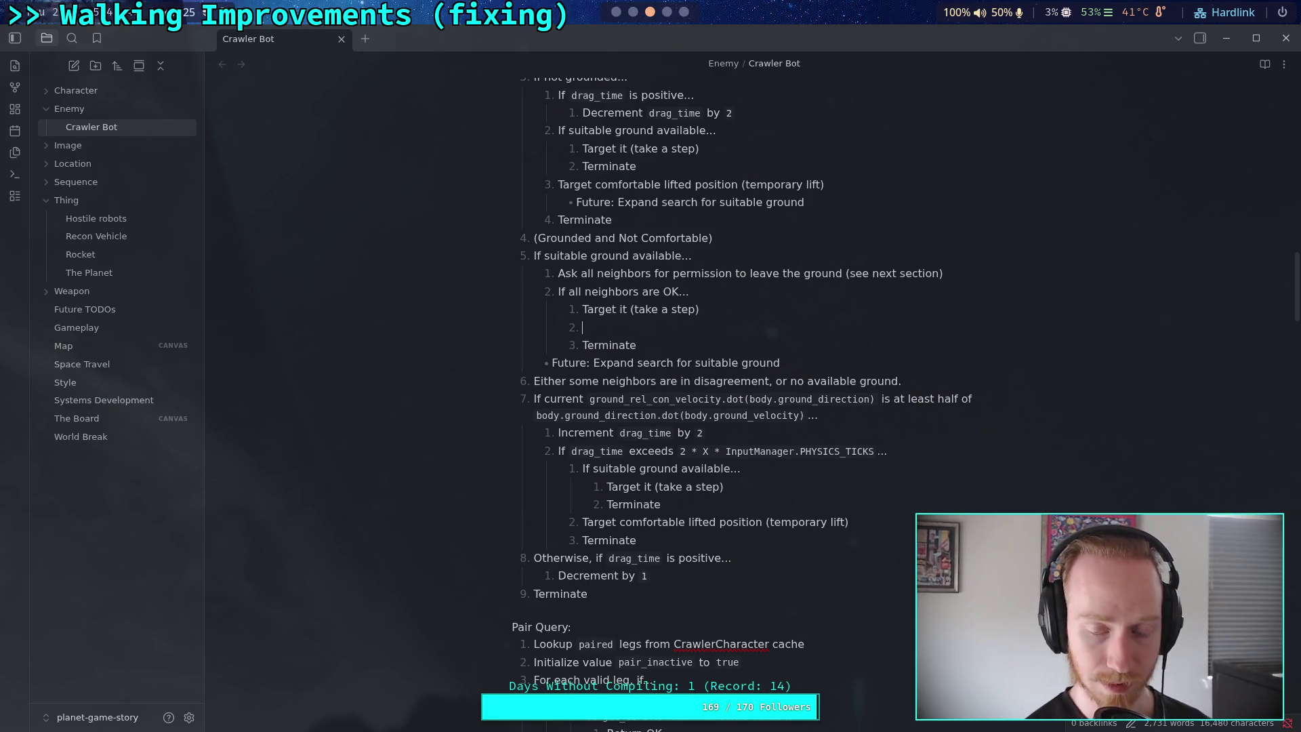
{"action": "type", "text": "Set "}
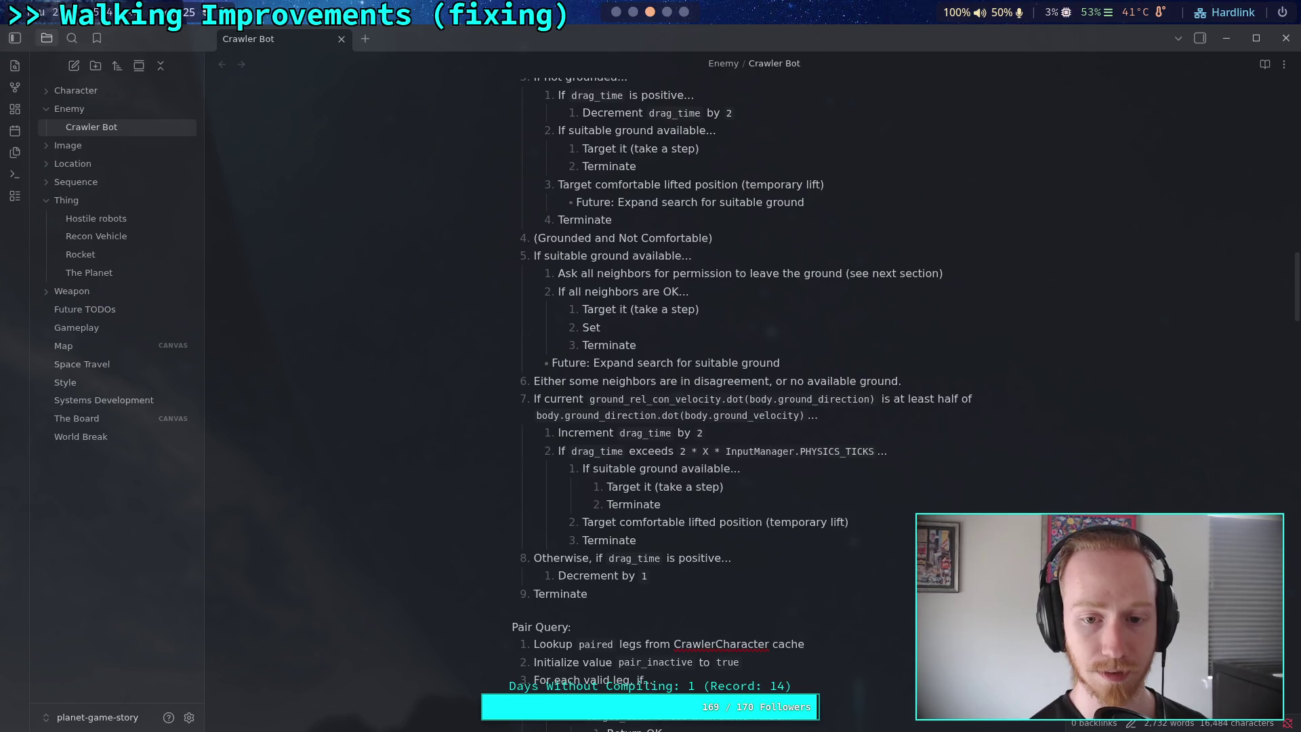
{"action": "type", "text": "`target_is_g"}
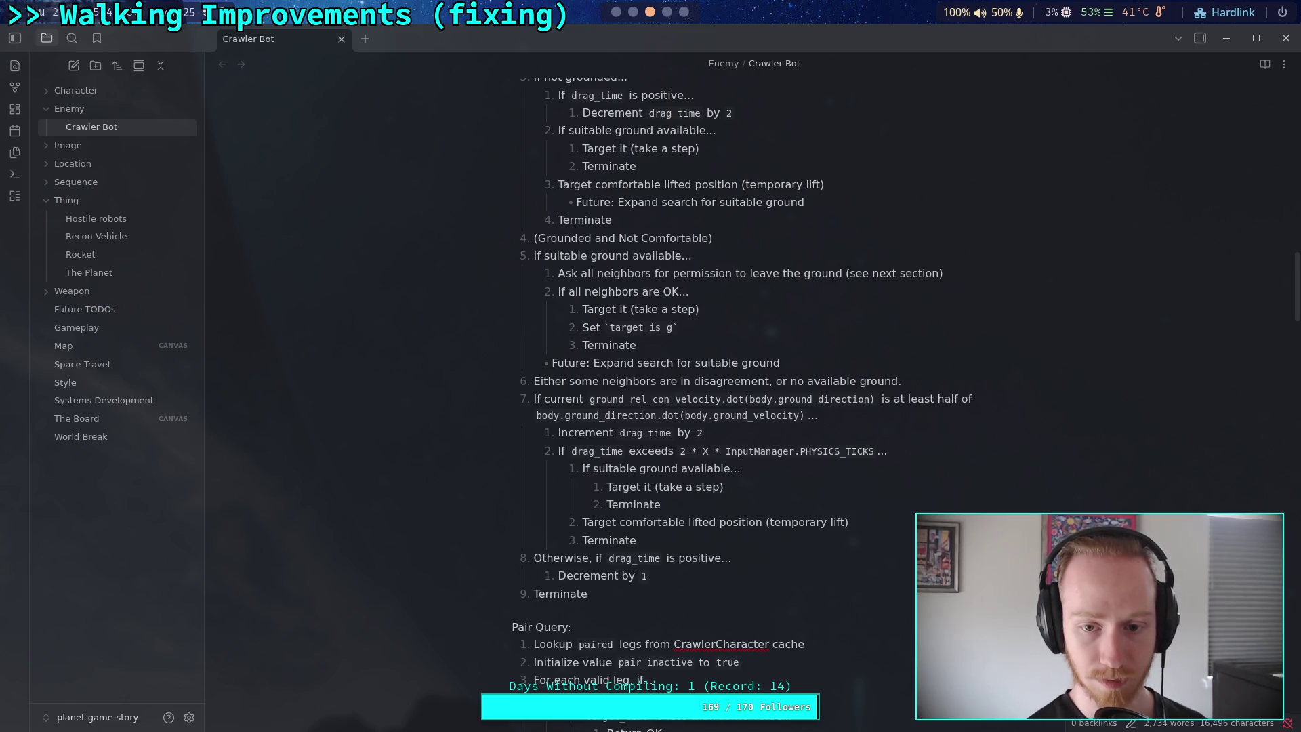
{"action": "type", "text": "round` to "}
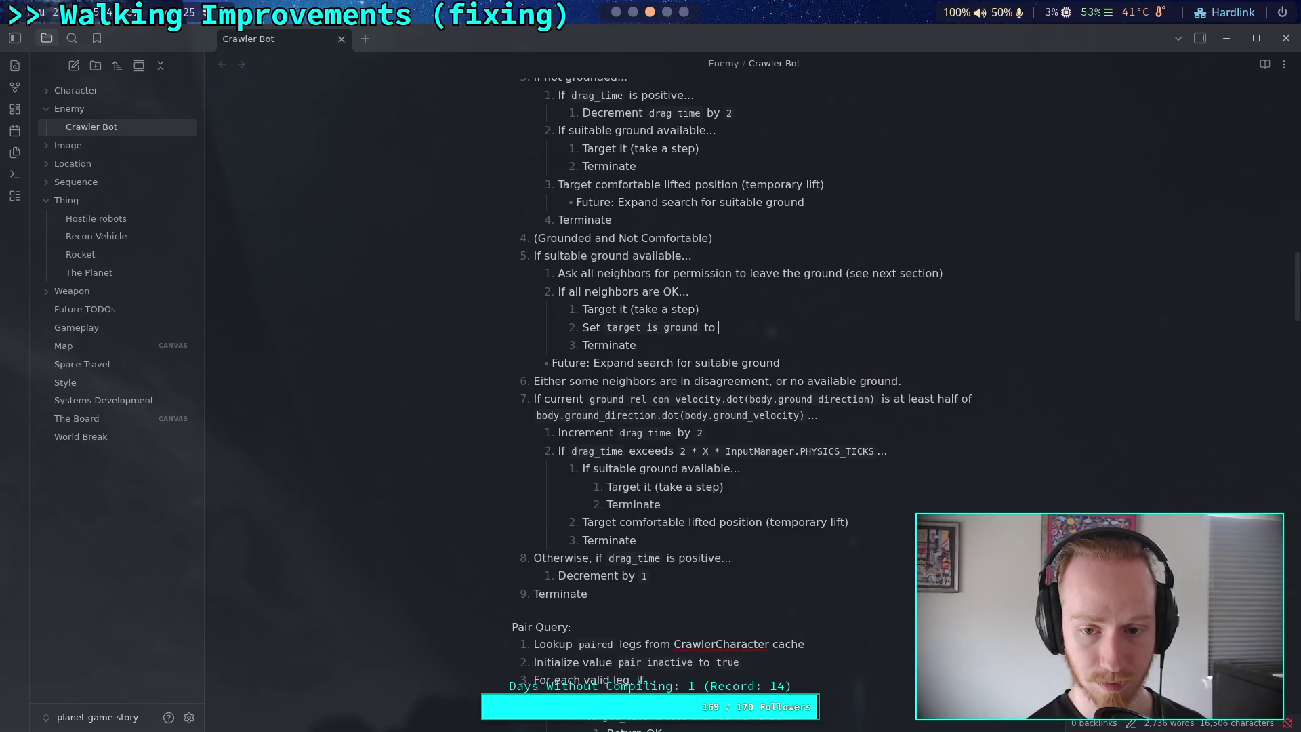
{"action": "type", "text": "`true"}
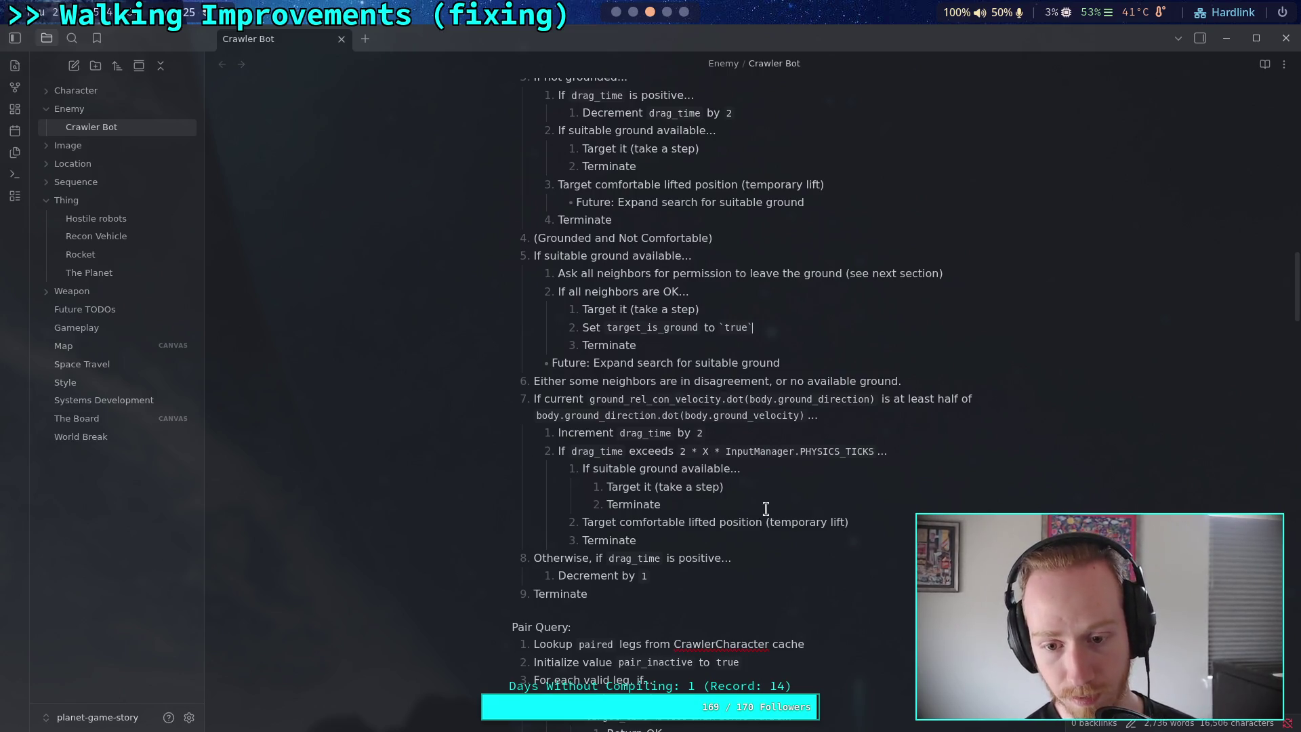
Copy that step under the drag_time take-a-step step and indent it beneath it
{"action": "triple_click", "coordinate": [765, 328]}
{"action": "key", "text": "ctrl+c"}
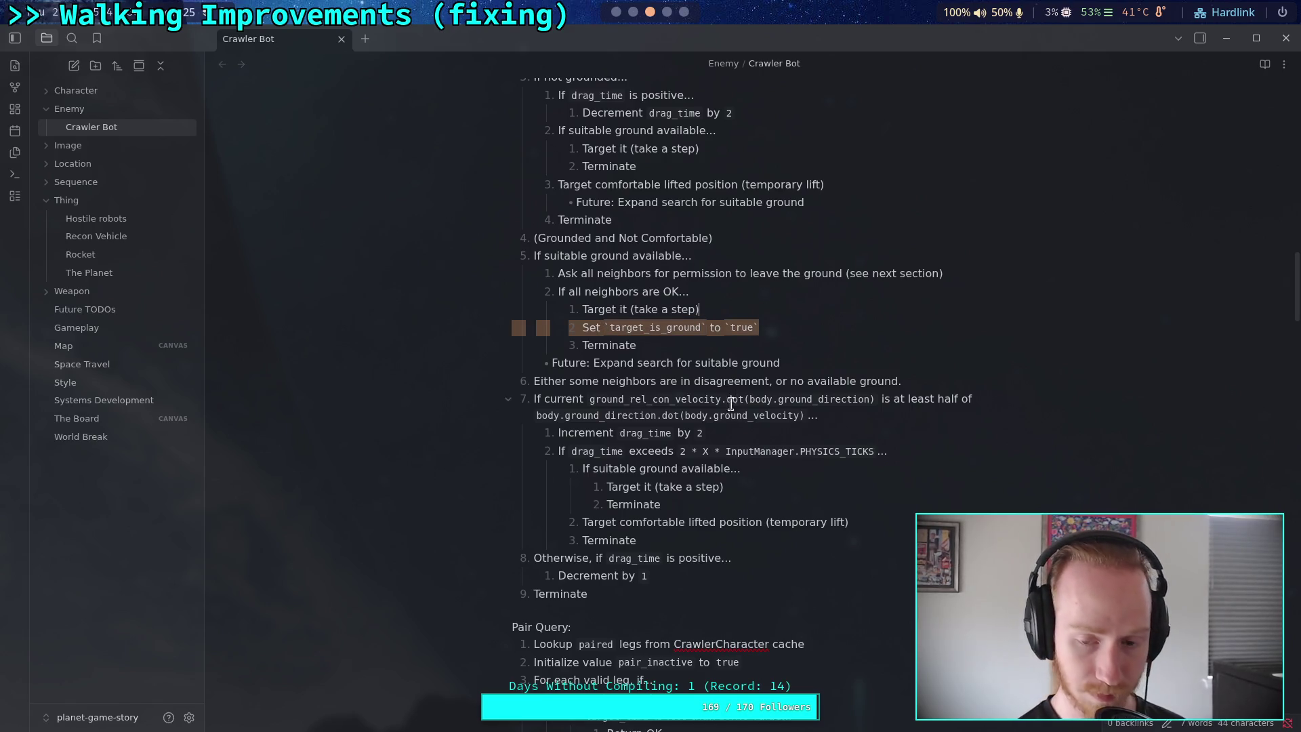
{"action": "left_click", "coordinate": [755, 484]}
{"action": "key", "text": "ctrl+v"}
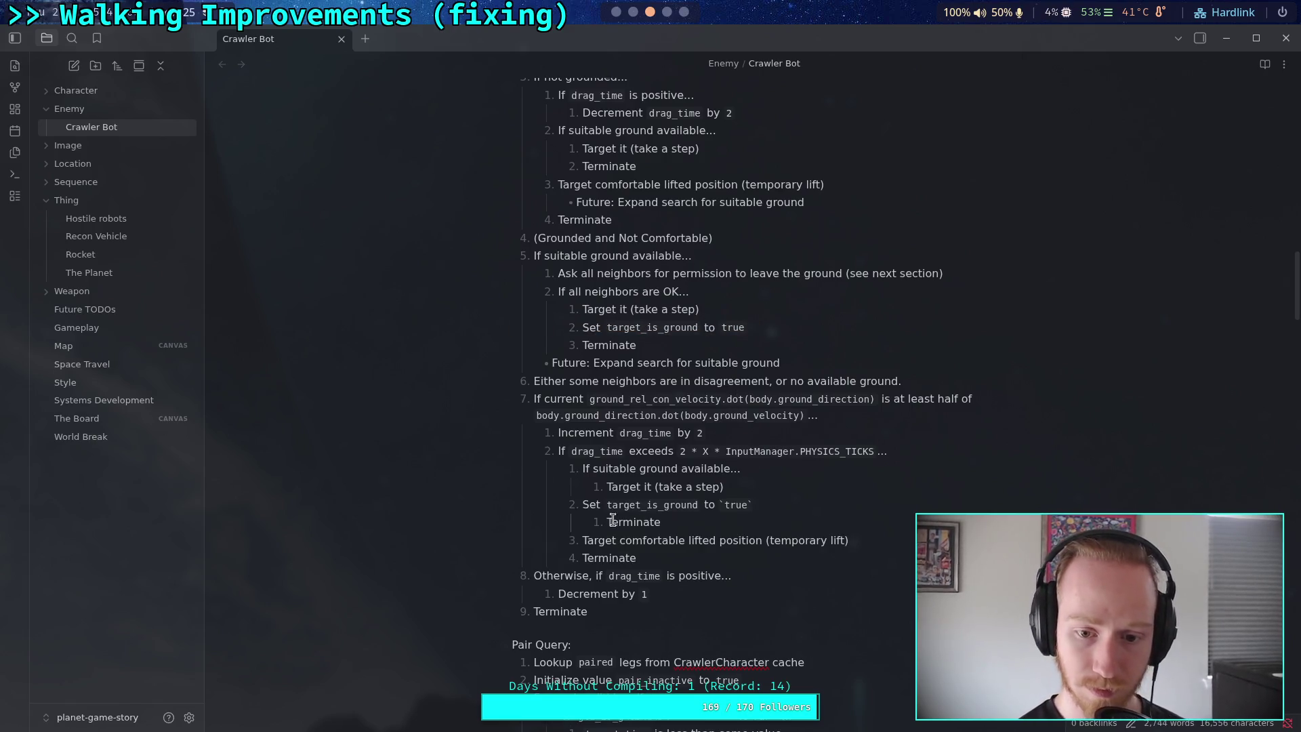
{"action": "left_click", "coordinate": [570, 505]}
{"action": "key", "text": "Tab"}
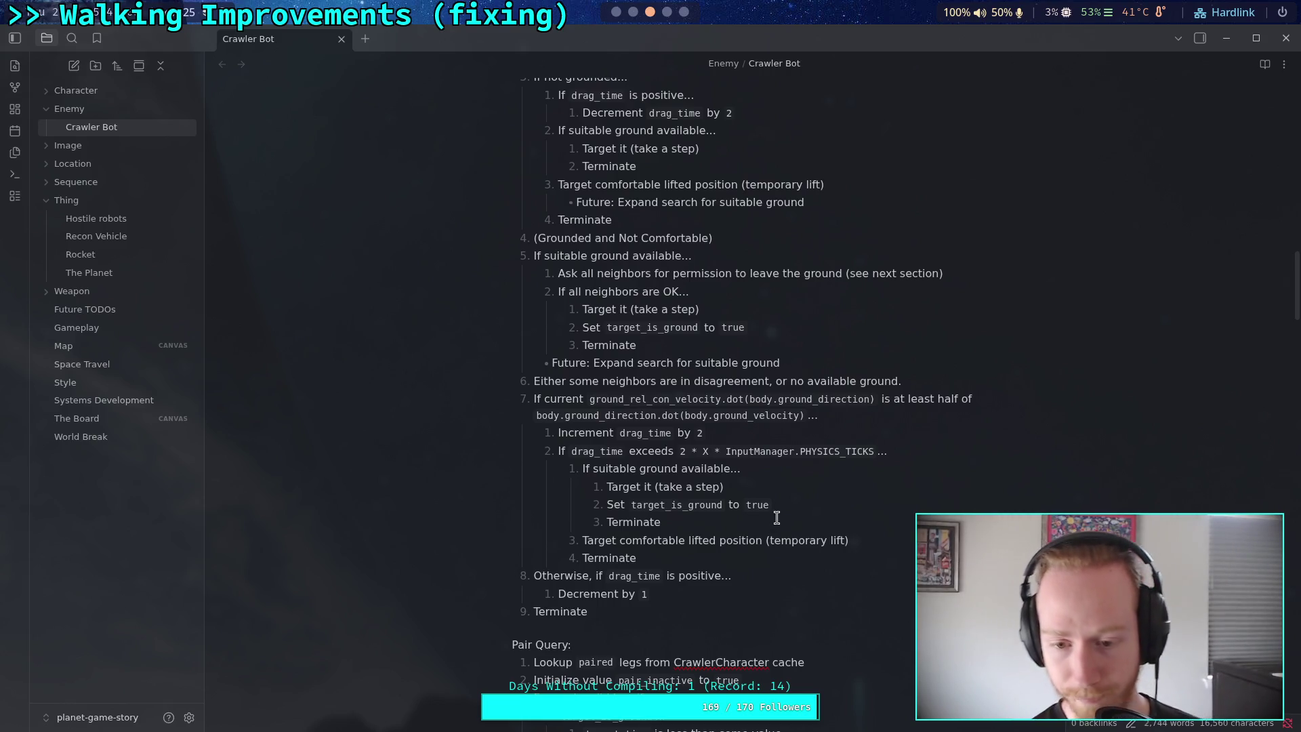
{"action": "scroll", "coordinate": [760, 526], "scroll_direction": "down", "scroll_amount": 3}
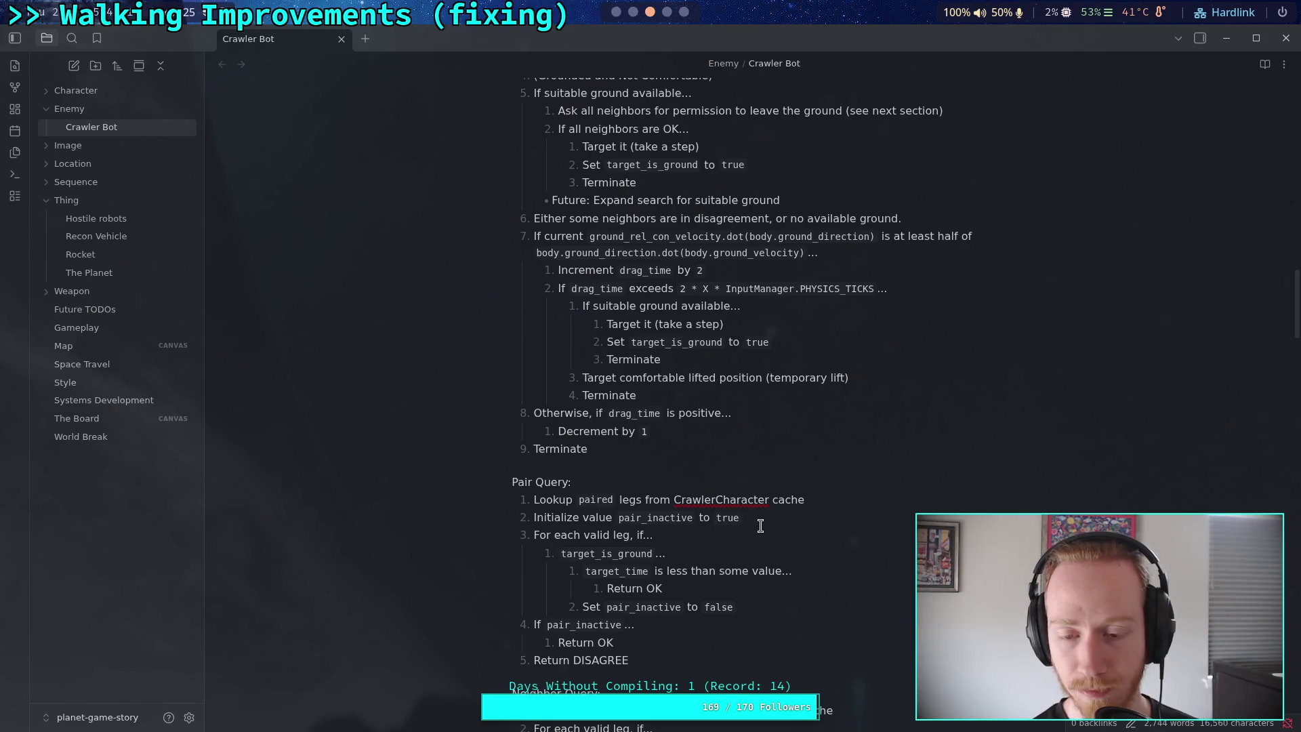
{"action": "scroll", "coordinate": [761, 526], "scroll_direction": "down", "scroll_amount": 8}
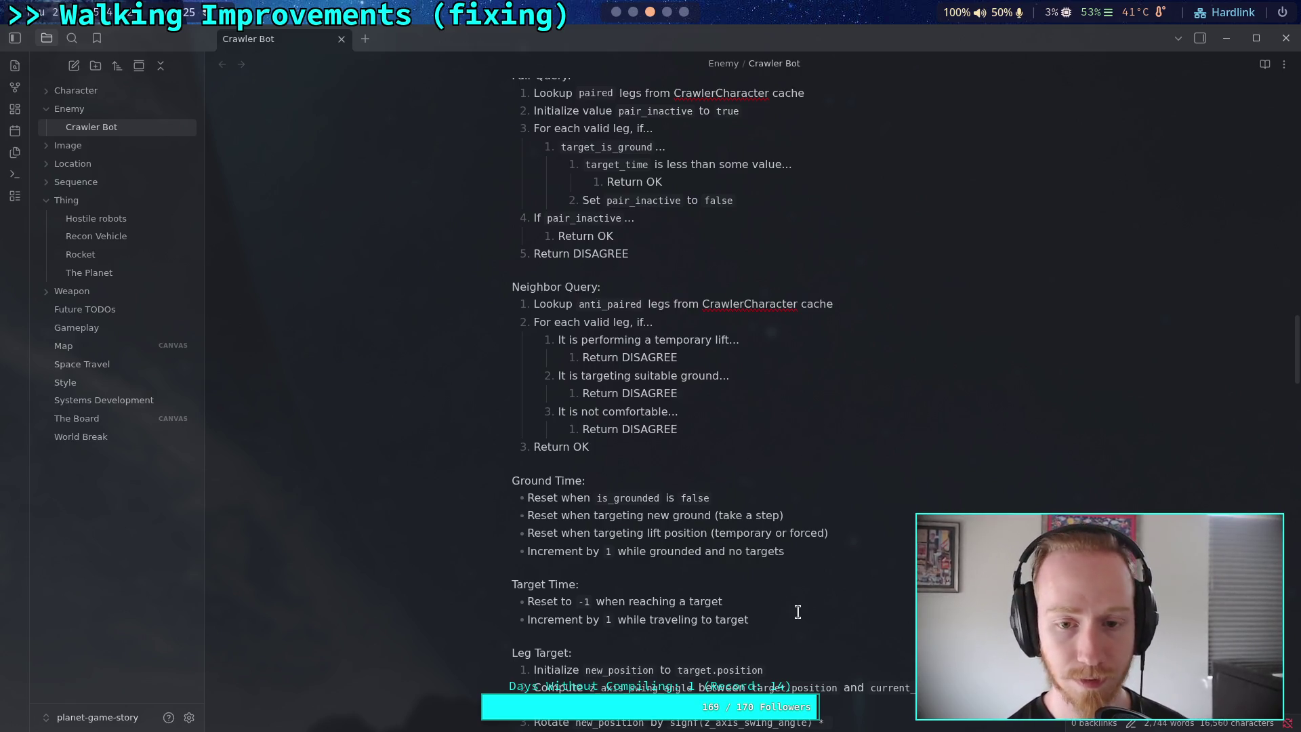
{"action": "scroll", "coordinate": [746, 596], "scroll_direction": "up", "scroll_amount": 2}
{"action": "scroll", "coordinate": [729, 573], "scroll_direction": "down", "scroll_amount": 2}
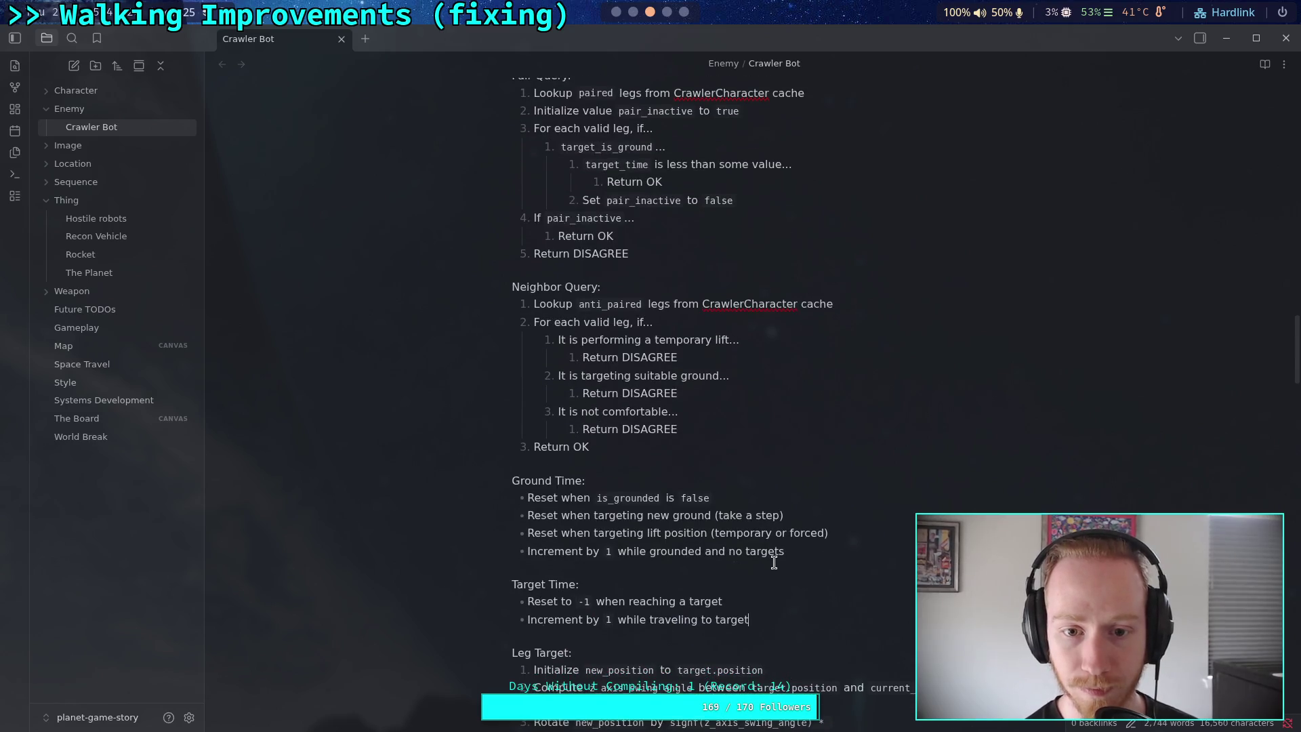
{"action": "scroll", "coordinate": [774, 563], "scroll_direction": "up", "scroll_amount": 6}
{"action": "scroll", "coordinate": [746, 474], "scroll_direction": "down", "scroll_amount": 9}
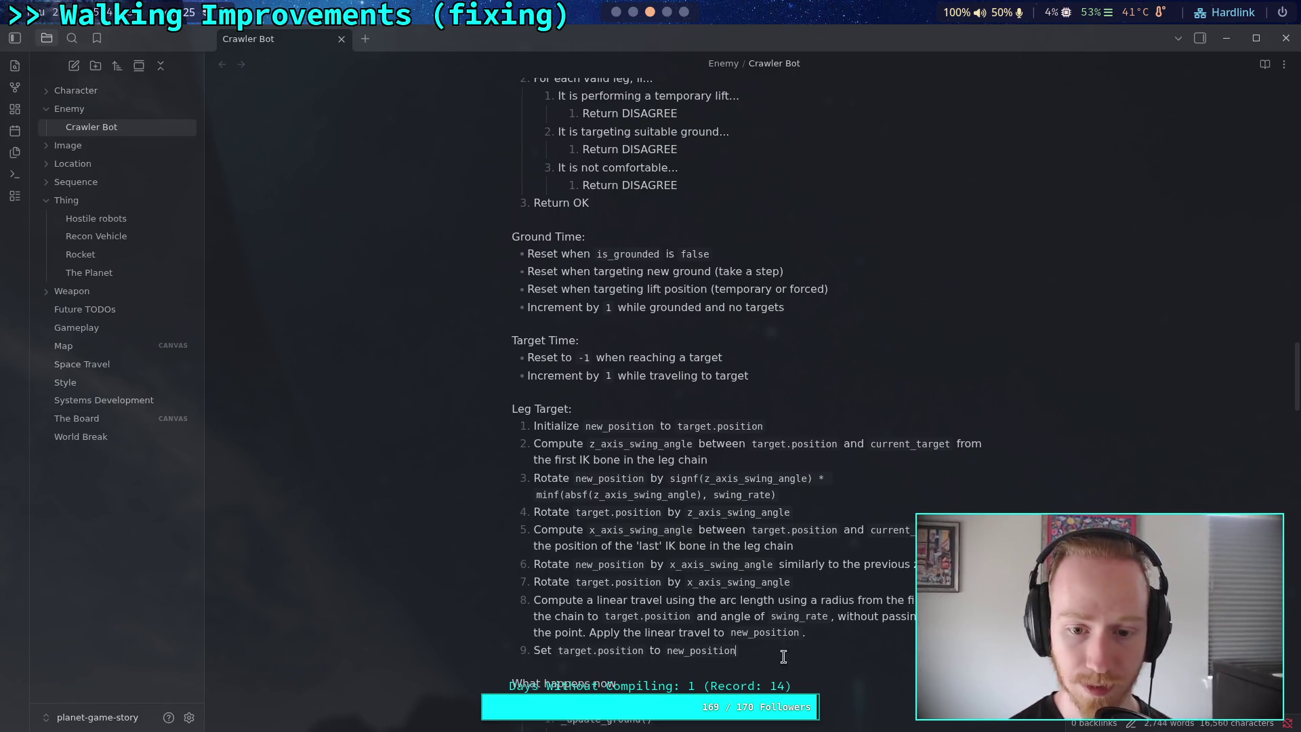
{"action": "left_click_drag", "start_coordinate": [786, 661], "coordinate": [710, 400]}
{"action": "left_click", "coordinate": [781, 374]}
Add a 'Target Is Ground:' heading after Target Time with a 'Reset when' bullet
{"action": "key", "text": "Return"}
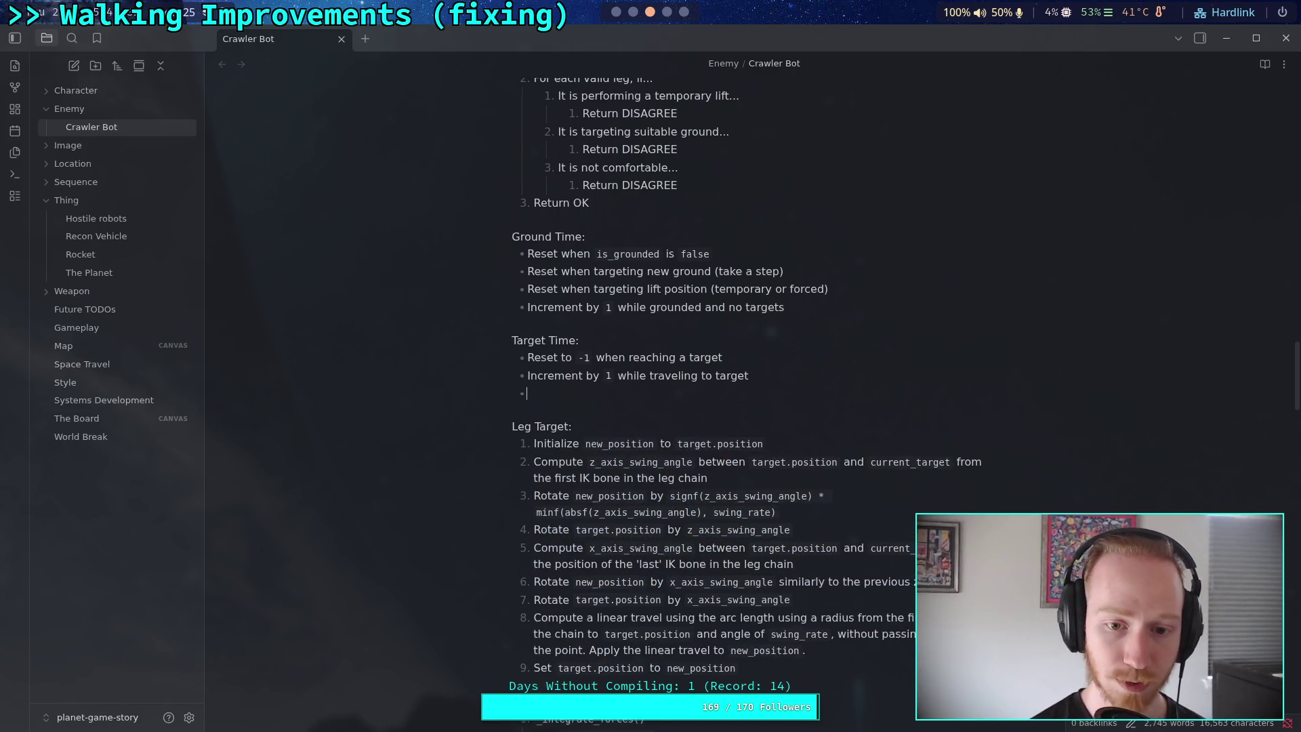
{"action": "key", "text": "Return"}
{"action": "key", "text": "Return"}
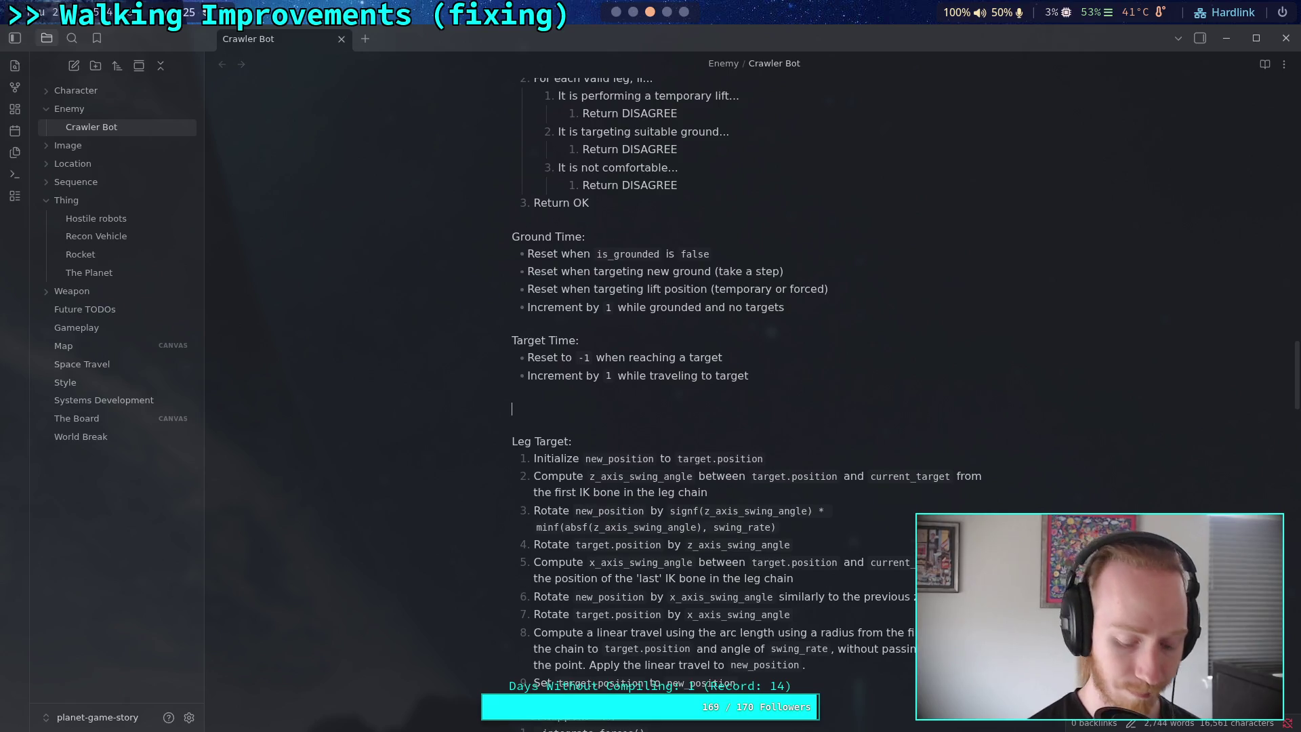
{"action": "type", "text": "Target Is Ground:"}
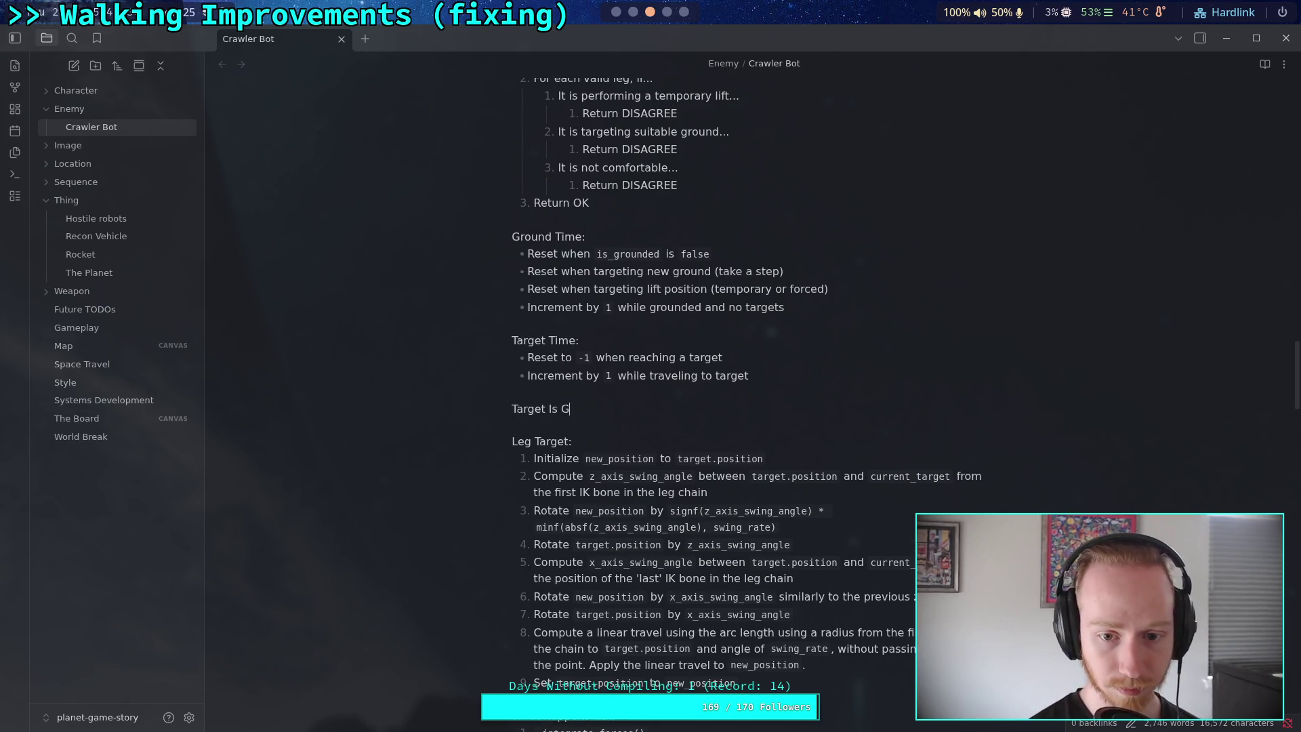
{"action": "key", "text": "Return"}
{"action": "scroll", "coordinate": [745, 373], "scroll_direction": "up", "scroll_amount": 5}
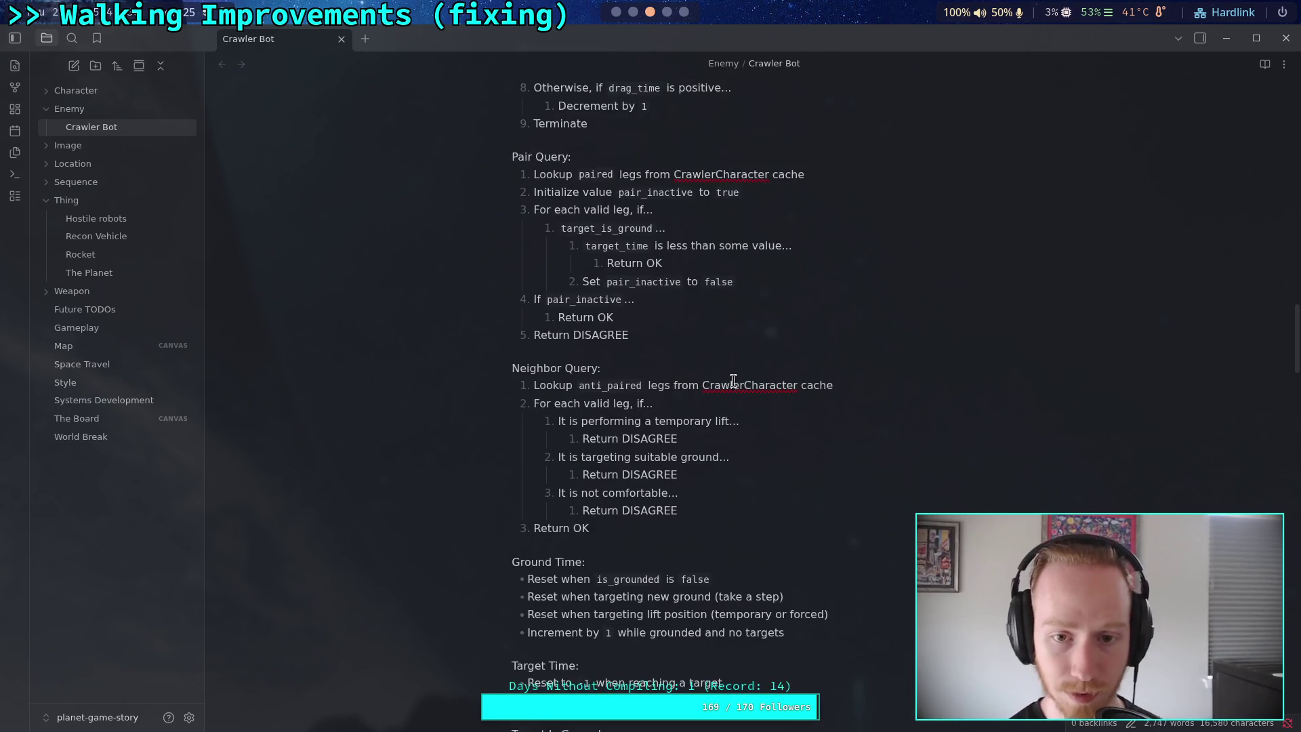
{"action": "scroll", "coordinate": [730, 387], "scroll_direction": "down", "scroll_amount": 5}
{"action": "type", "text": "- "}
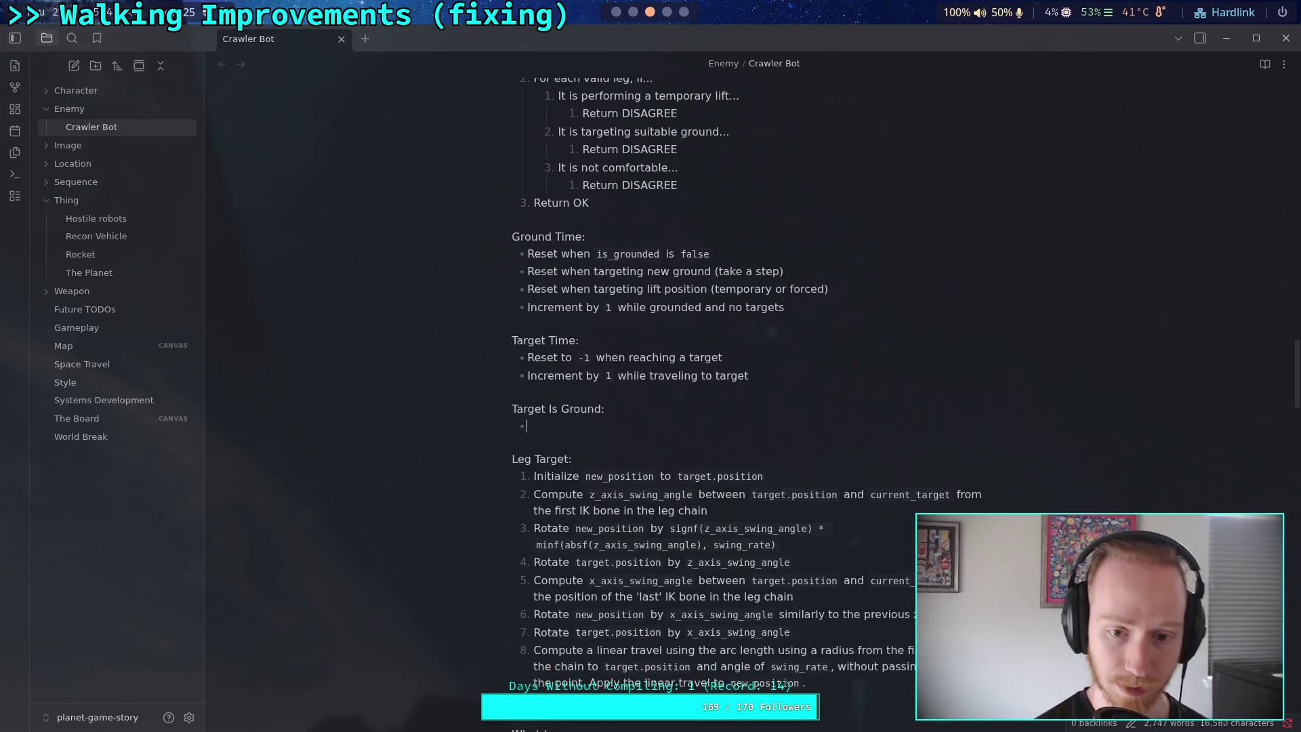
{"action": "type", "text": "Reset"}
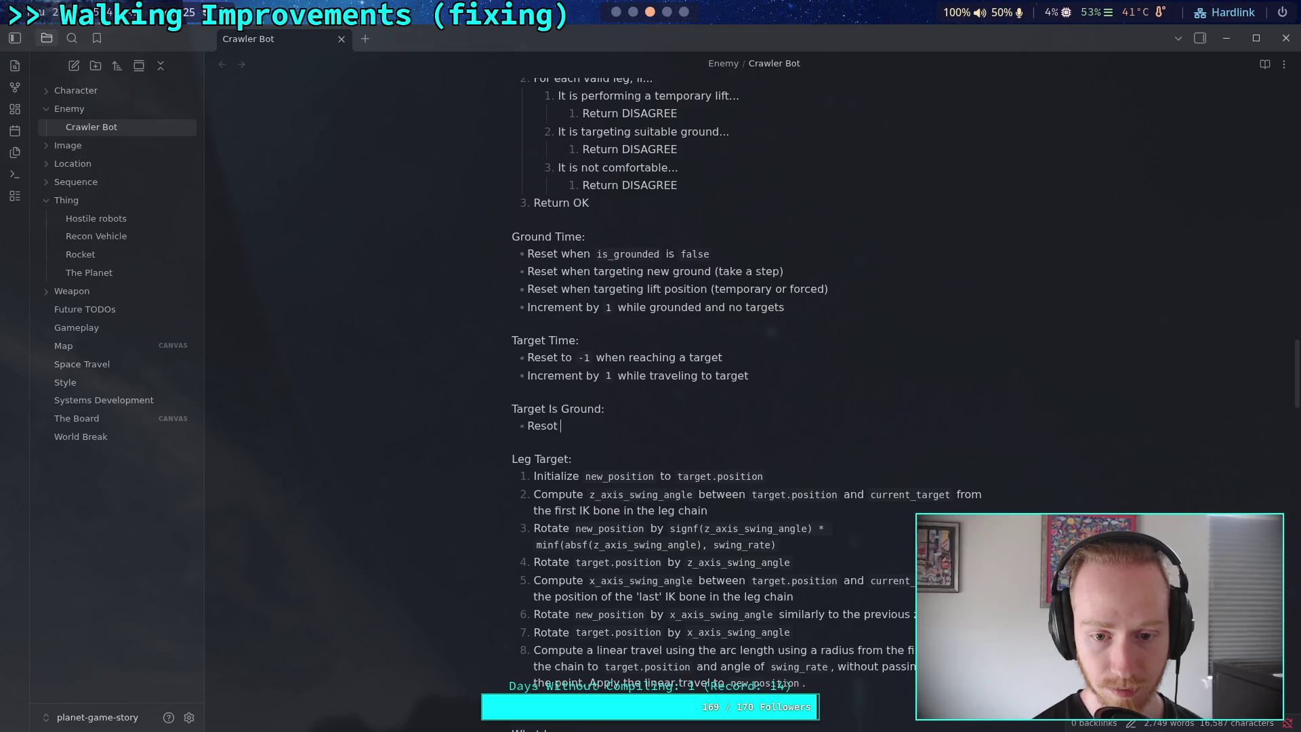
{"action": "key", "text": "BackSpace"}
{"action": "key", "text": "BackSpace"}
{"action": "type", "text": "et to"}
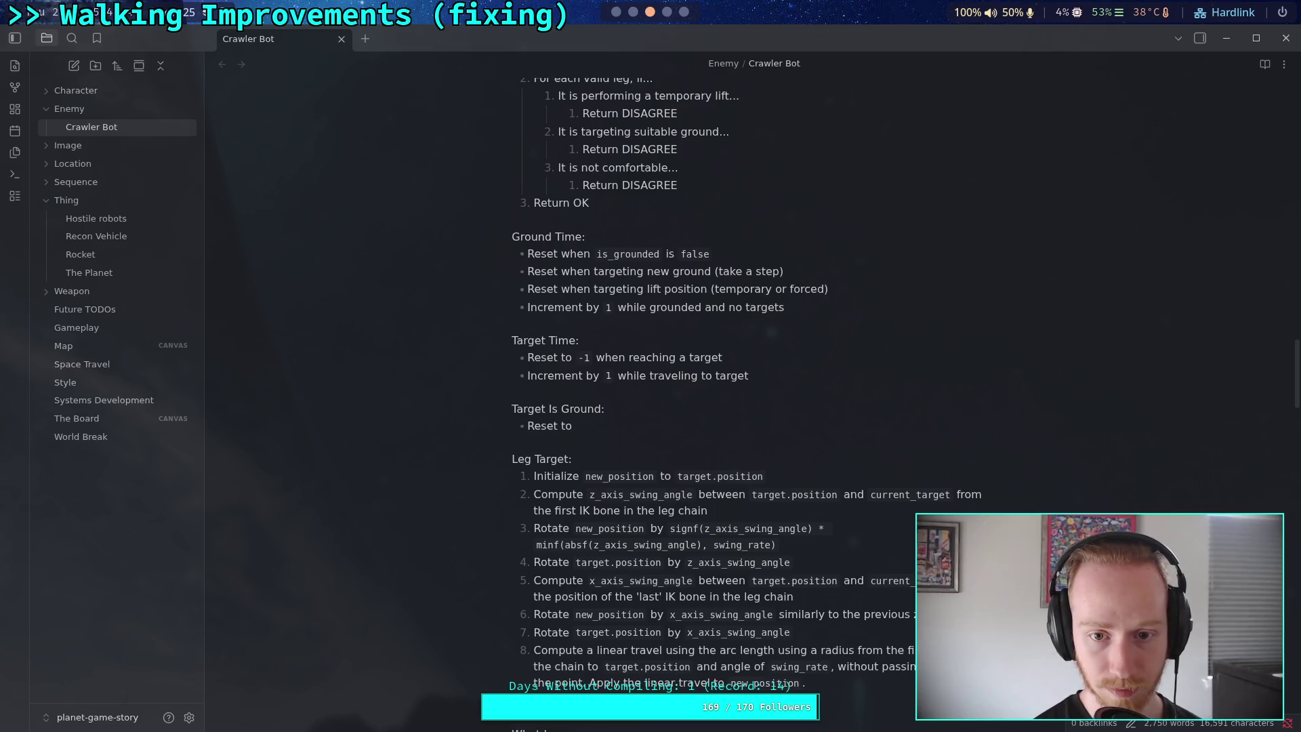
{"action": "key", "text": "BackSpace"}
{"action": "key", "text": "BackSpace"}
{"action": "type", "text": "when"}
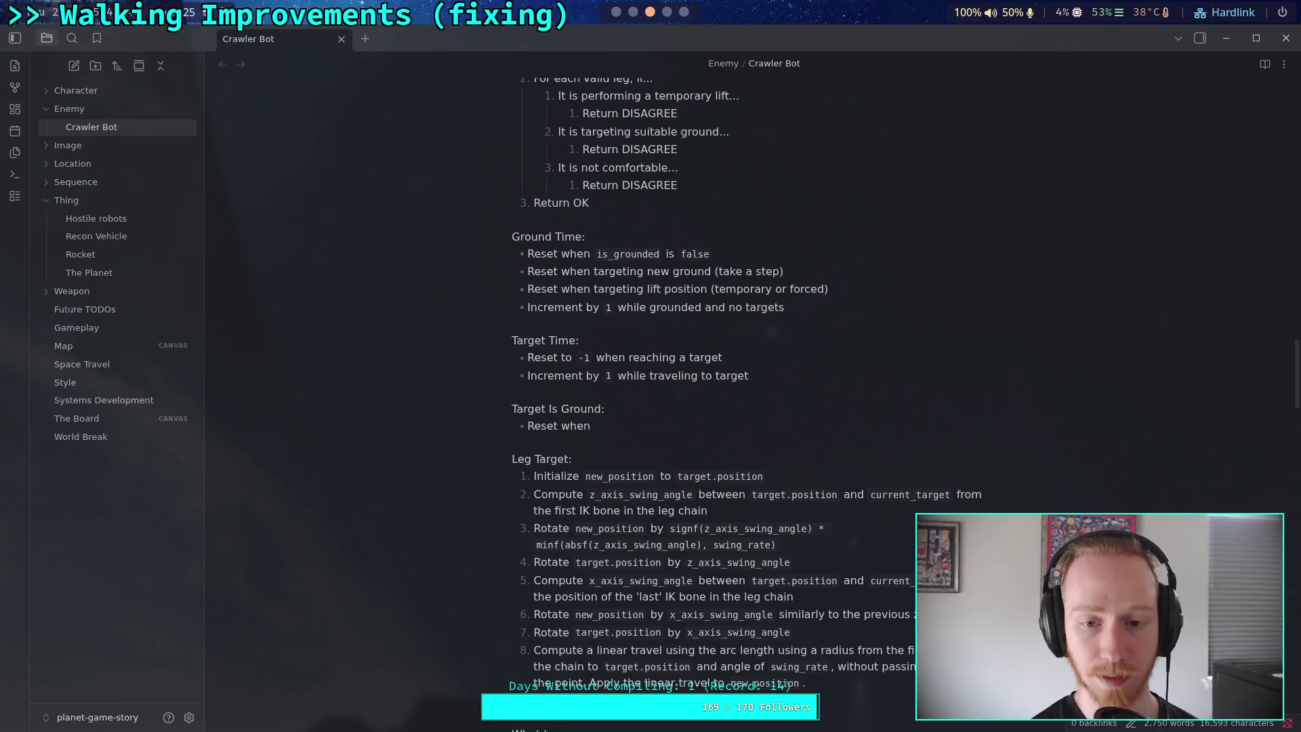
Insert 'to `0`' into the first Ground Time bullet
{"action": "left_click", "coordinate": [562, 253]}
{"action": "type", "text": "to"}
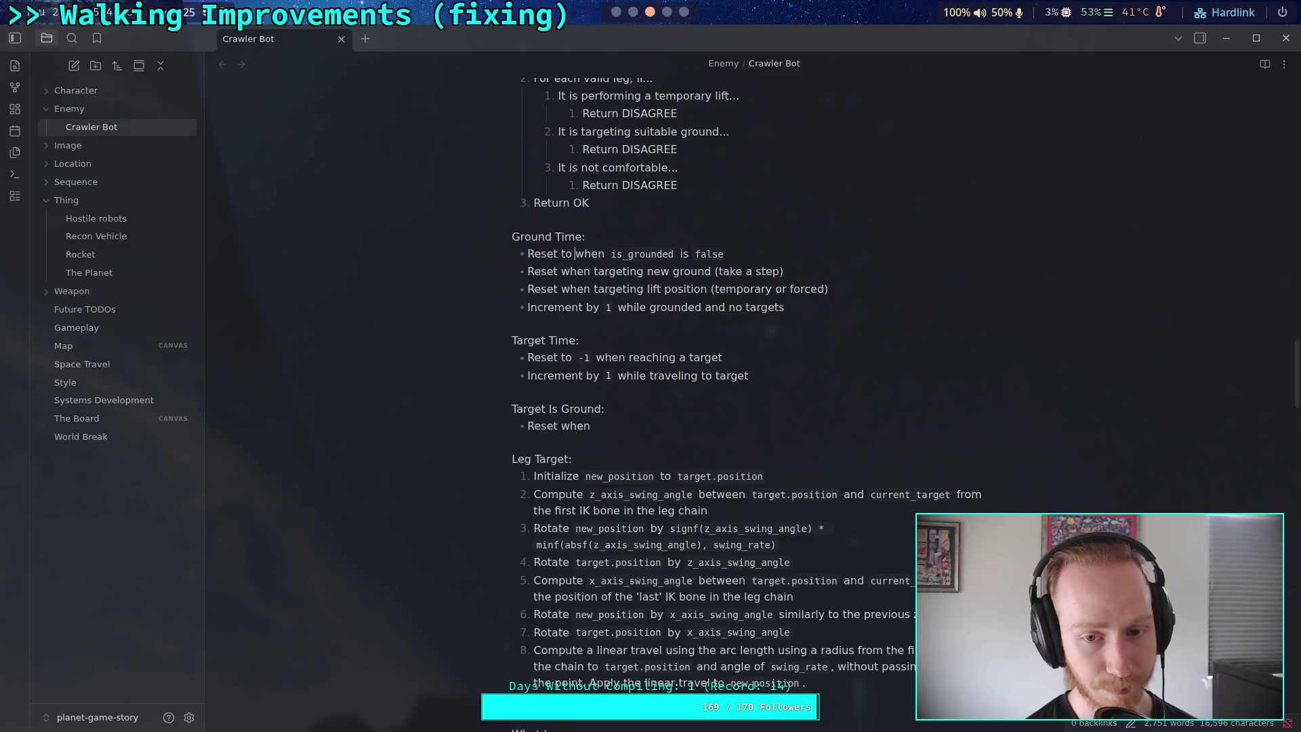
{"action": "type", "text": "`0`"}
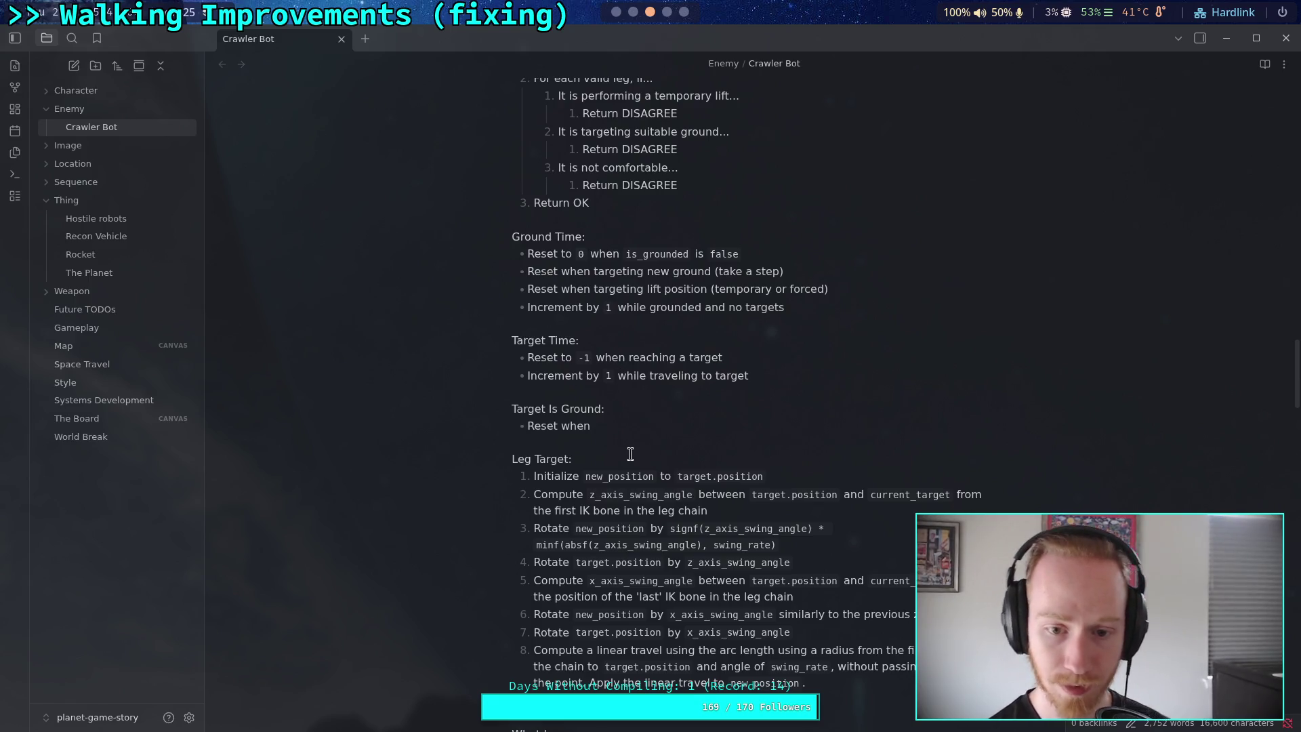
Complete the Target Is Ground bullet as 'Reset to `false` when reaching a target'
{"action": "left_click", "coordinate": [559, 426]}
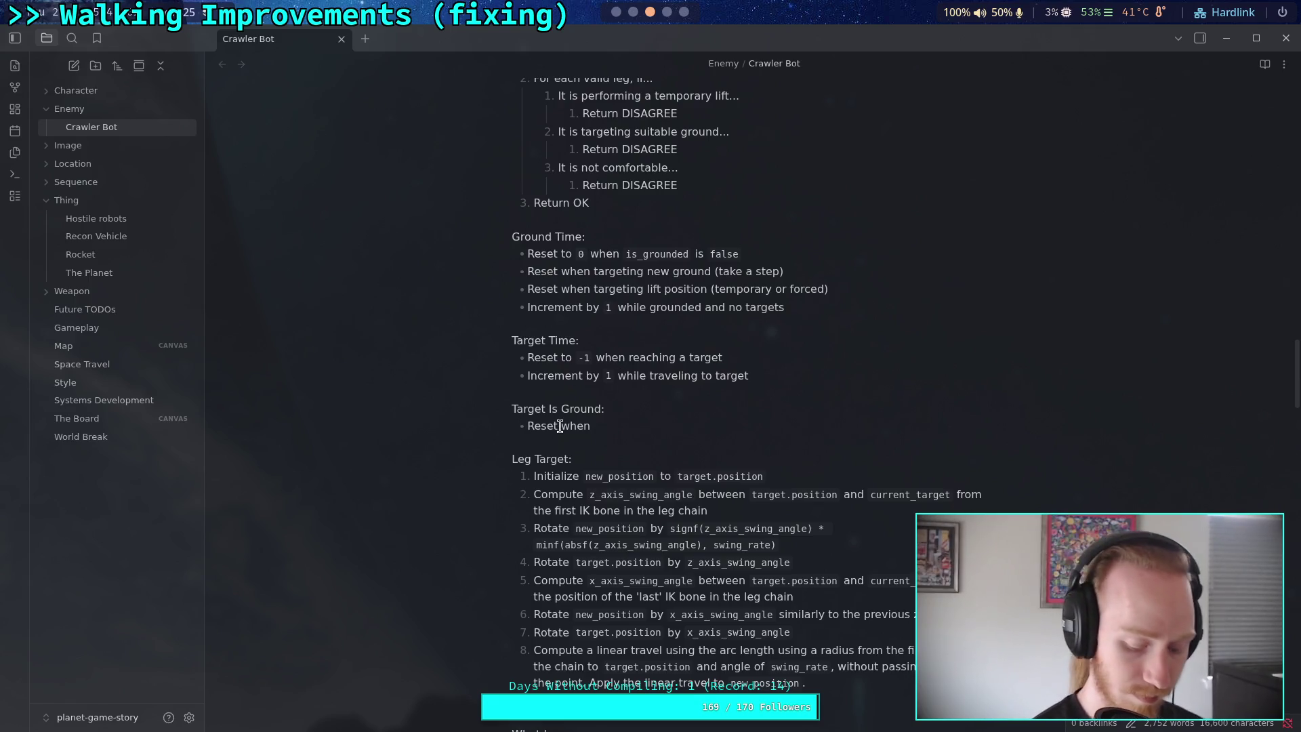
{"action": "type", "text": "to `false` "}
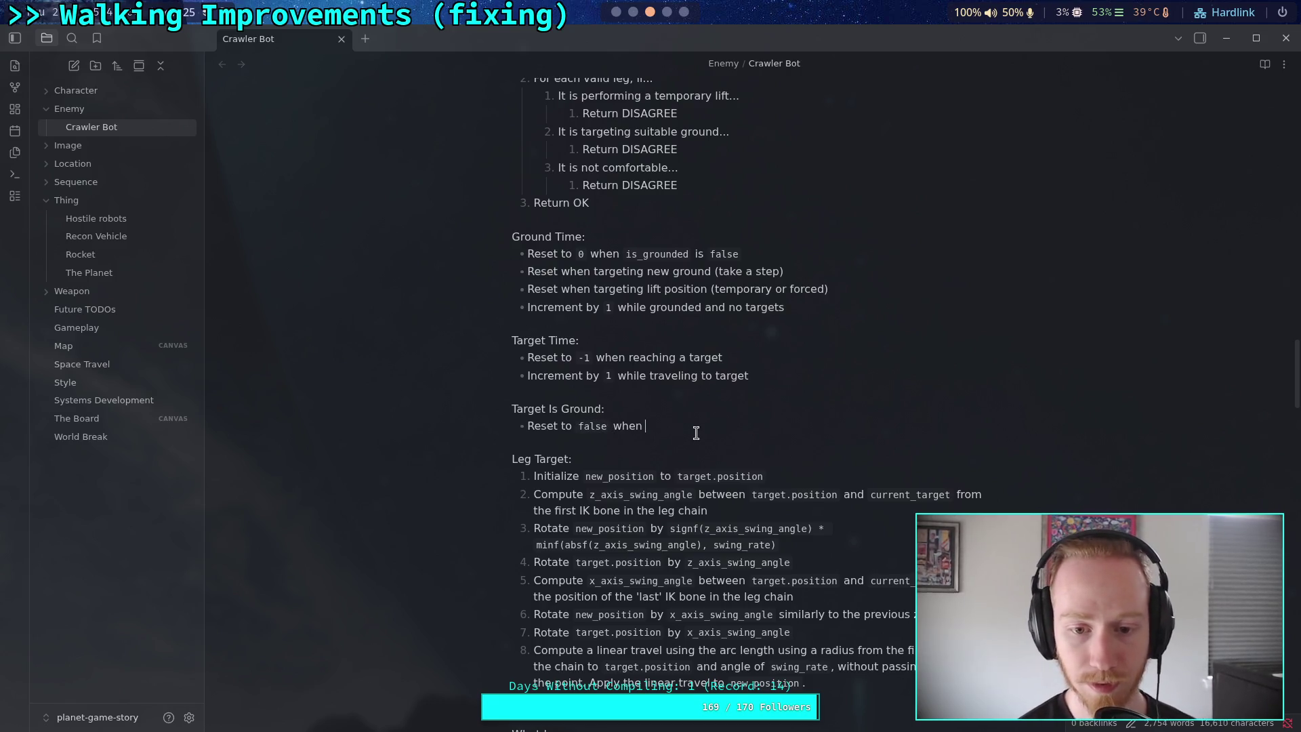
{"action": "type", "text": " rea"}
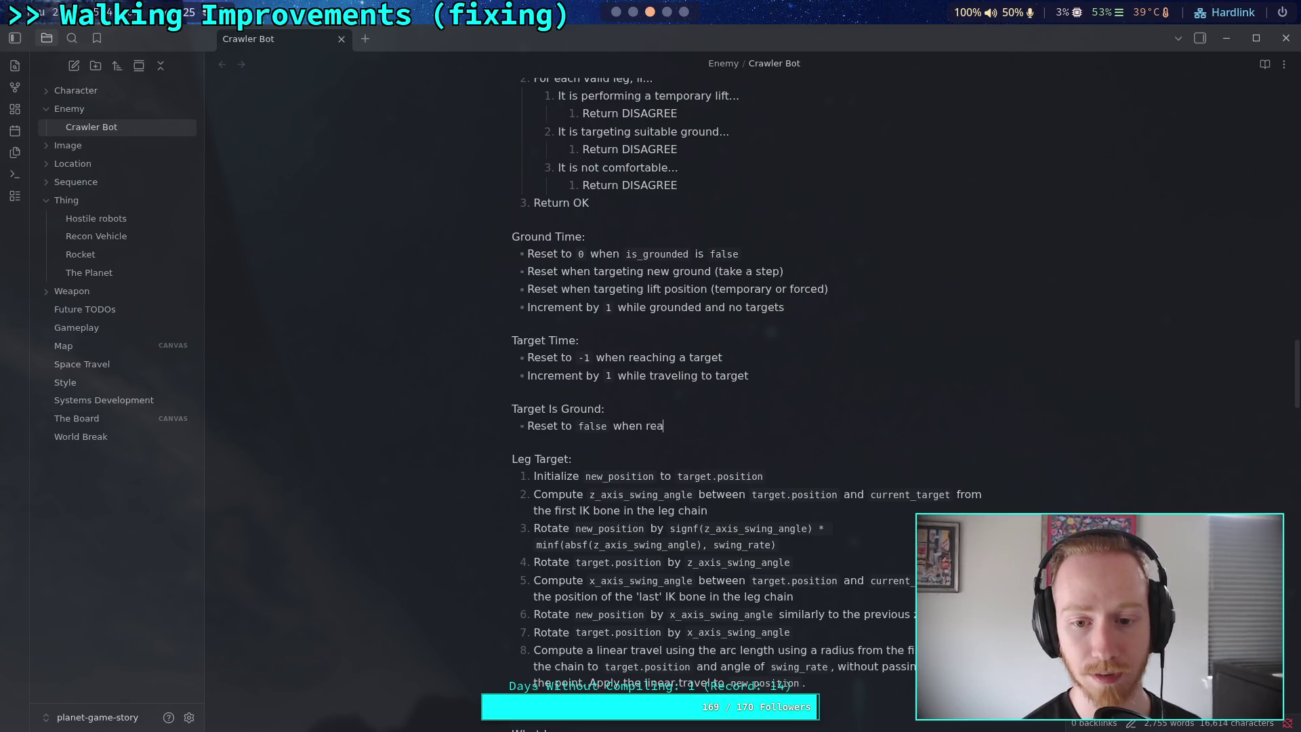
{"action": "type", "text": "ching a target"}
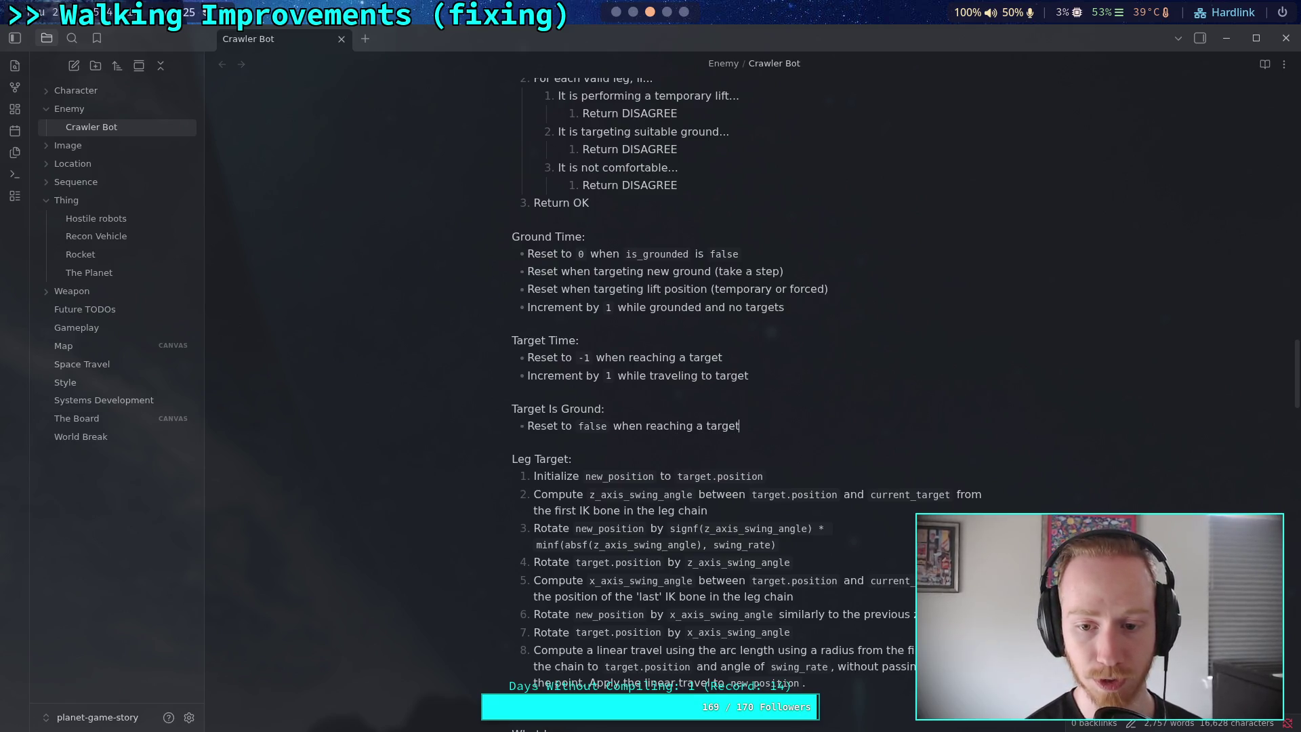
{"action": "key", "text": "Return"}
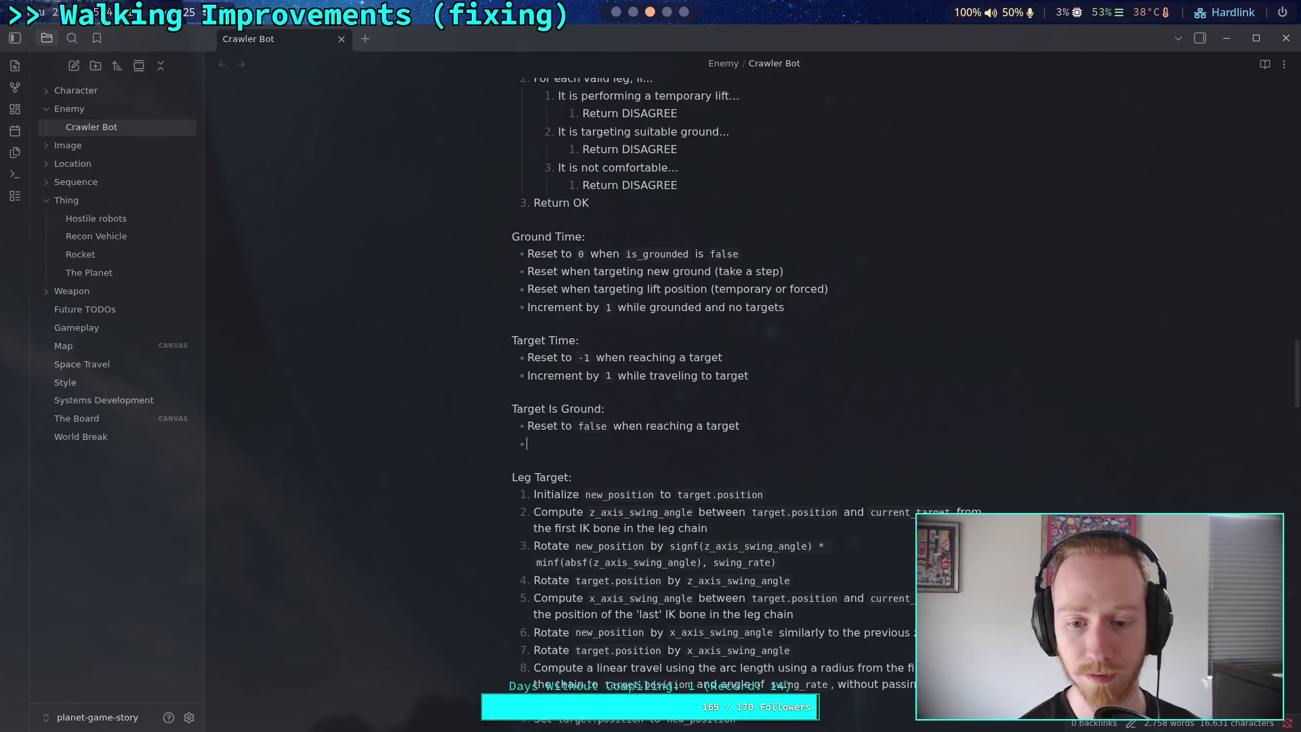
{"action": "key", "text": "BackSpace"}
{"action": "key", "text": "BackSpace"}
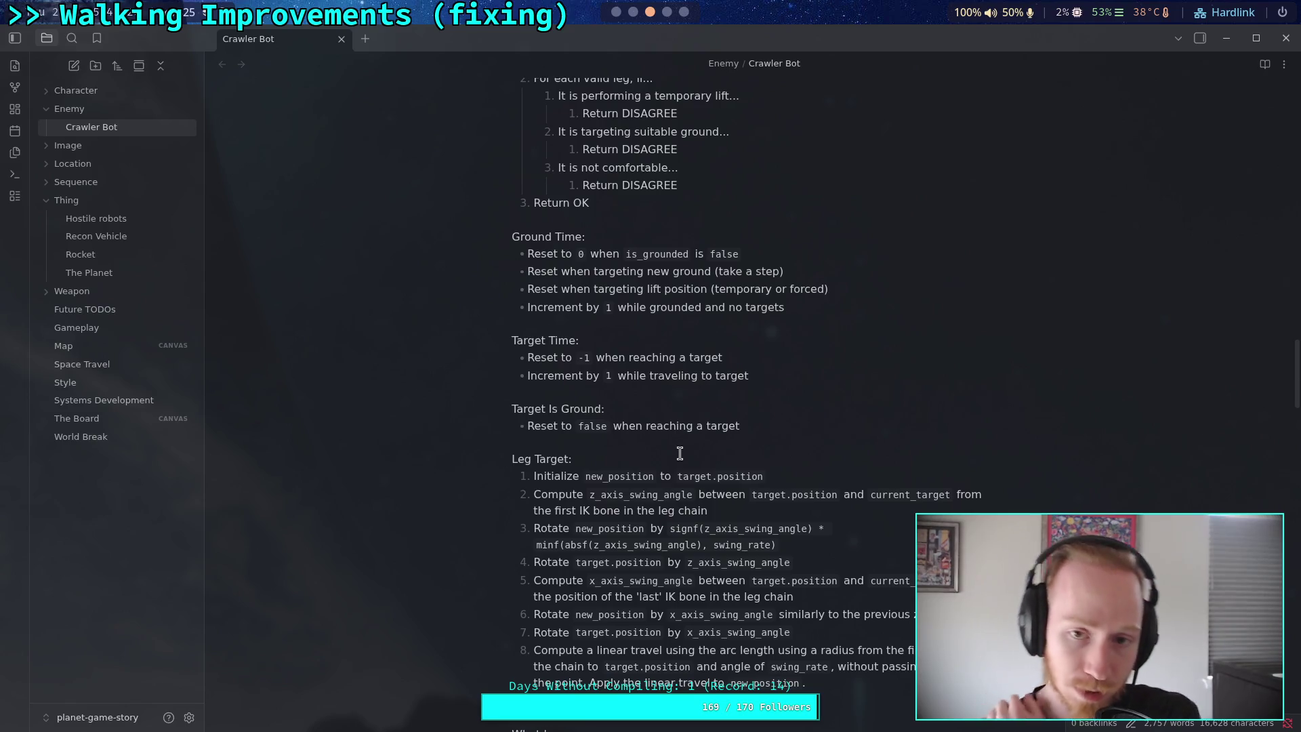
{"action": "scroll", "coordinate": [680, 453], "scroll_direction": "up", "scroll_amount": 3}
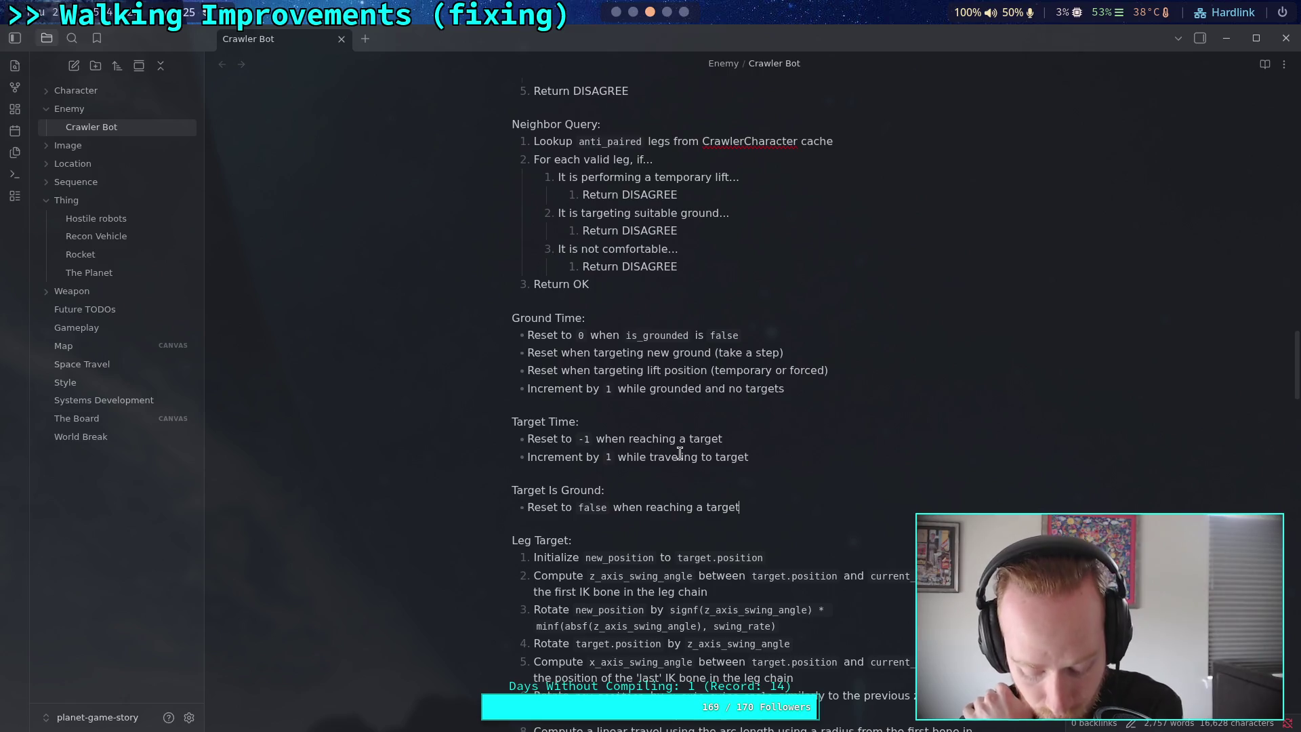
{"action": "scroll", "coordinate": [681, 492], "scroll_direction": "up", "scroll_amount": 9}
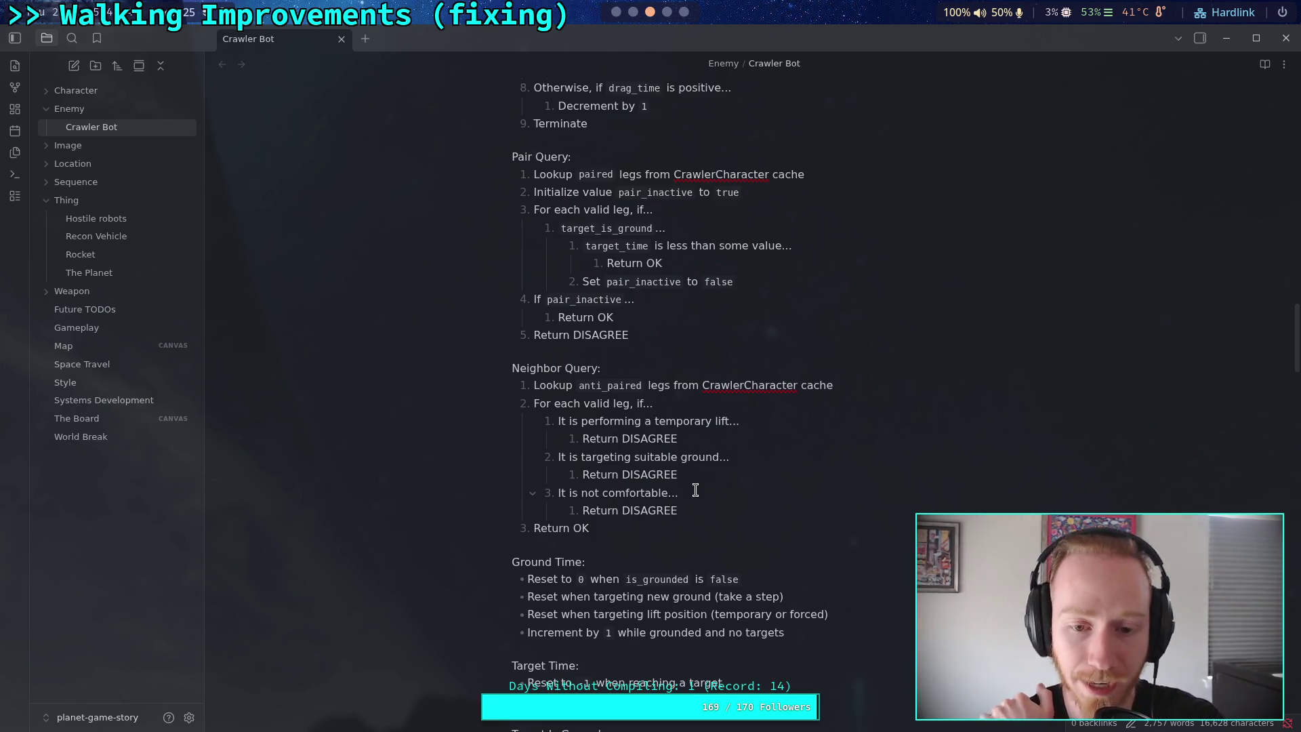
{"action": "scroll", "coordinate": [648, 504], "scroll_direction": "down", "scroll_amount": 1}
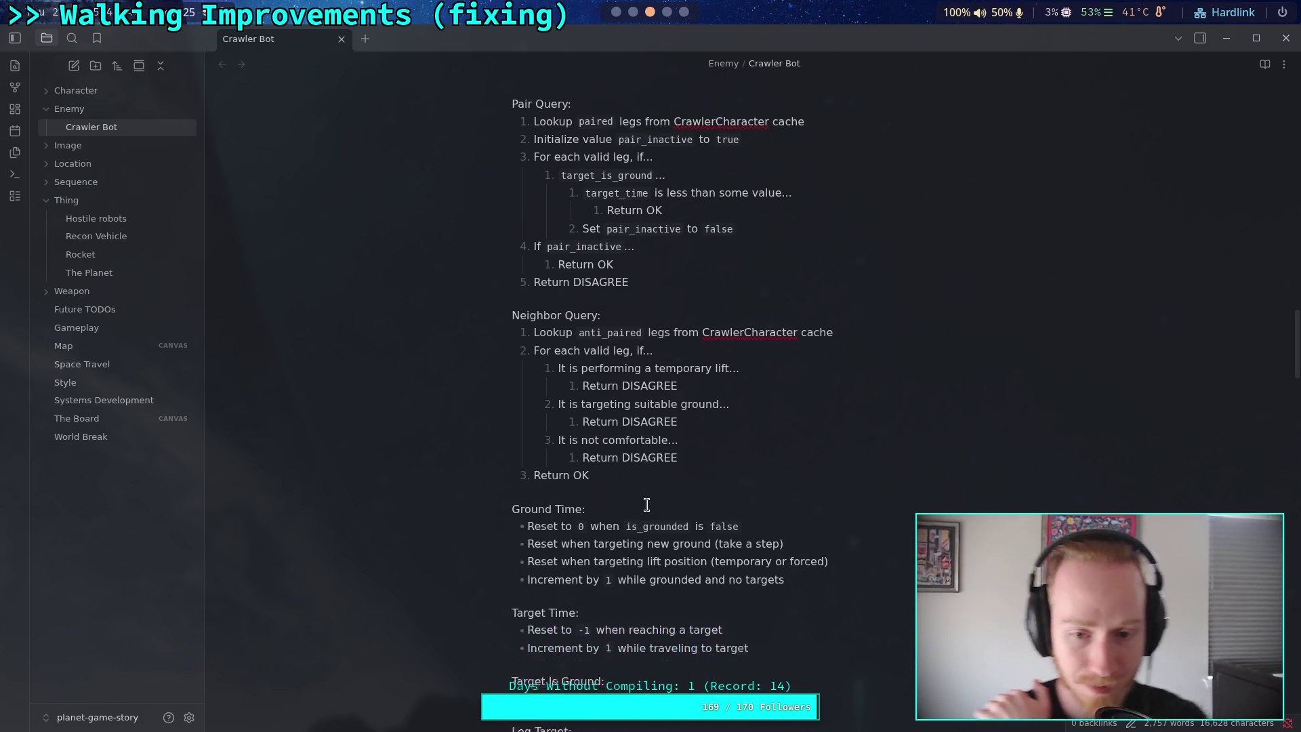
{"action": "scroll", "coordinate": [648, 505], "scroll_direction": "down", "scroll_amount": 2}
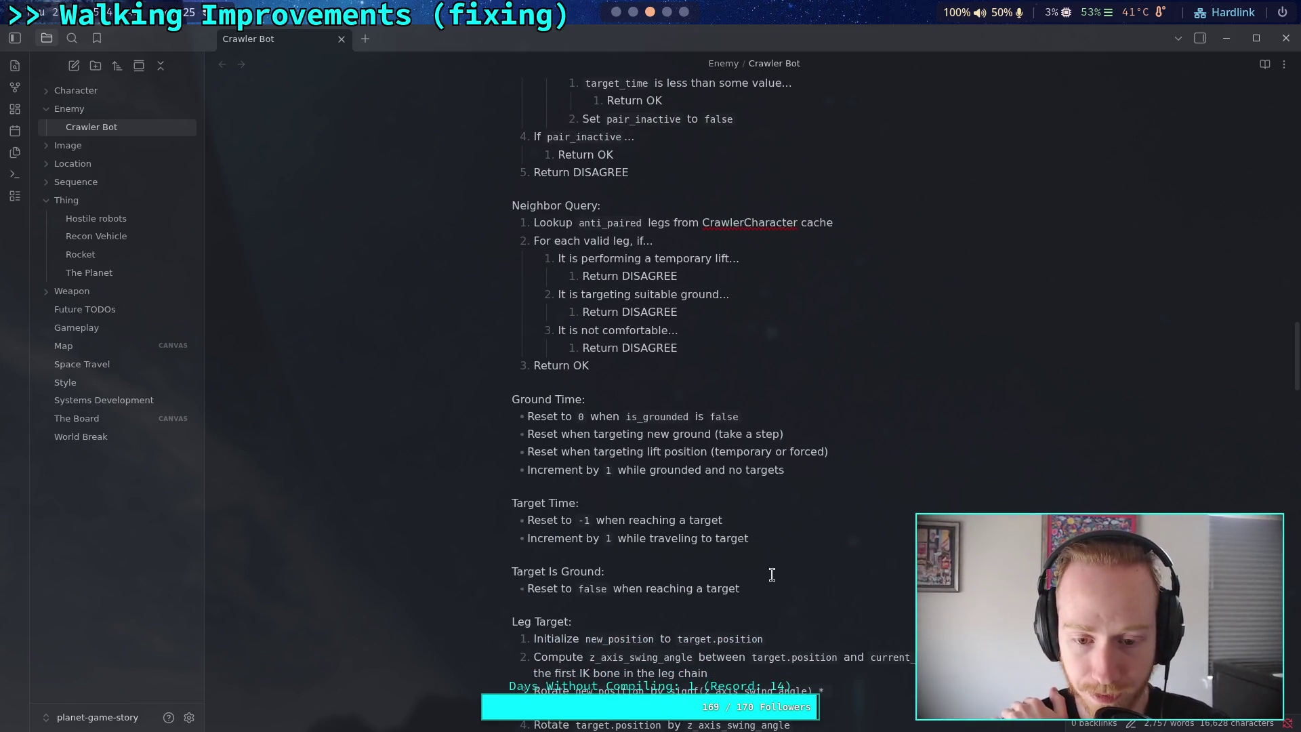
{"action": "scroll", "coordinate": [796, 552], "scroll_direction": "down", "scroll_amount": 10}
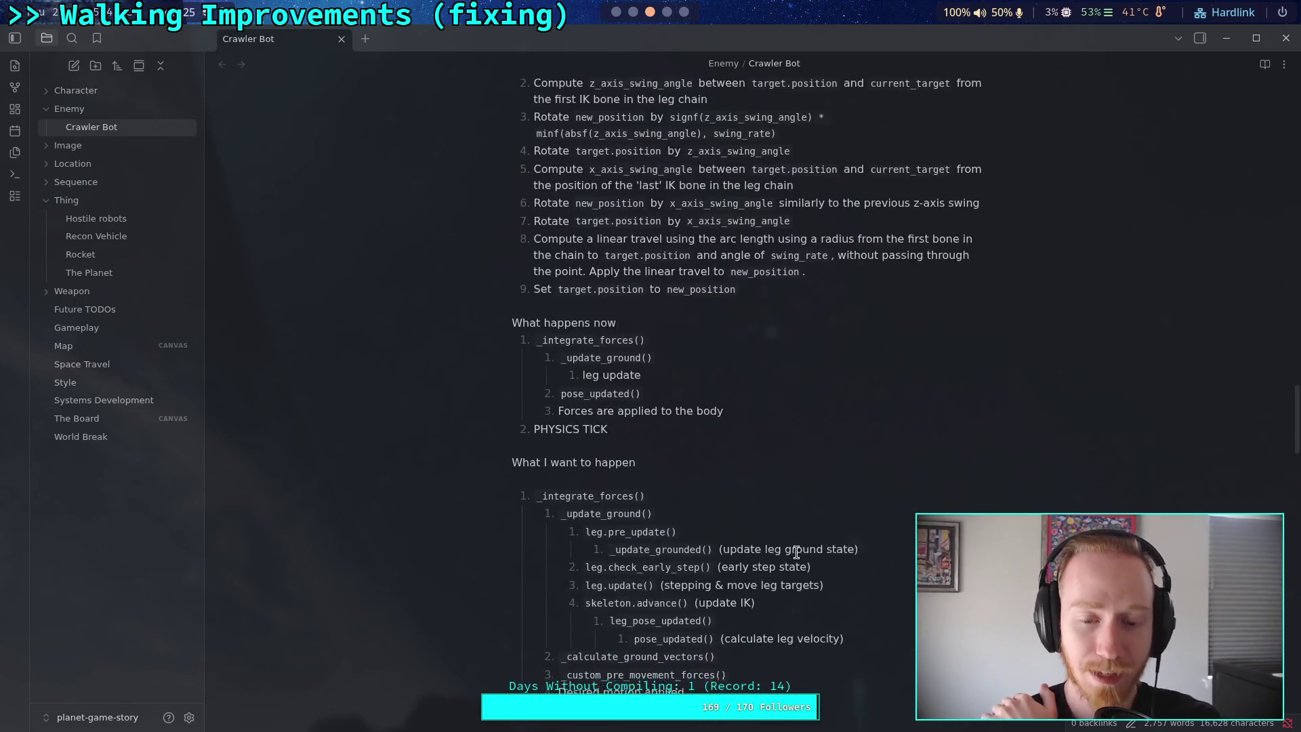
{"action": "scroll", "coordinate": [796, 552], "scroll_direction": "down", "scroll_amount": 10}
{"action": "scroll", "coordinate": [789, 535], "scroll_direction": "up", "scroll_amount": 20}
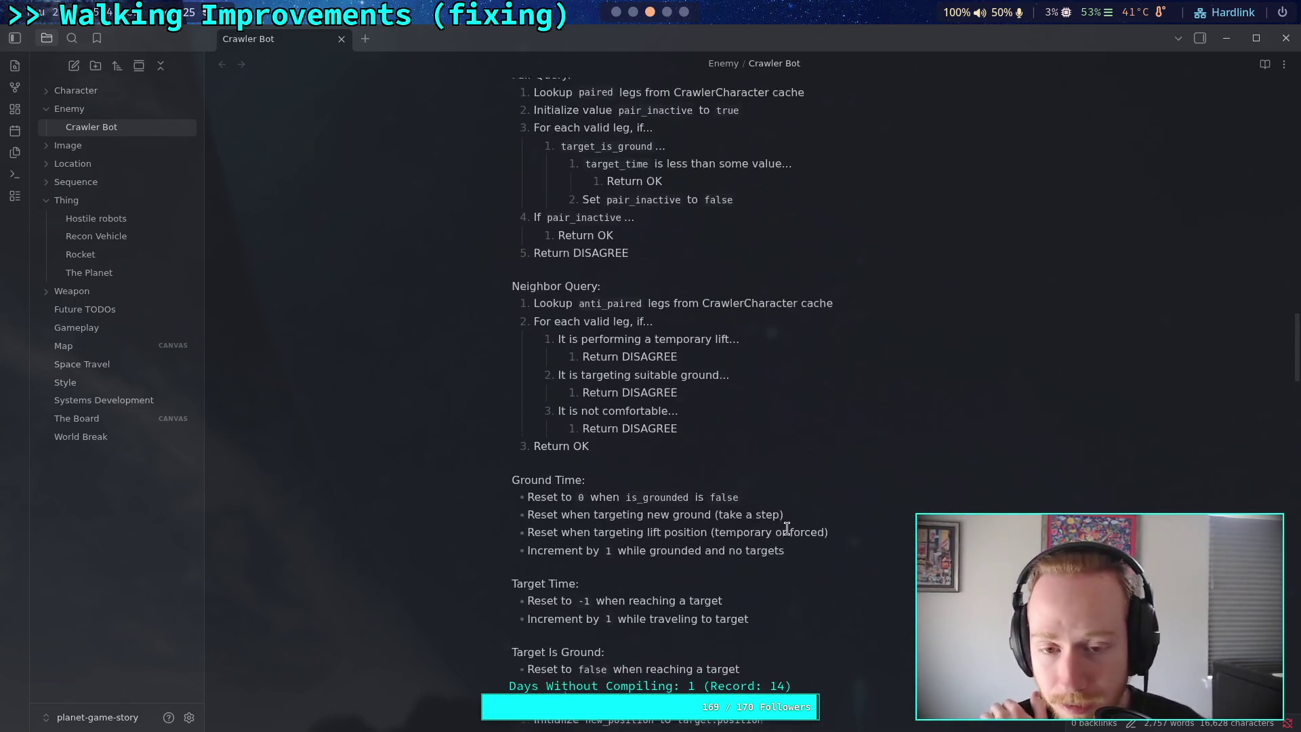
{"action": "scroll", "coordinate": [787, 528], "scroll_direction": "up", "scroll_amount": 5}
View CrawlerLeg.gd full-width in Godot with side docks hidden, then return to Obsidian
{"action": "left_click", "coordinate": [617, 14]}
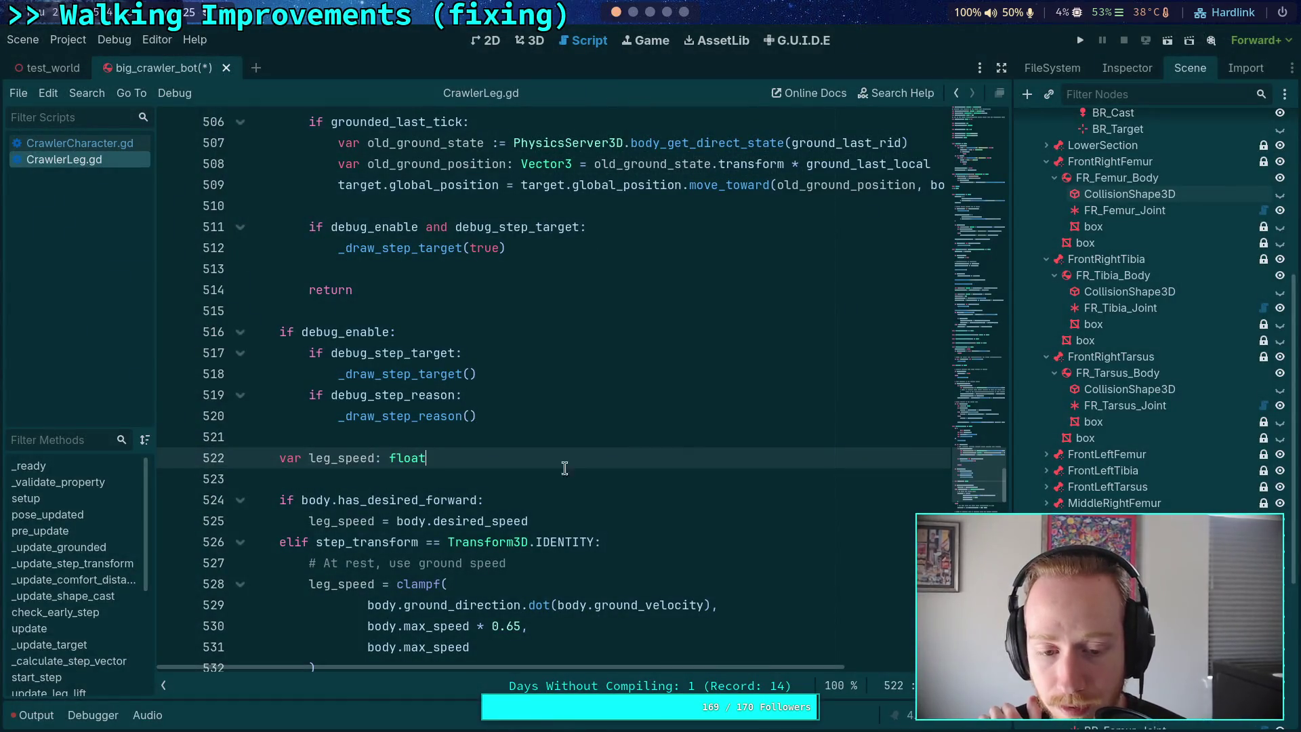
{"action": "left_click", "coordinate": [1001, 69]}
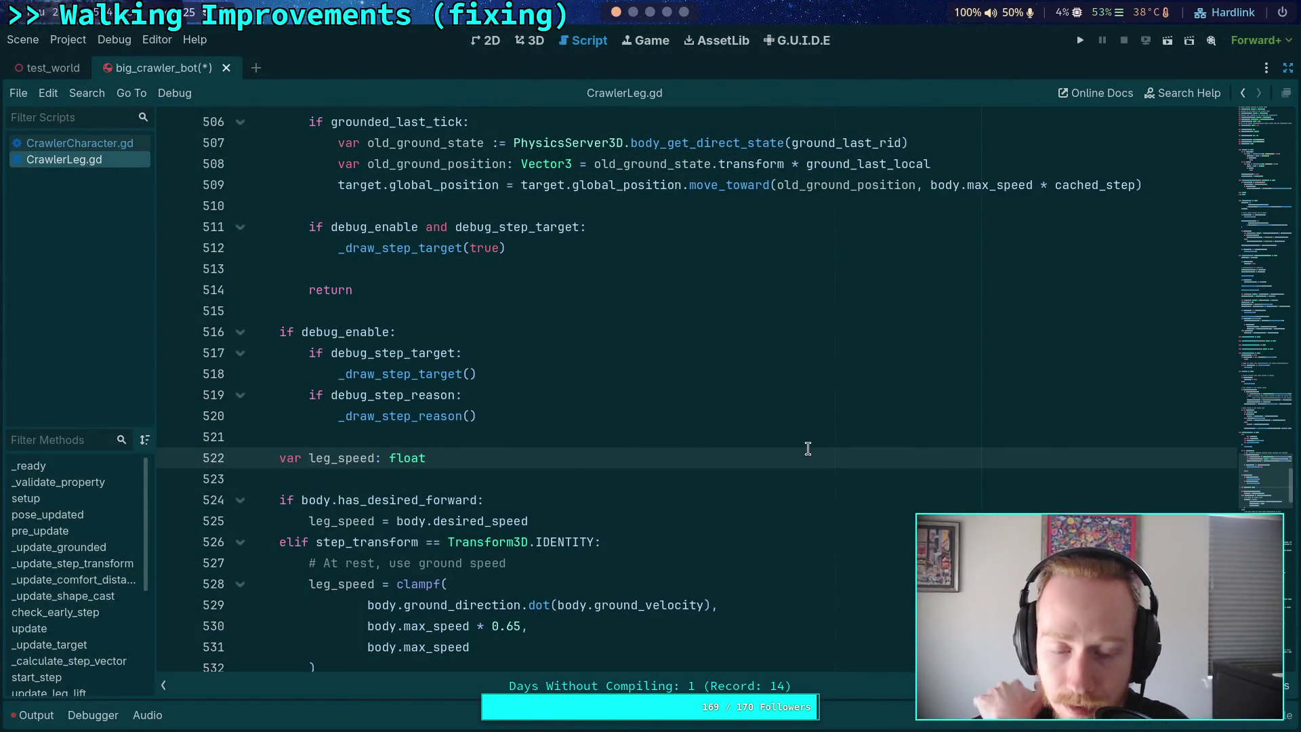
{"action": "scroll", "coordinate": [808, 448], "scroll_direction": "down", "scroll_amount": 3}
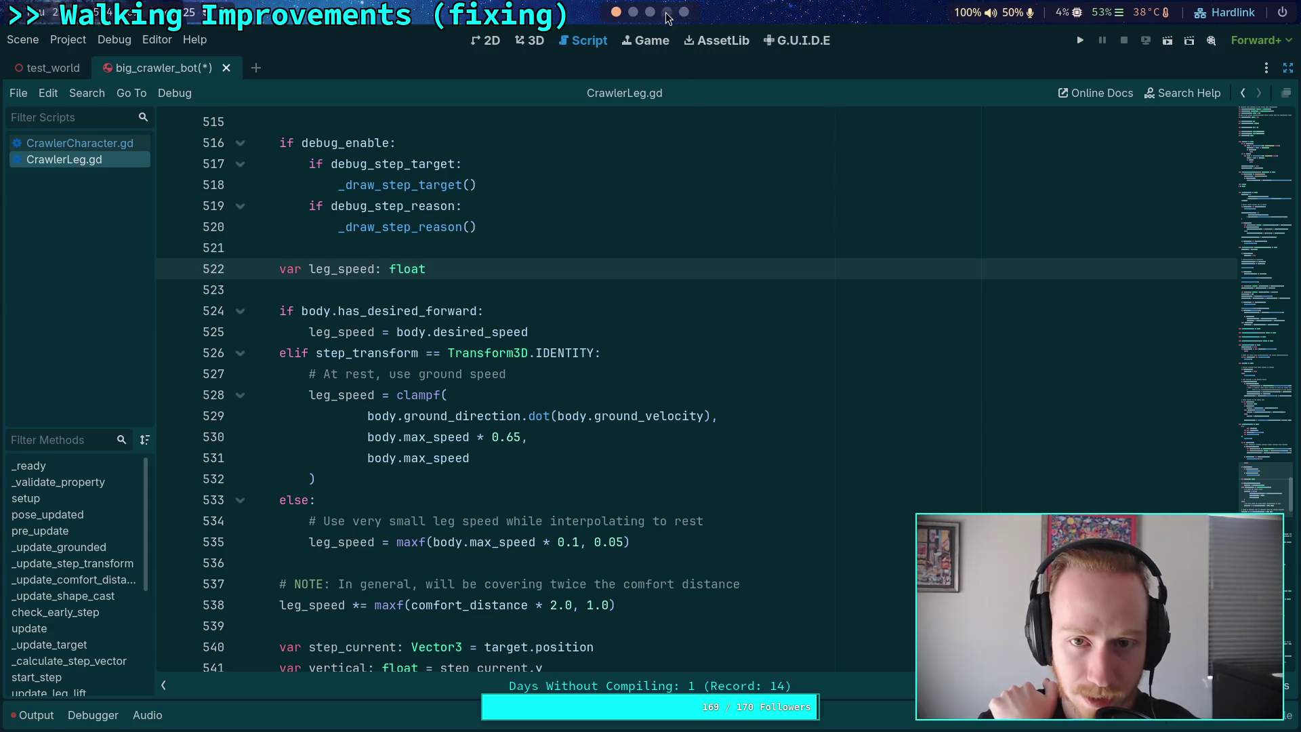
{"action": "left_click", "coordinate": [633, 12]}
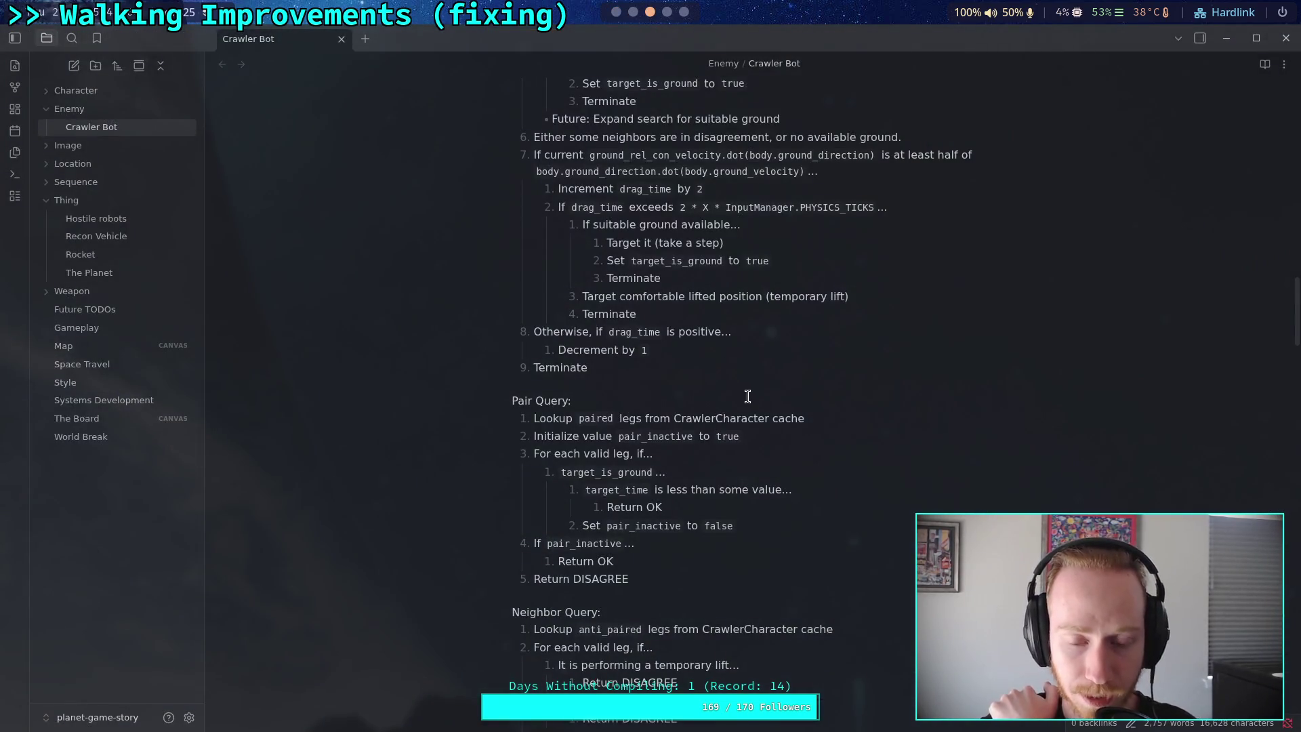
Reread the Crawler Bot note's Pair Query leg-check lines, then go back to Godot
{"action": "scroll", "coordinate": [748, 396], "scroll_direction": "down", "scroll_amount": 3}
{"action": "scroll", "coordinate": [753, 415], "scroll_direction": "up", "scroll_amount": 2}
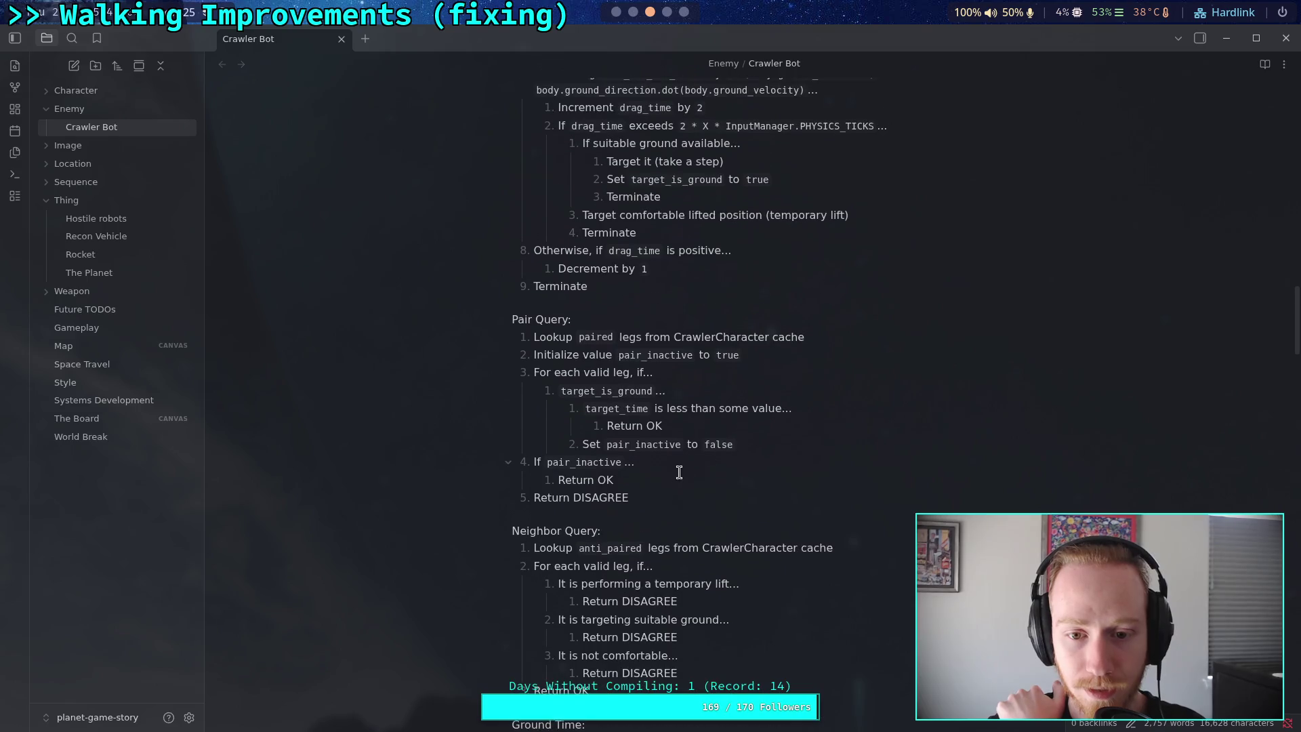
{"action": "left_click", "coordinate": [750, 453], "text": "shift"}
{"action": "left_click", "coordinate": [763, 453]}
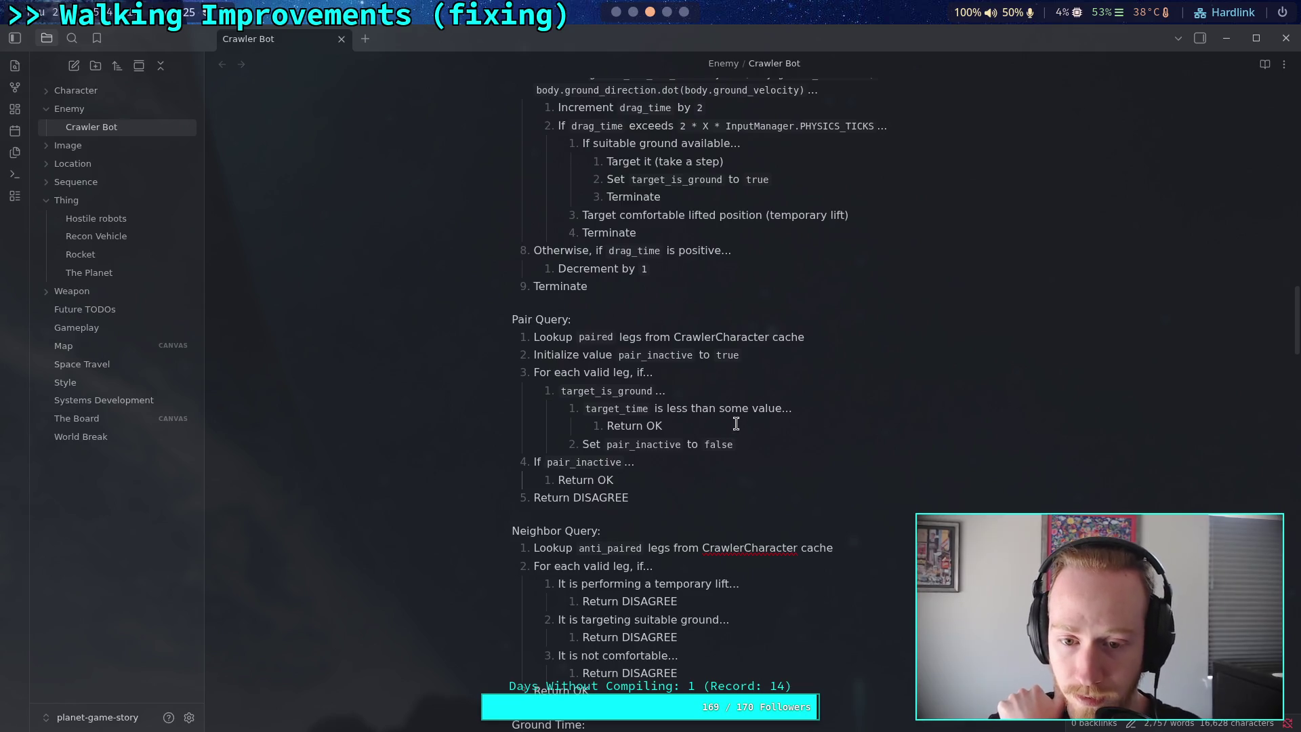
{"action": "scroll", "coordinate": [701, 445], "scroll_direction": "down", "scroll_amount": 1}
{"action": "scroll", "coordinate": [701, 445], "scroll_direction": "down", "scroll_amount": 7}
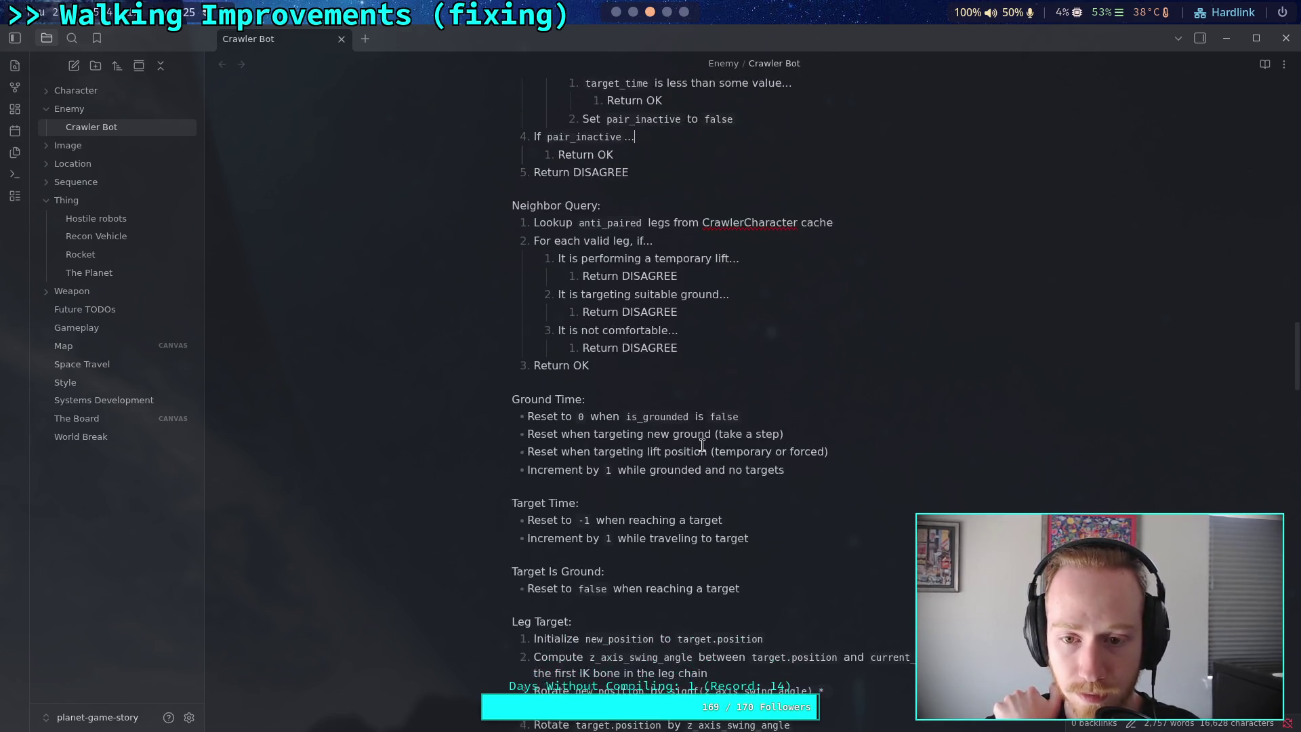
{"action": "scroll", "coordinate": [739, 445], "scroll_direction": "up", "scroll_amount": 8}
{"action": "left_click", "coordinate": [622, 17]}
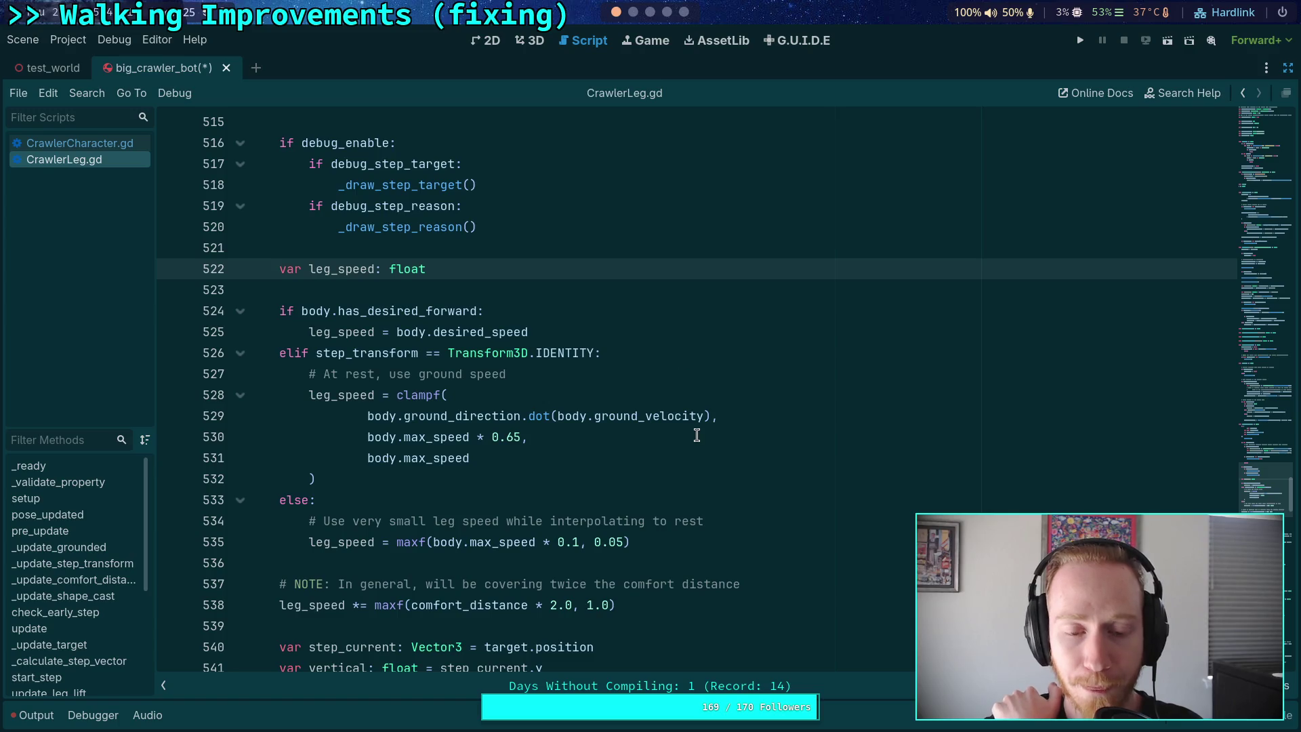
Fold the _update_target function in CrawlerLeg.gd and scroll down to can_start_step
{"action": "scroll", "coordinate": [697, 435], "scroll_direction": "up", "scroll_amount": 1}
{"action": "scroll", "coordinate": [697, 434], "scroll_direction": "down", "scroll_amount": 10}
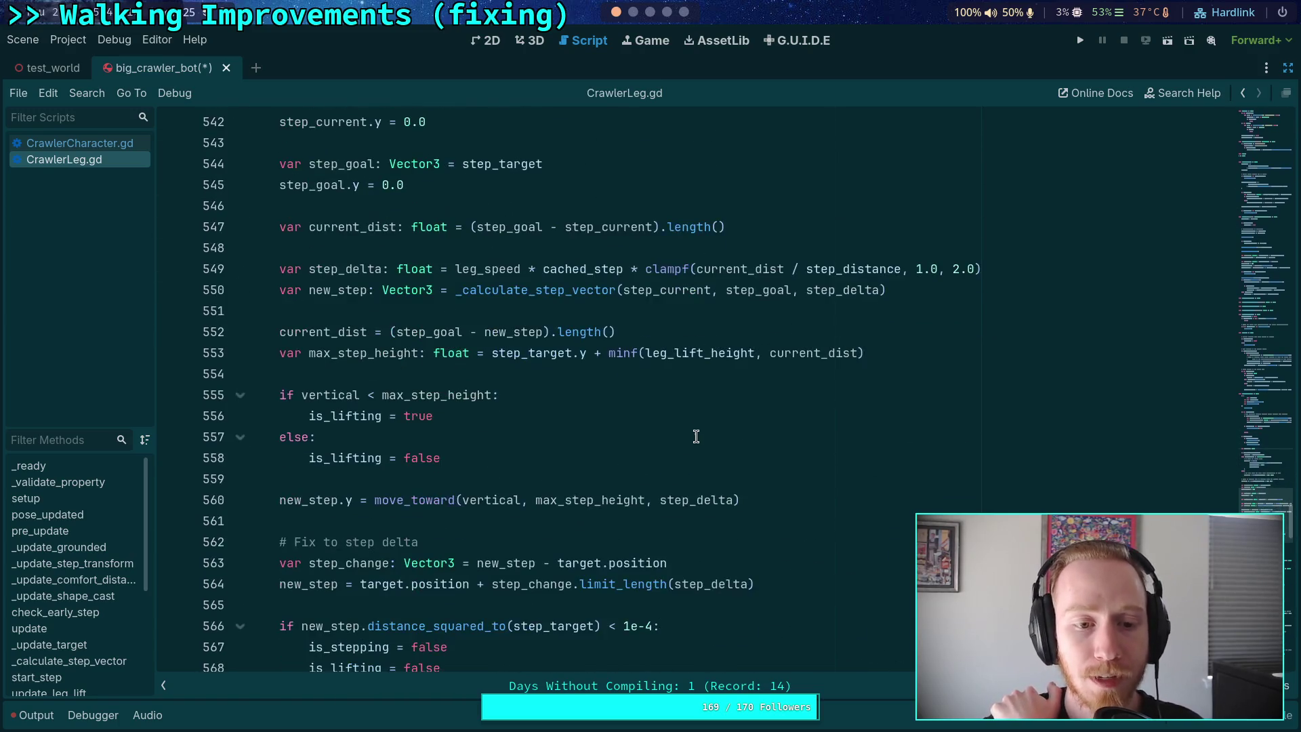
{"action": "scroll", "coordinate": [616, 448], "scroll_direction": "up", "scroll_amount": 20}
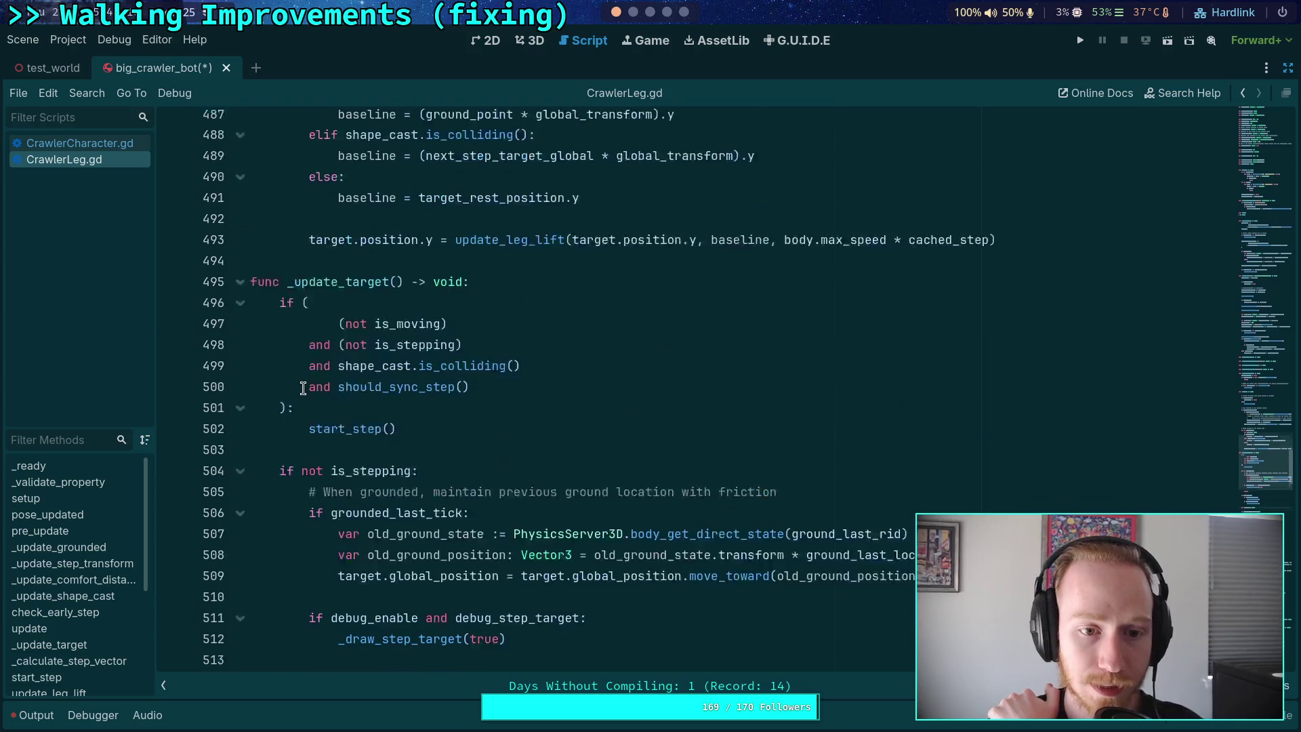
{"action": "scroll", "coordinate": [302, 398], "scroll_direction": "down", "scroll_amount": 6}
{"action": "scroll", "coordinate": [285, 352], "scroll_direction": "up", "scroll_amount": 4}
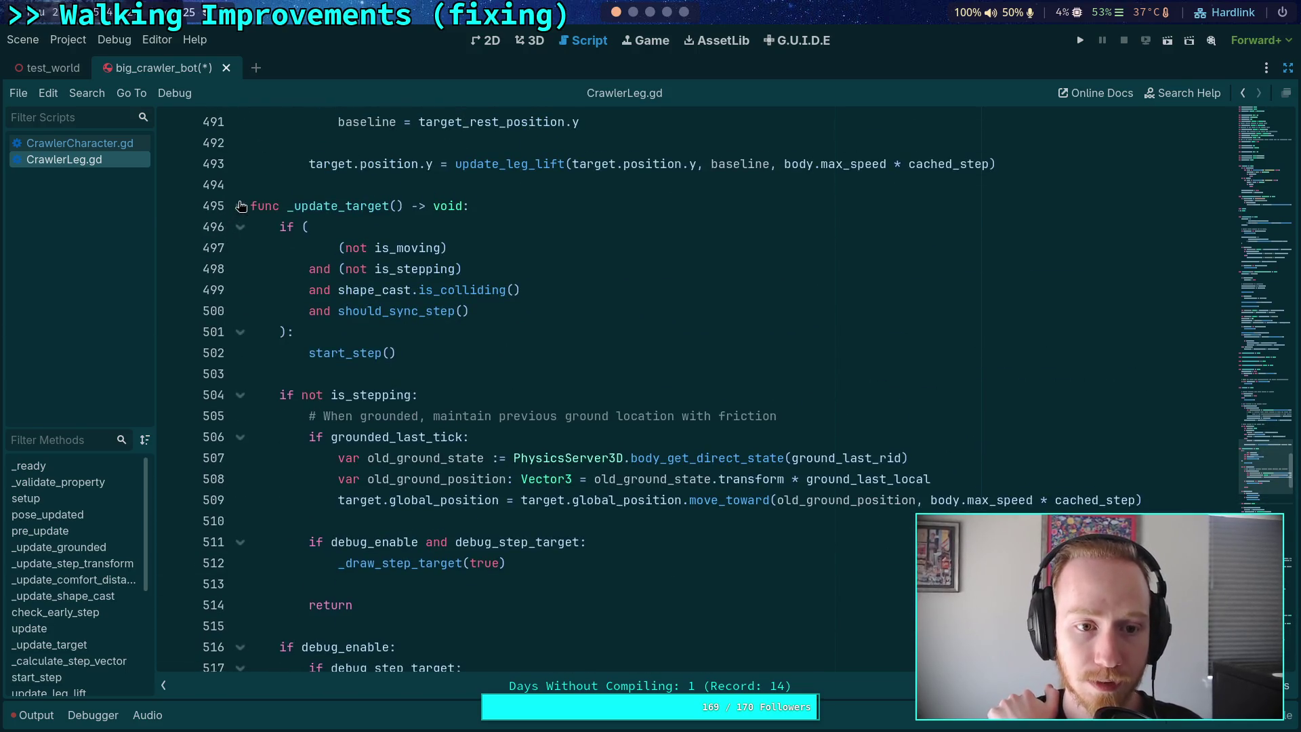
{"action": "left_click", "coordinate": [240, 207]}
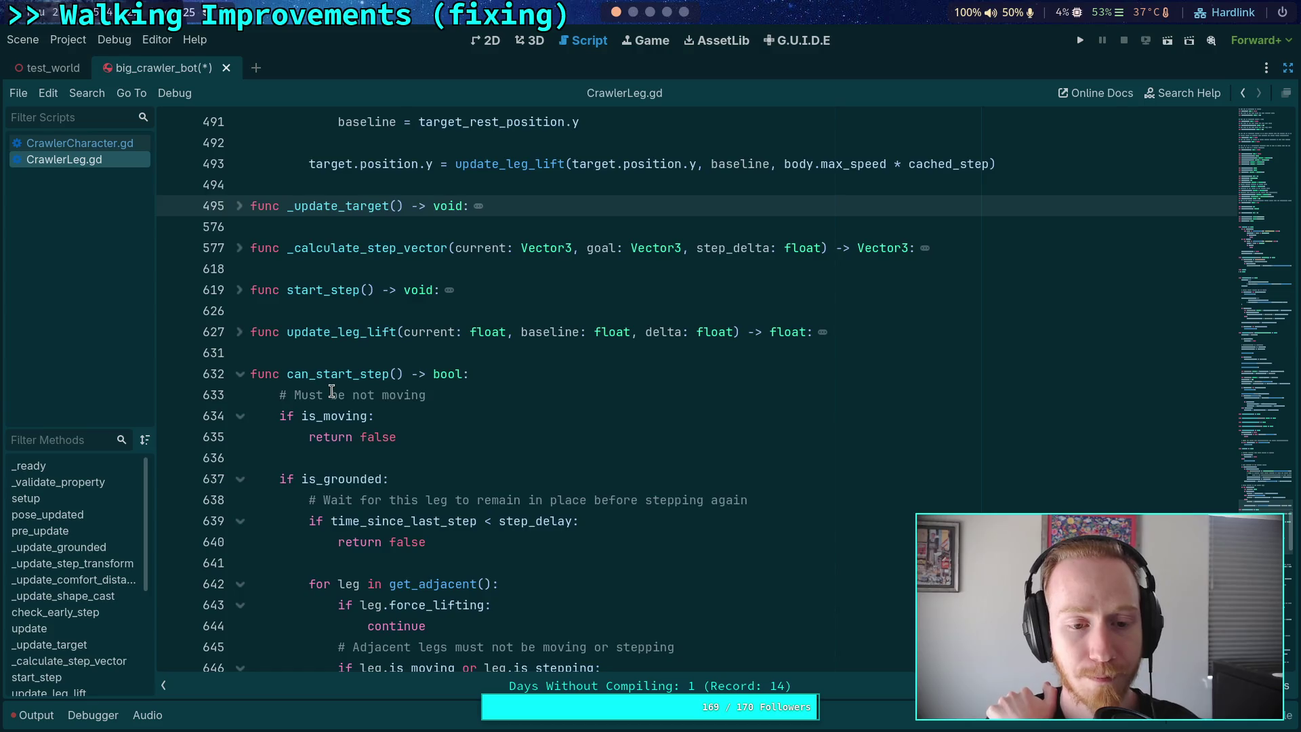
{"action": "scroll", "coordinate": [332, 392], "scroll_direction": "down", "scroll_amount": 3}
{"action": "scroll", "coordinate": [332, 391], "scroll_direction": "down", "scroll_amount": 1}
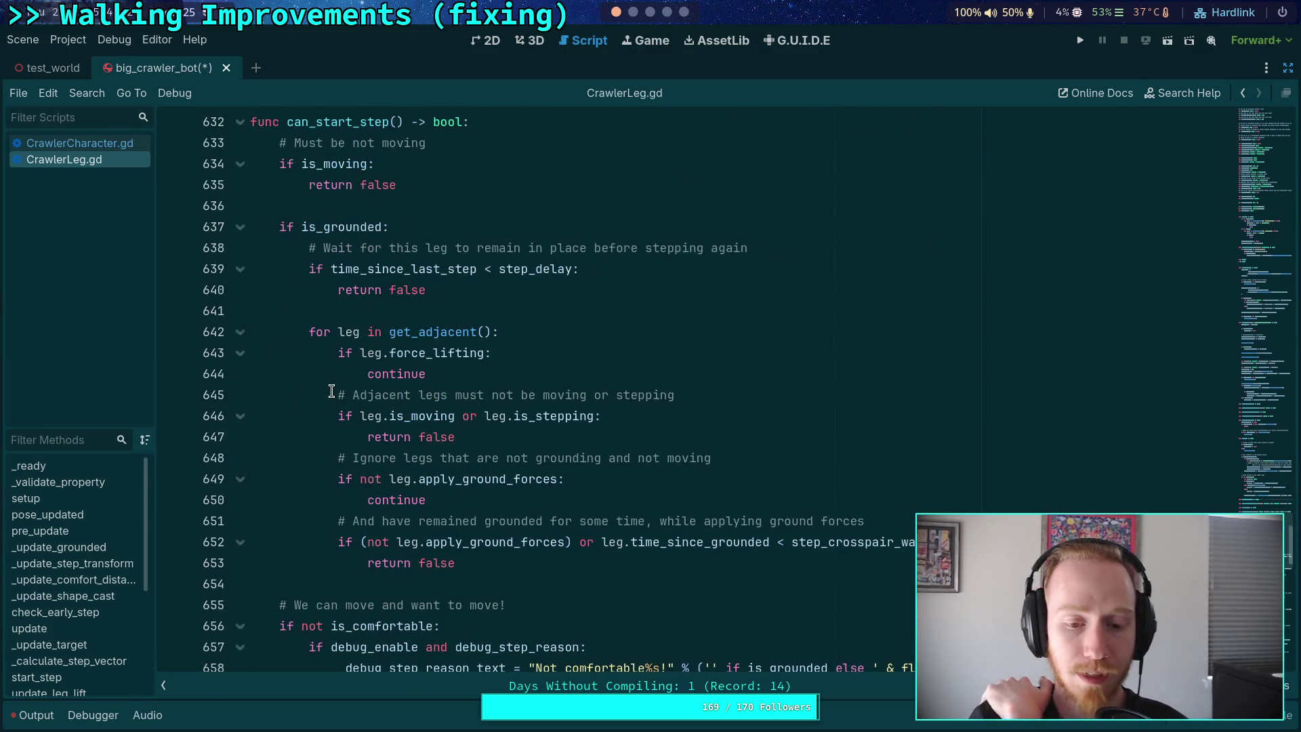
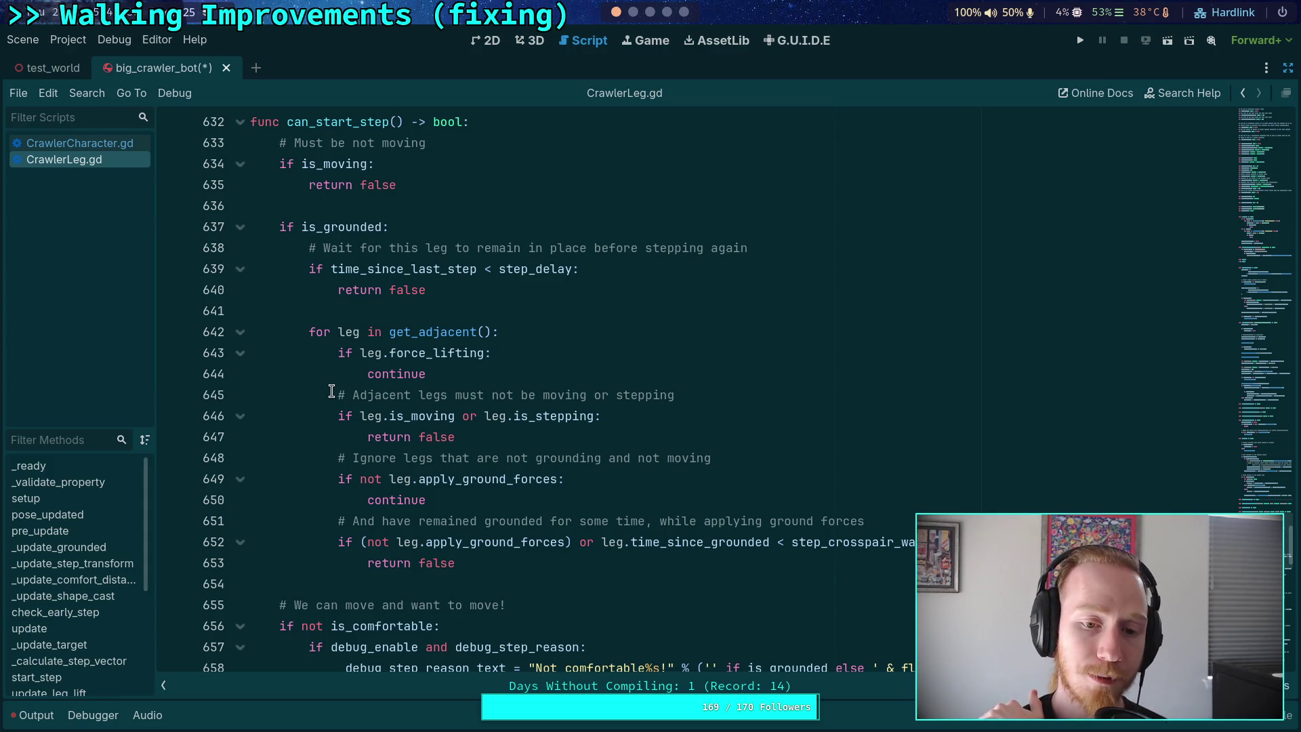
Search CrawlerLeg.gd for force_lifting and step through each of its usages
{"action": "key", "text": "ctrl+f"}
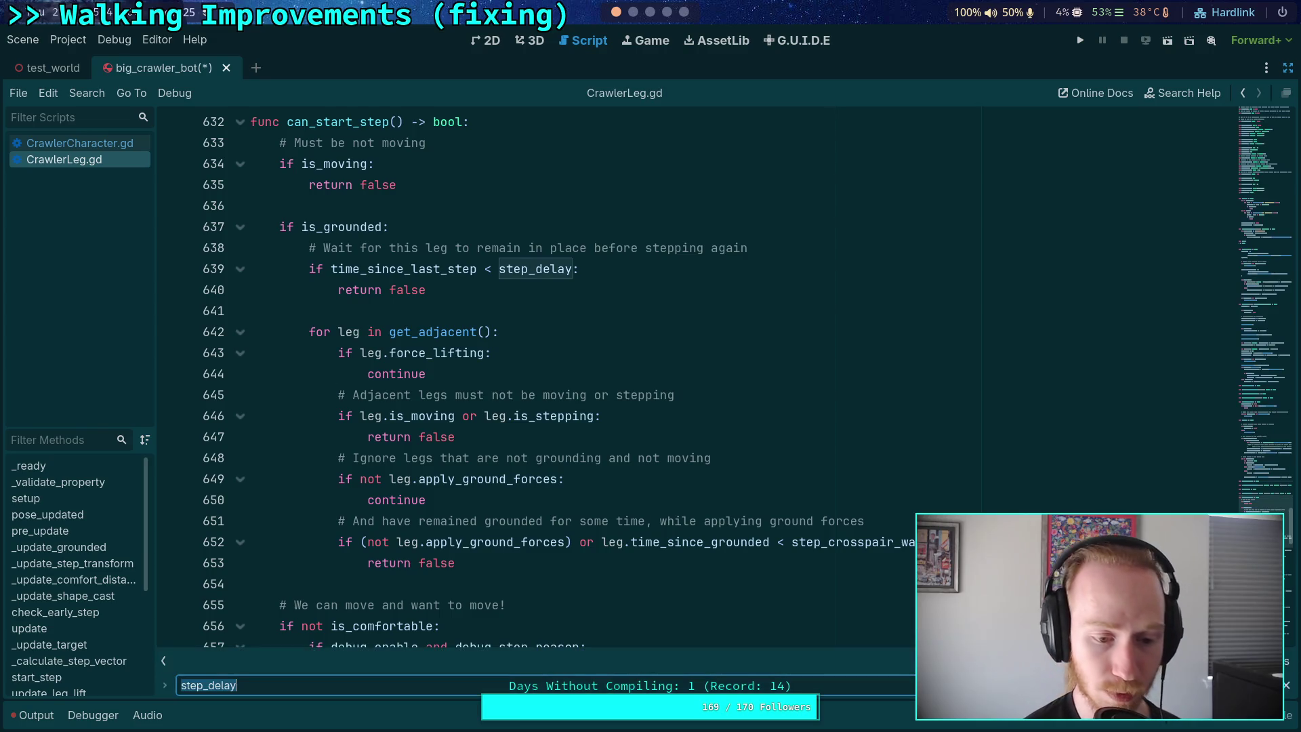
{"action": "type", "text": "fa"}
{"action": "key", "text": "BackSpace"}
{"action": "type", "text": "orce_li"}
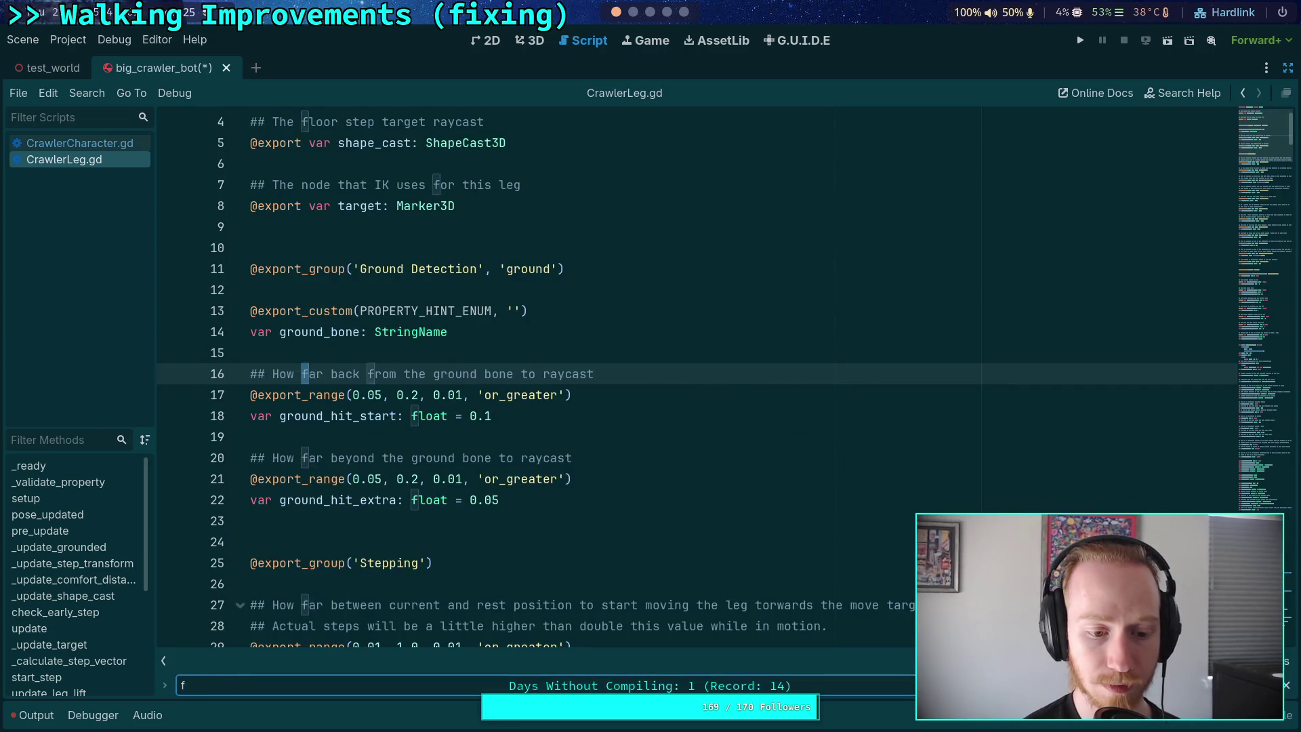
{"action": "type", "text": "t"}
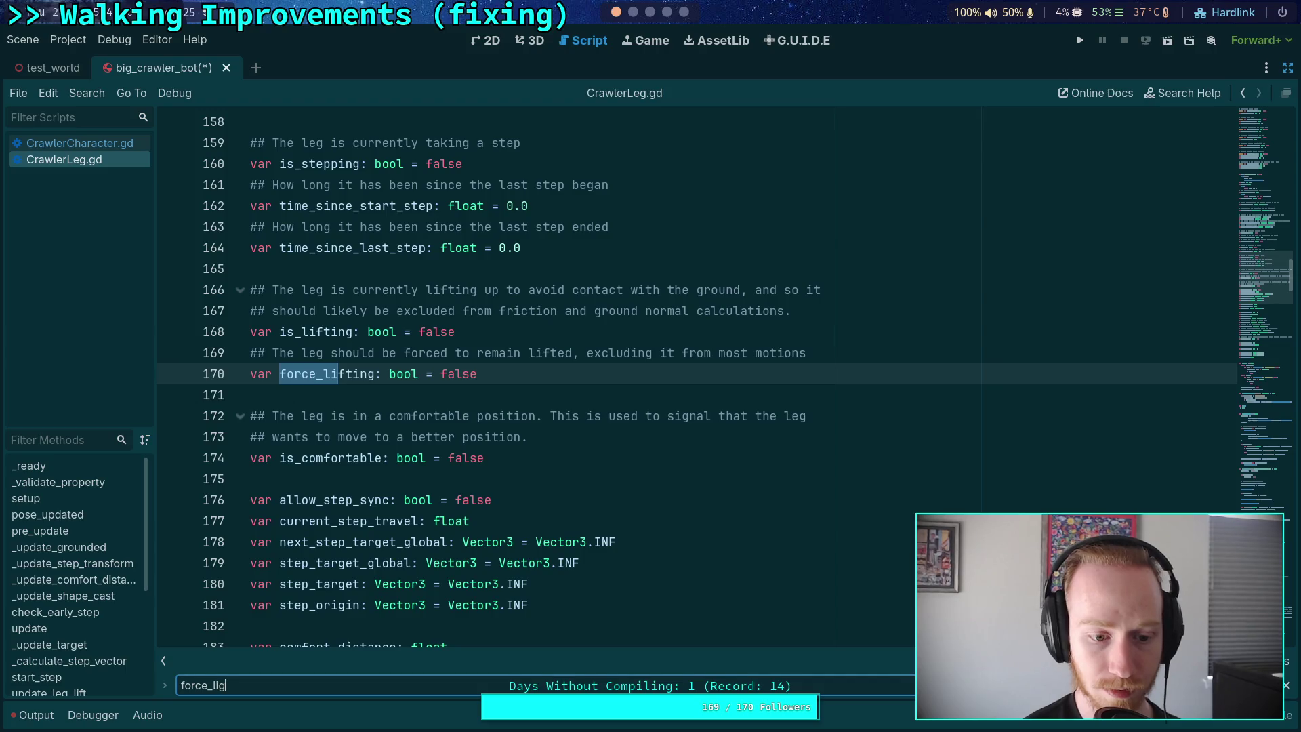
{"action": "type", "text": "t"}
{"action": "key", "text": "BackSpace"}
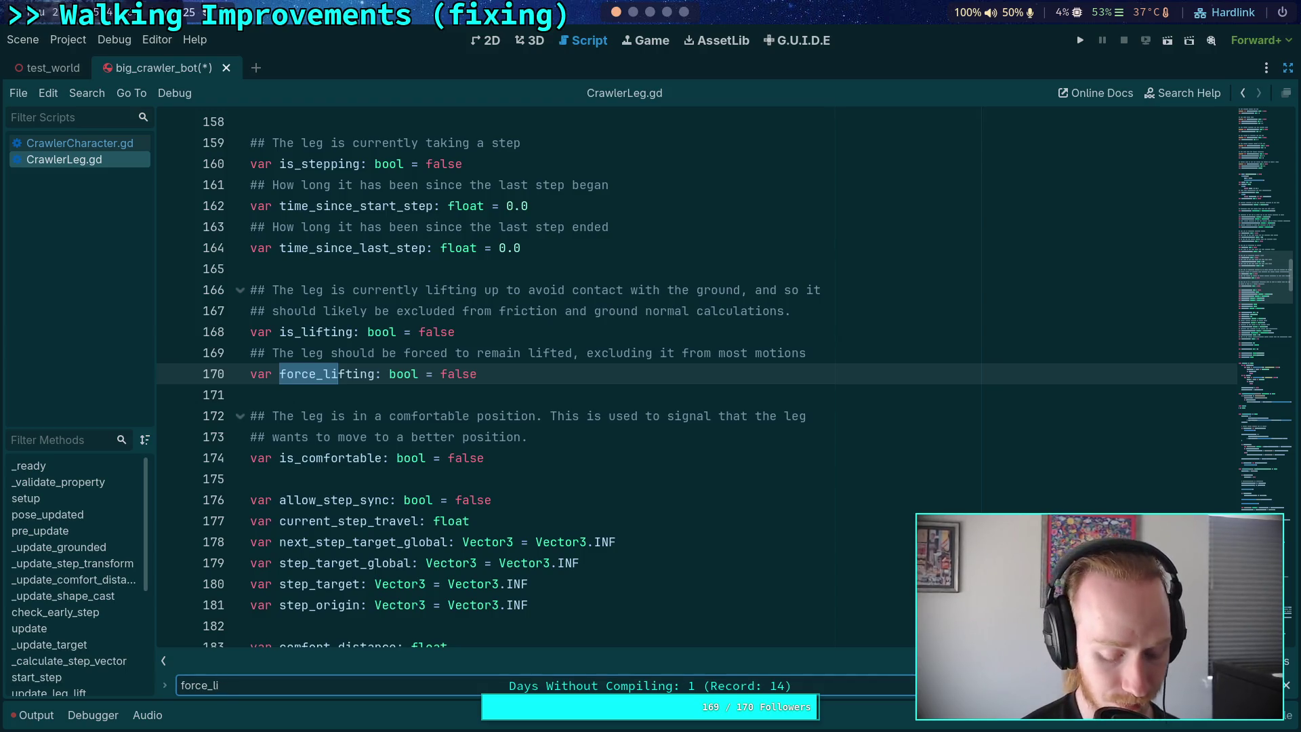
{"action": "type", "text": "fting"}
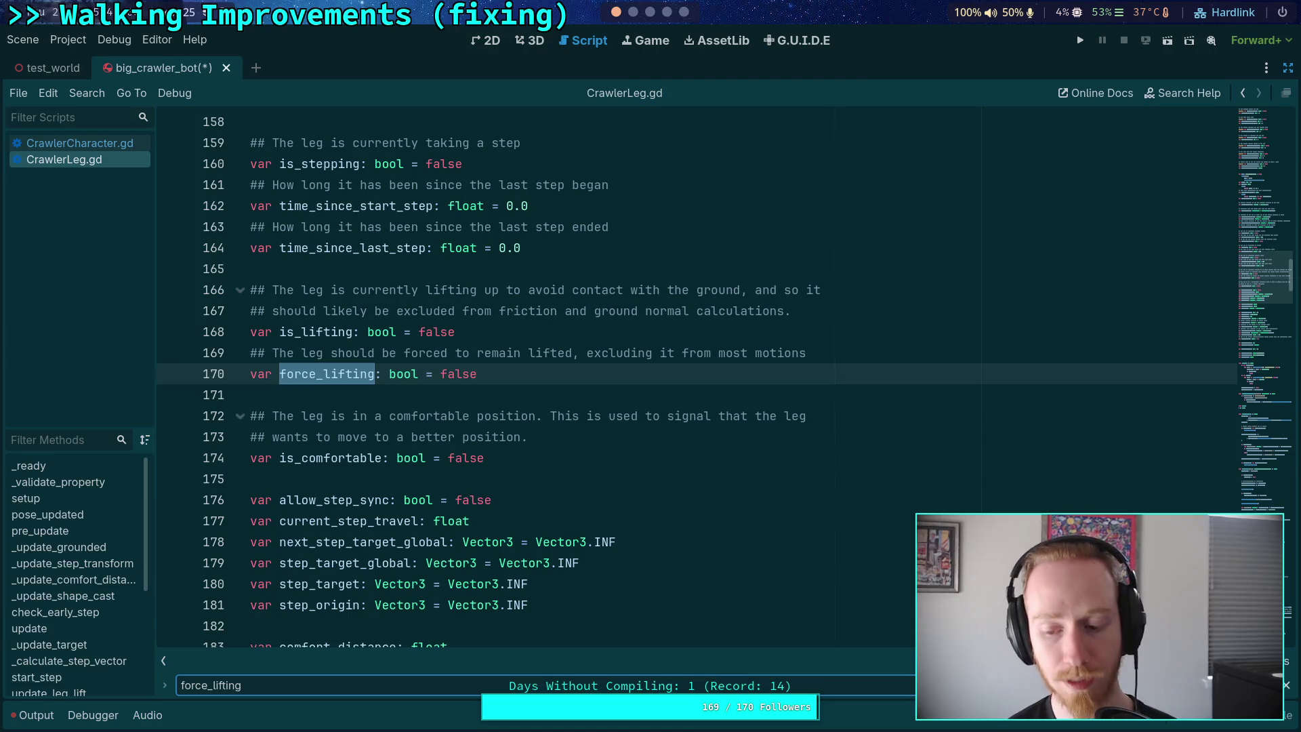
{"action": "key", "text": "Return"}
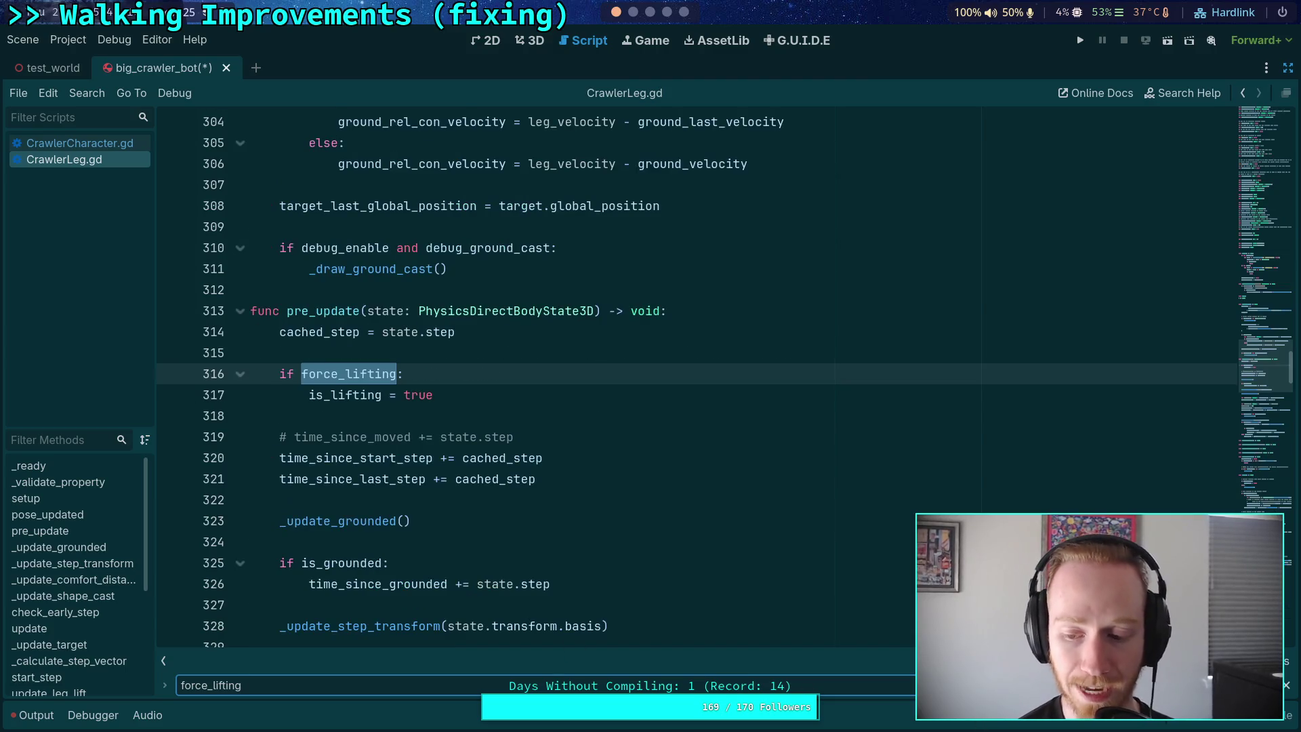
{"action": "key", "text": "Return"}
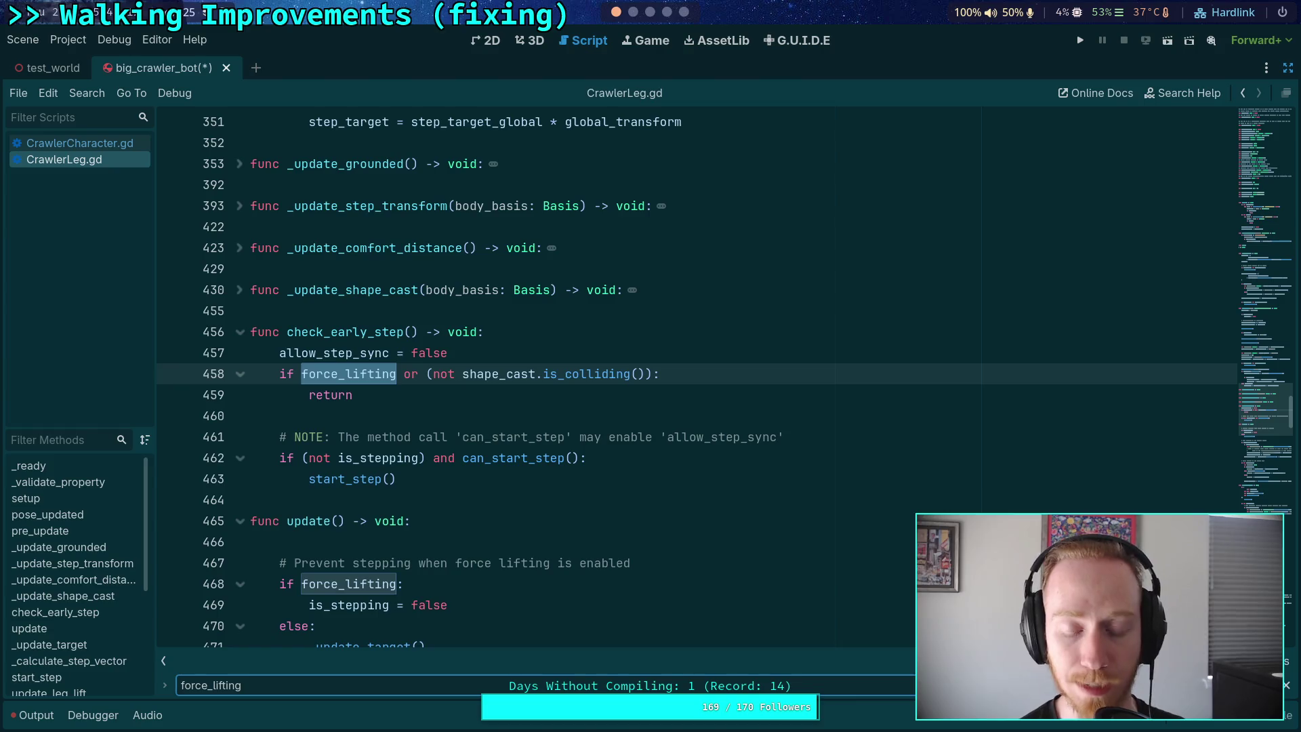
{"action": "key", "text": "Return"}
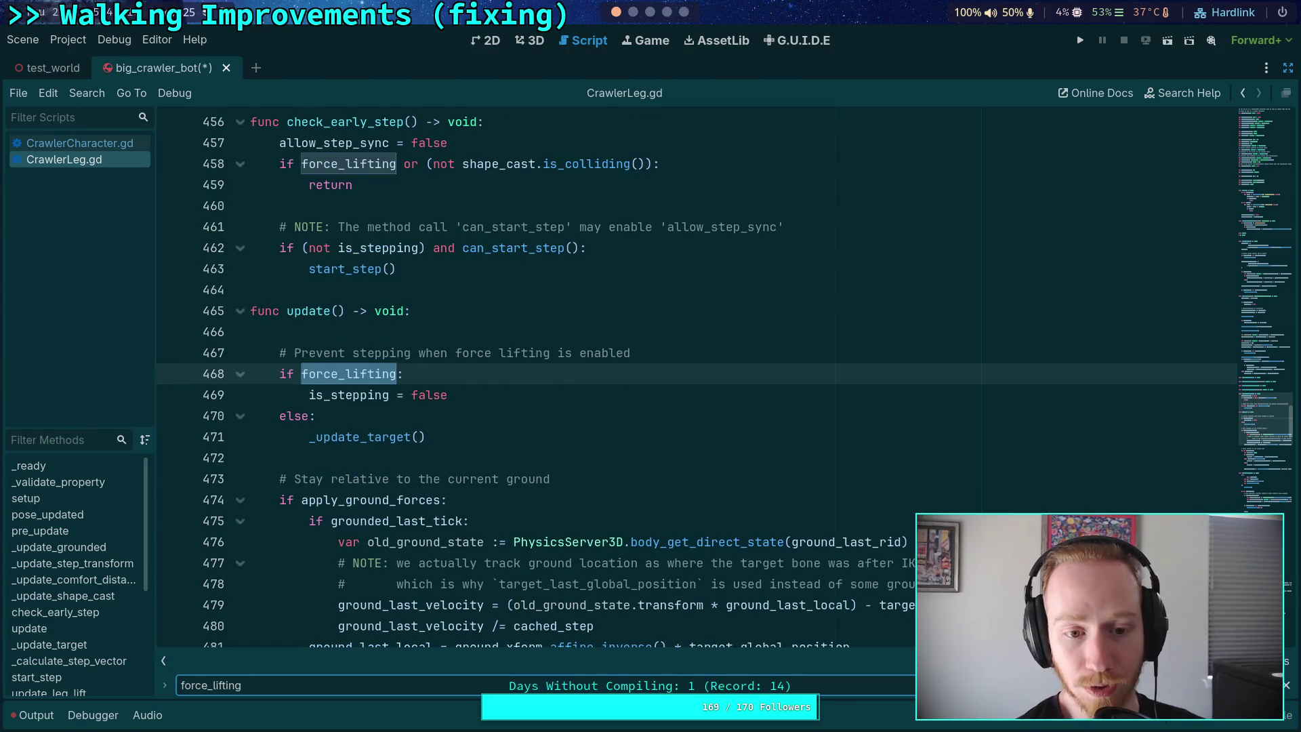
{"action": "key", "text": "Return"}
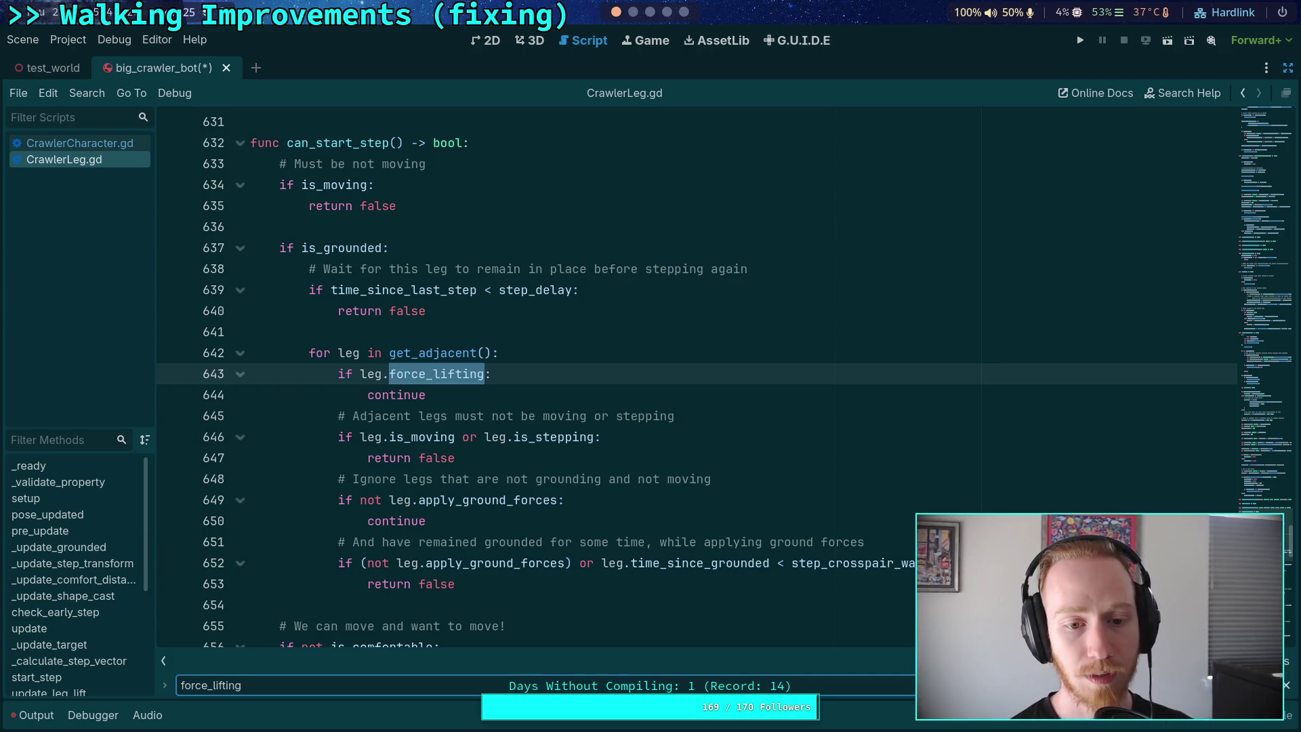
{"action": "key", "text": "Return"}
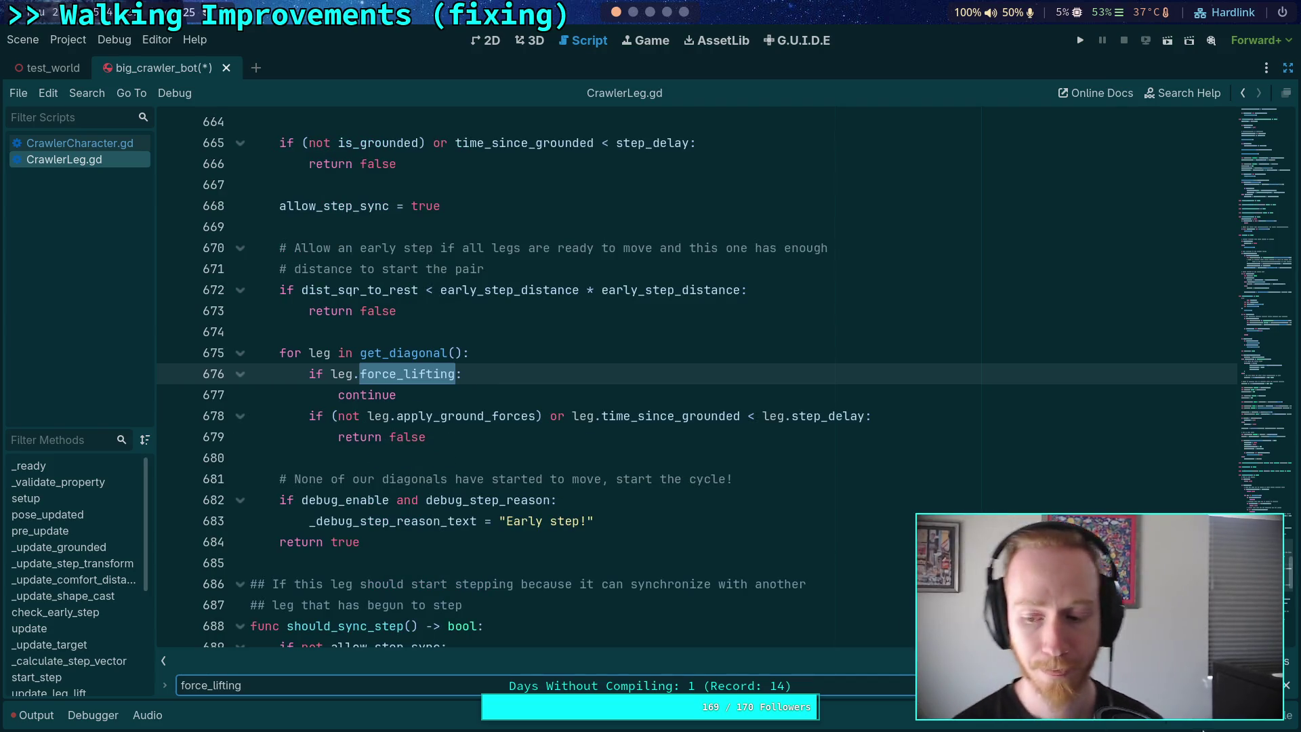
{"action": "left_click", "coordinate": [1287, 686]}
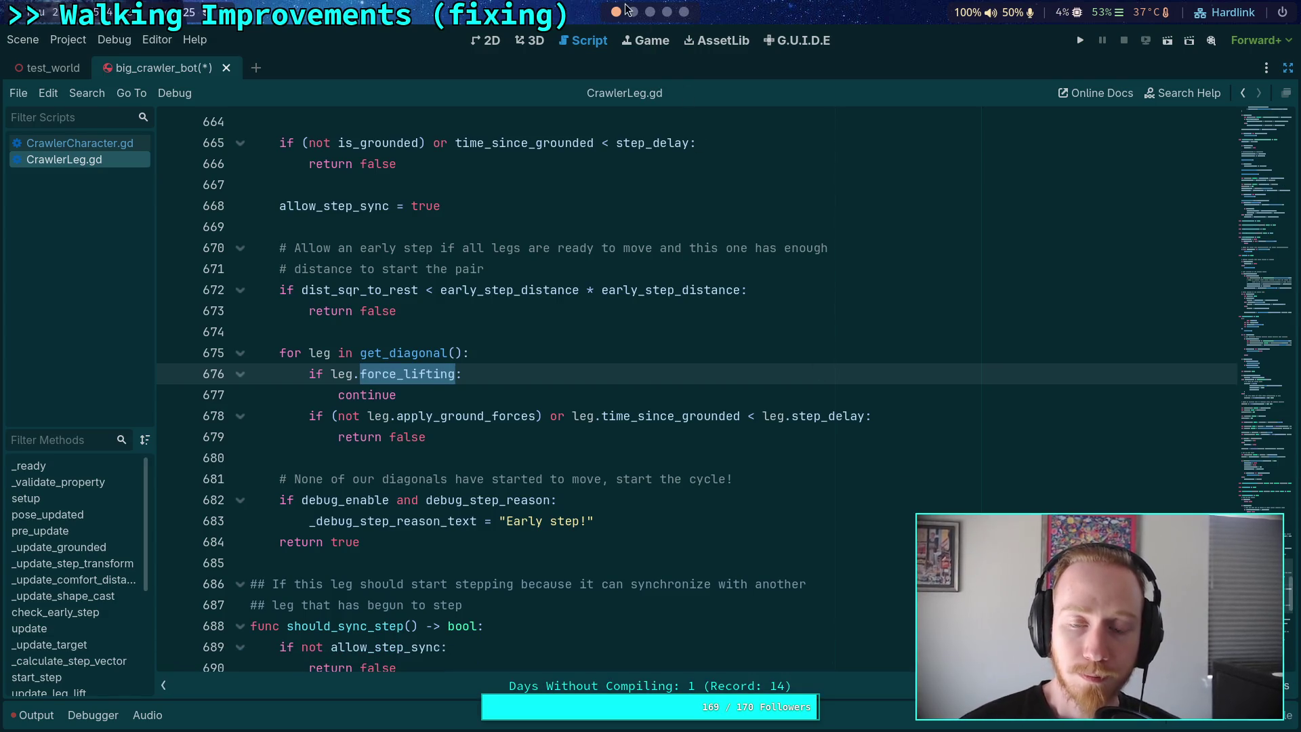
Select the early-step debug reason lines 682–683 in the script
{"action": "left_click", "coordinate": [575, 333]}
{"action": "scroll", "coordinate": [576, 406], "scroll_direction": "up", "scroll_amount": 1}
{"action": "scroll", "coordinate": [609, 460], "scroll_direction": "down", "scroll_amount": 2}
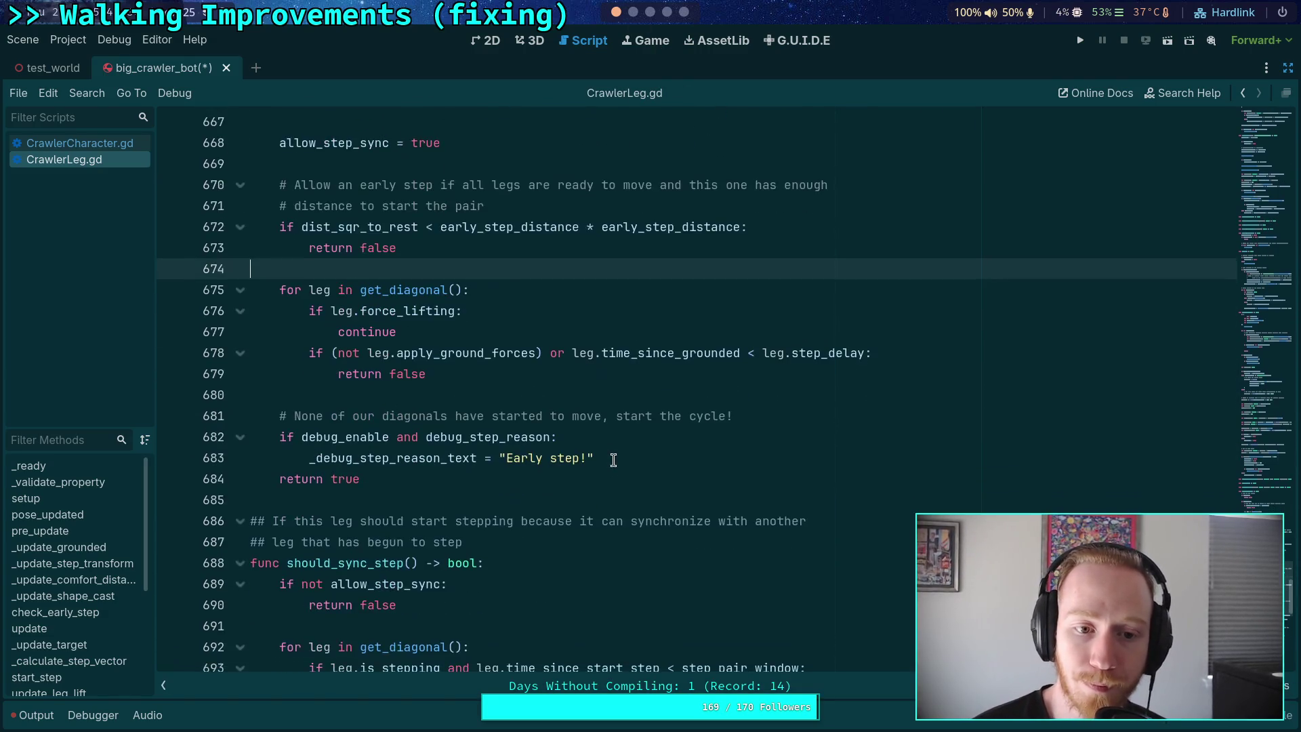
{"action": "scroll", "coordinate": [609, 460], "scroll_direction": "up", "scroll_amount": 2}
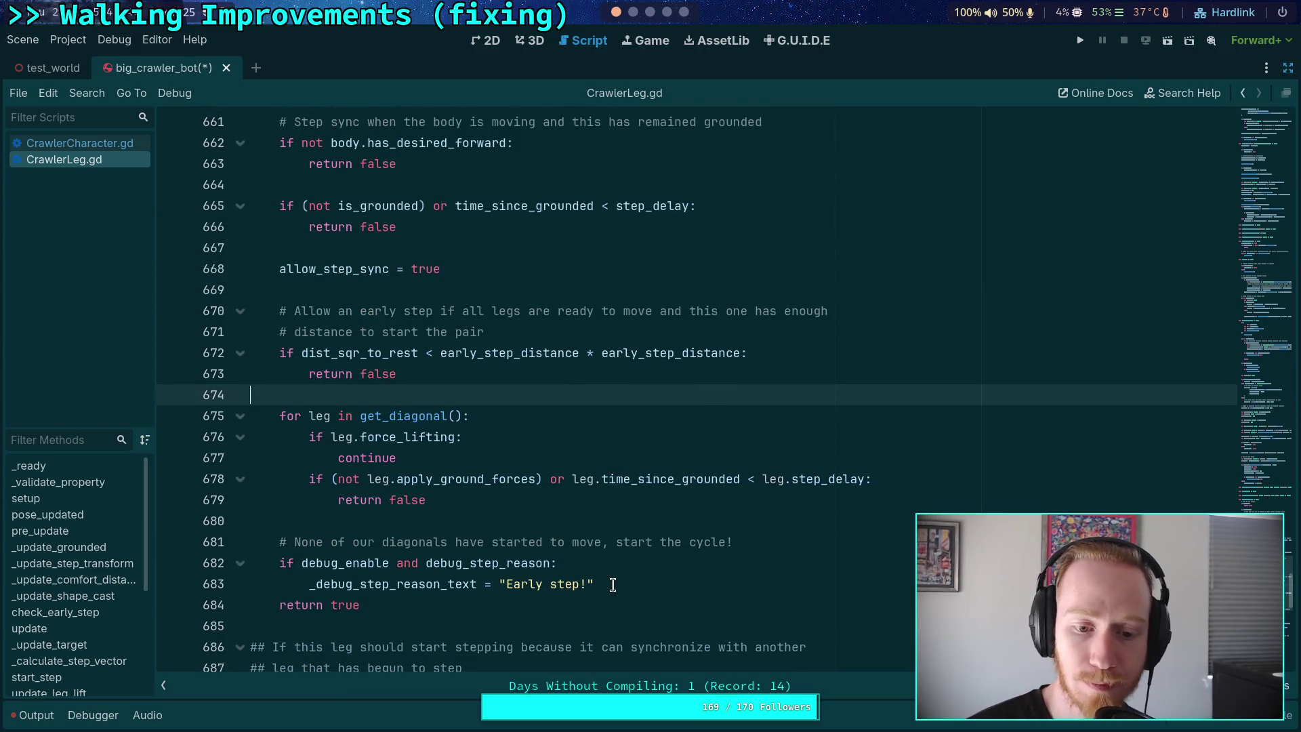
{"action": "mouse_move", "coordinate": [600, 584]}
{"action": "left_mouse_down"}
{"action": "mouse_move", "coordinate": [377, 542]}
{"action": "mouse_move", "coordinate": [277, 562]}
{"action": "left_mouse_up"}
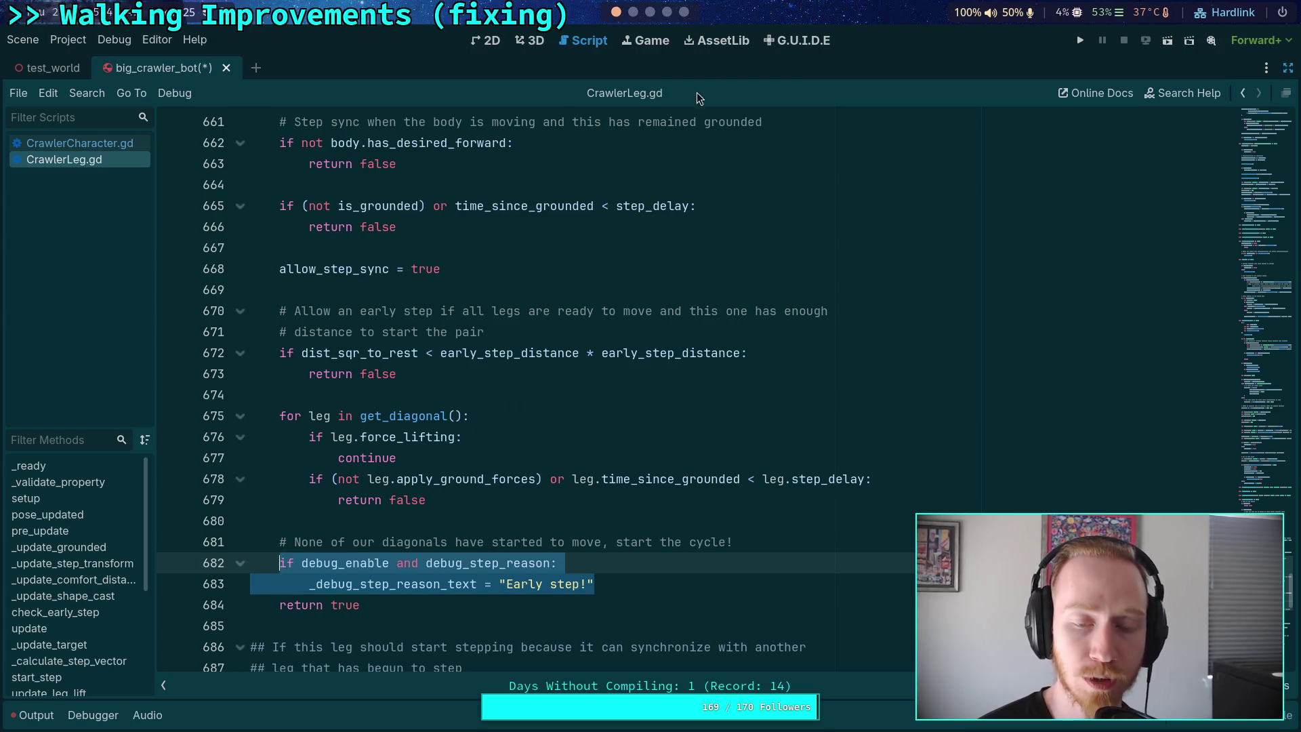
In the Obsidian Crawler Bot note, add 'Set target_is_ground to true' under the take-a-step item
{"action": "left_click", "coordinate": [634, 13]}
{"action": "left_click", "coordinate": [649, 13]}
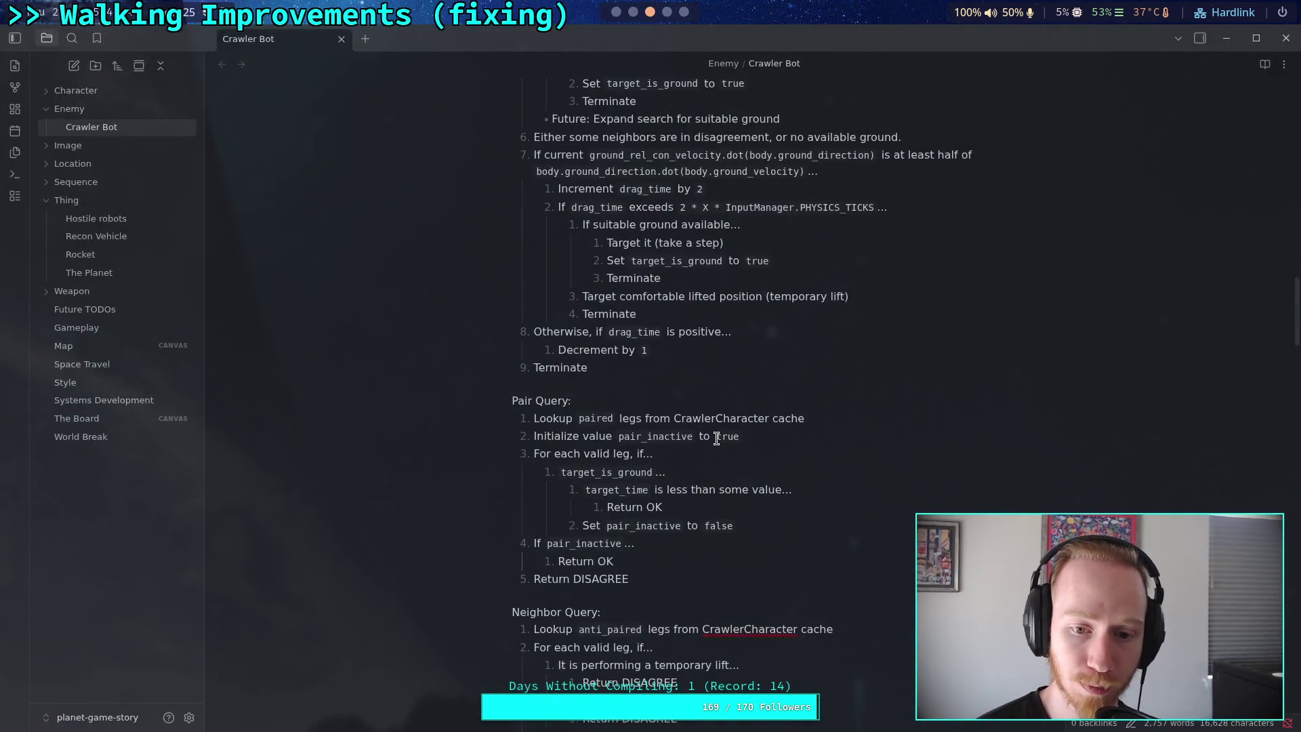
{"action": "scroll", "coordinate": [718, 441], "scroll_direction": "up", "scroll_amount": 10}
{"action": "scroll", "coordinate": [772, 551], "scroll_direction": "up", "scroll_amount": 3}
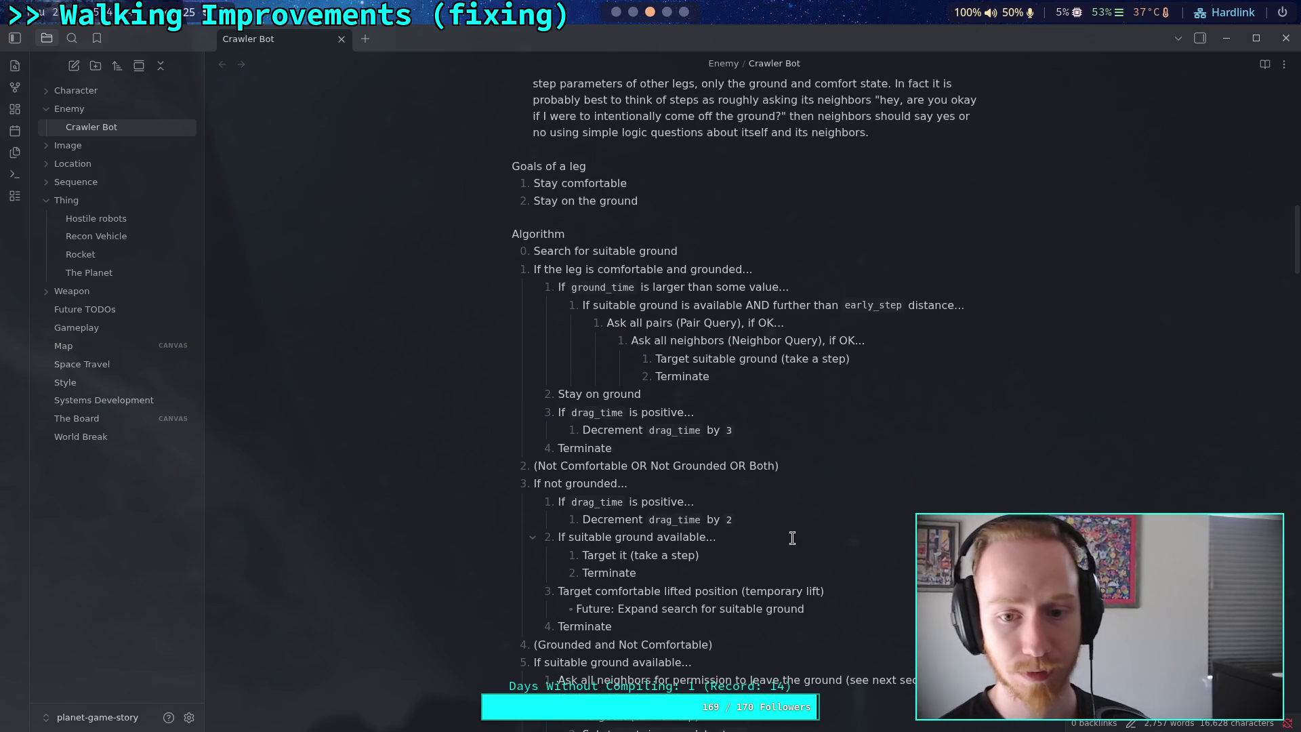
{"action": "left_click", "coordinate": [895, 360]}
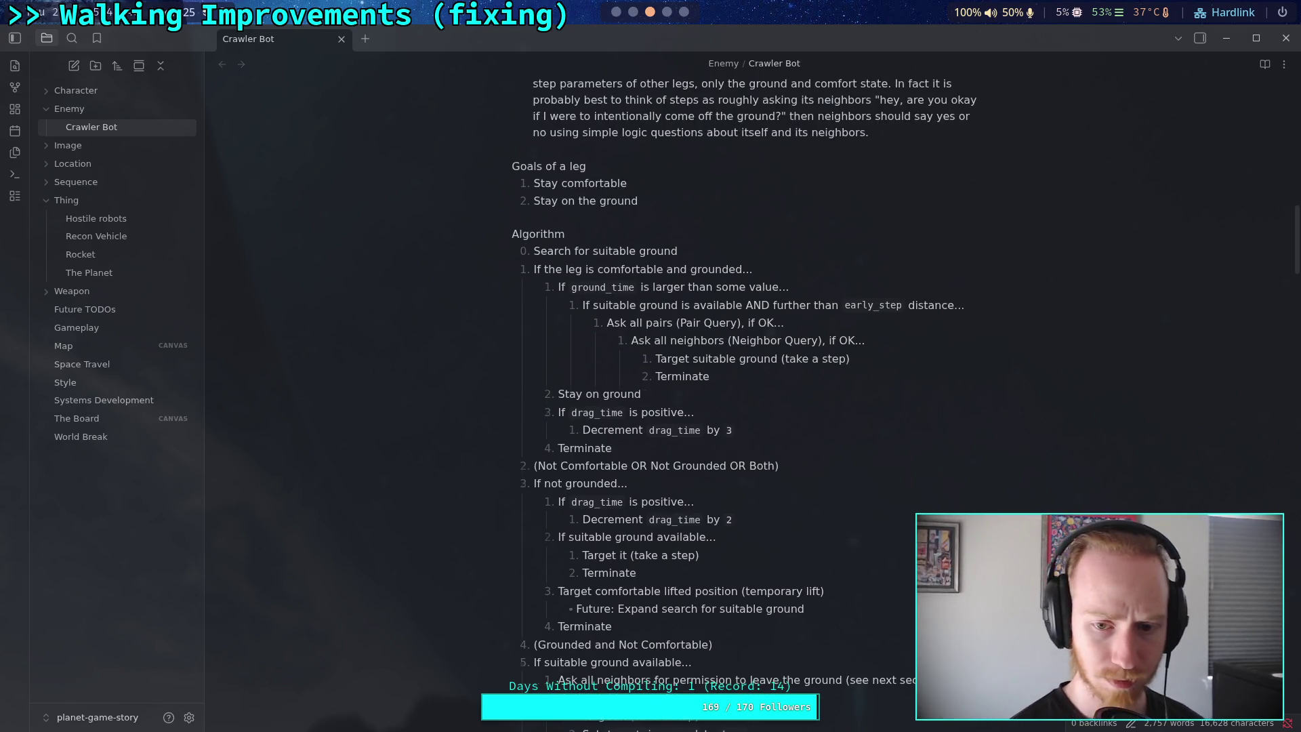
{"action": "key", "text": "Return"}
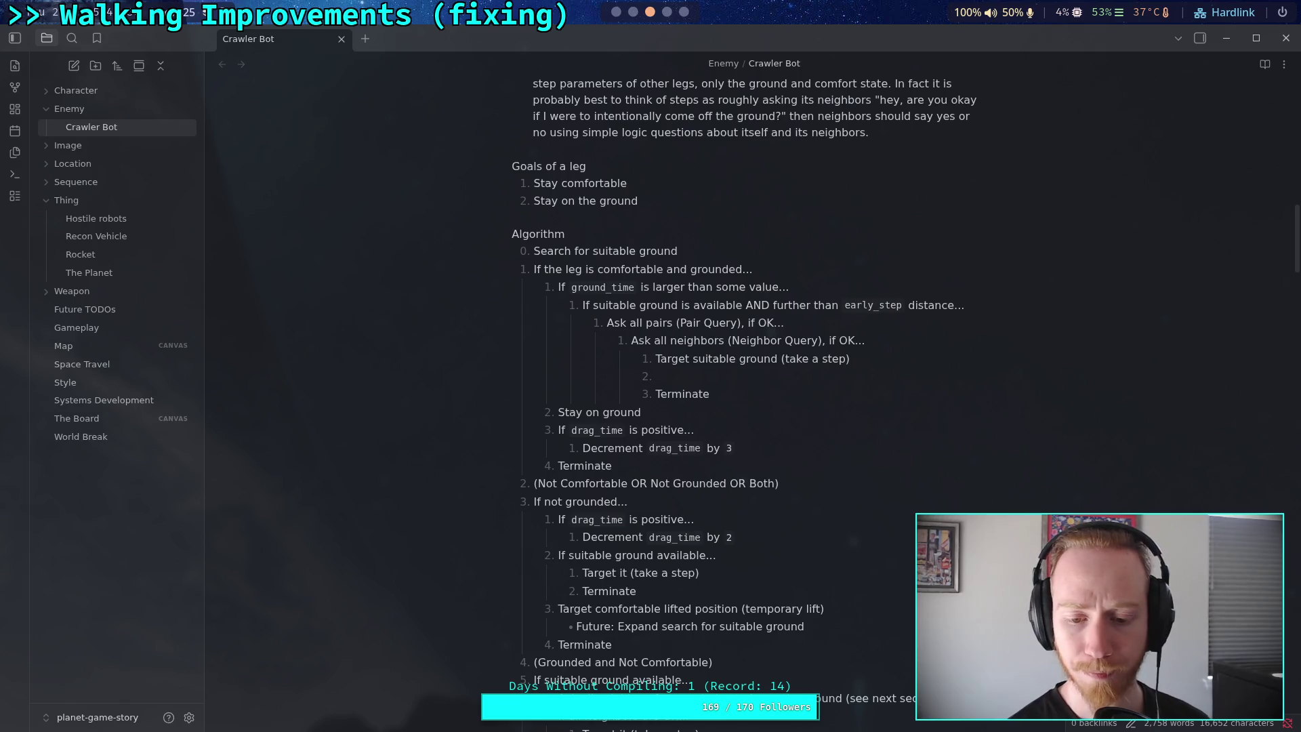
{"action": "key", "text": "ctrl+v"}
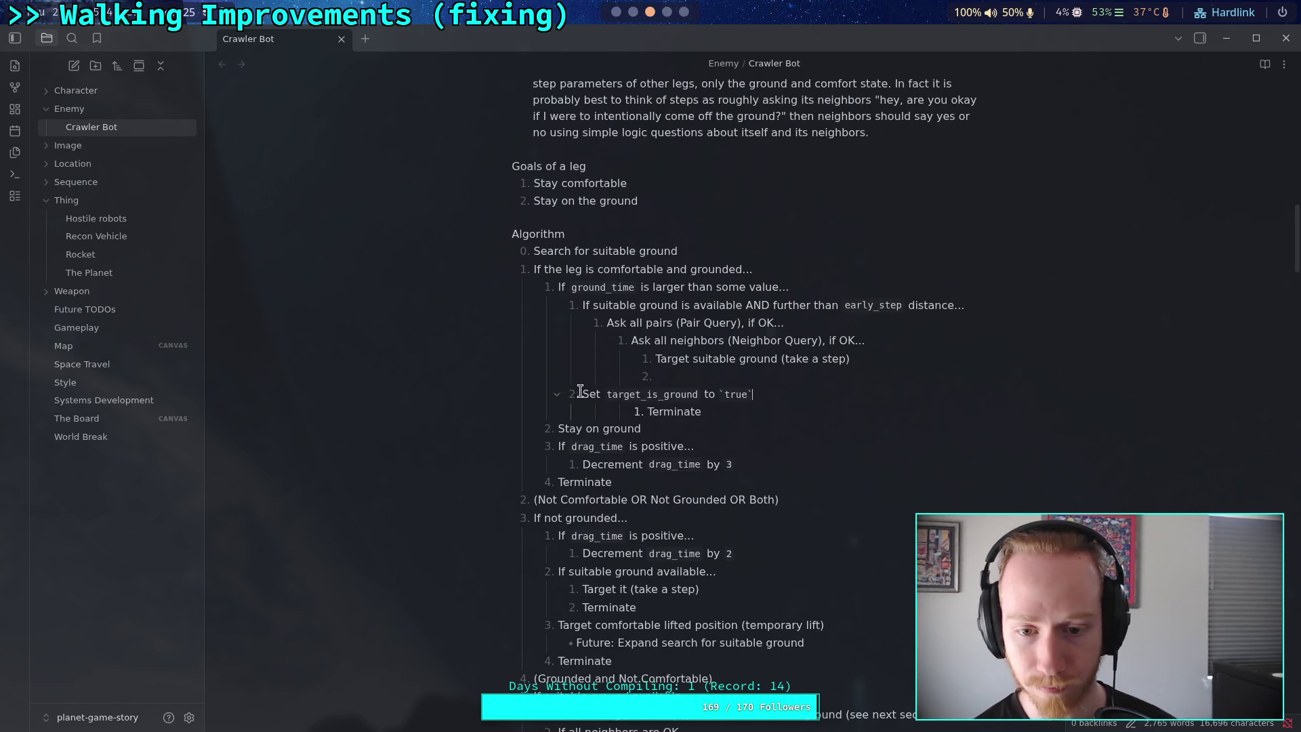
{"action": "left_click_drag", "start_coordinate": [580, 392], "coordinate": [670, 379]}
Add a 'Reason: Early Step' list item below the target_is_ground item
{"action": "left_click", "coordinate": [819, 377]}
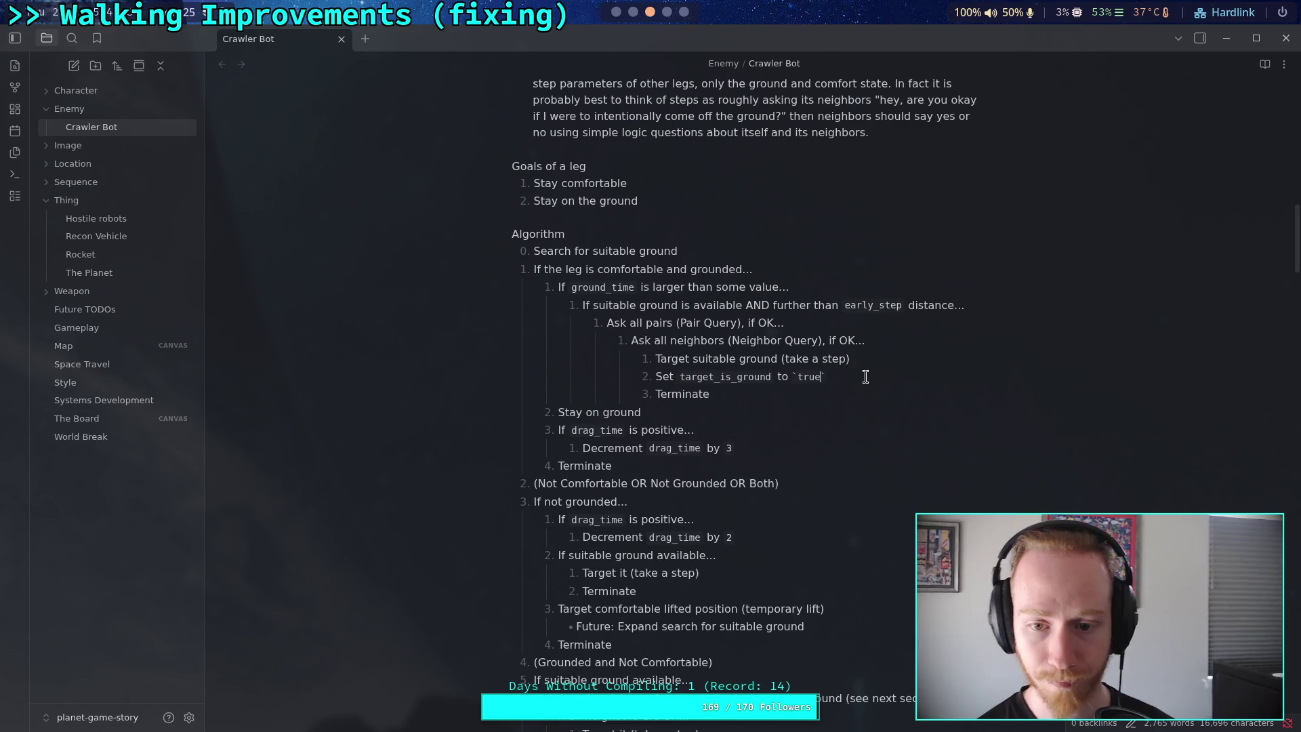
{"action": "key", "text": "Return"}
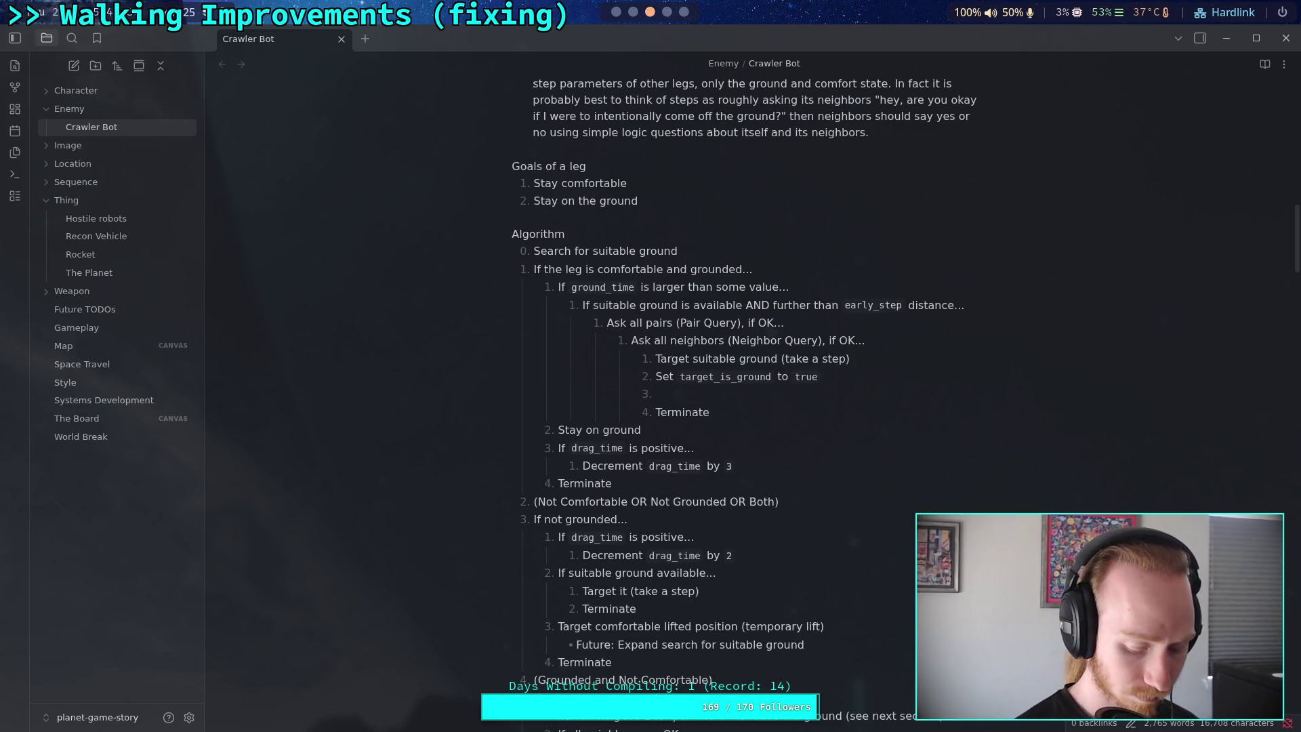
{"action": "type", "text": "Reas"}
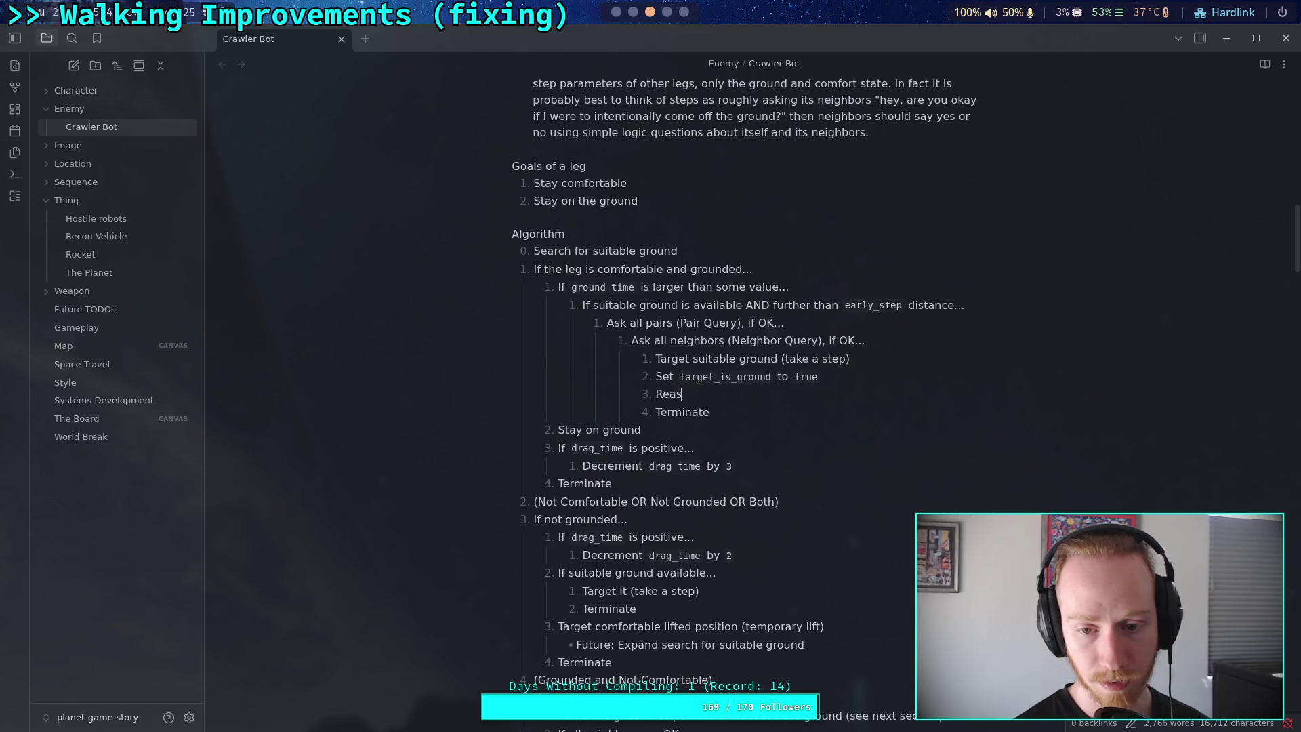
{"action": "type", "text": "on: Ear"}
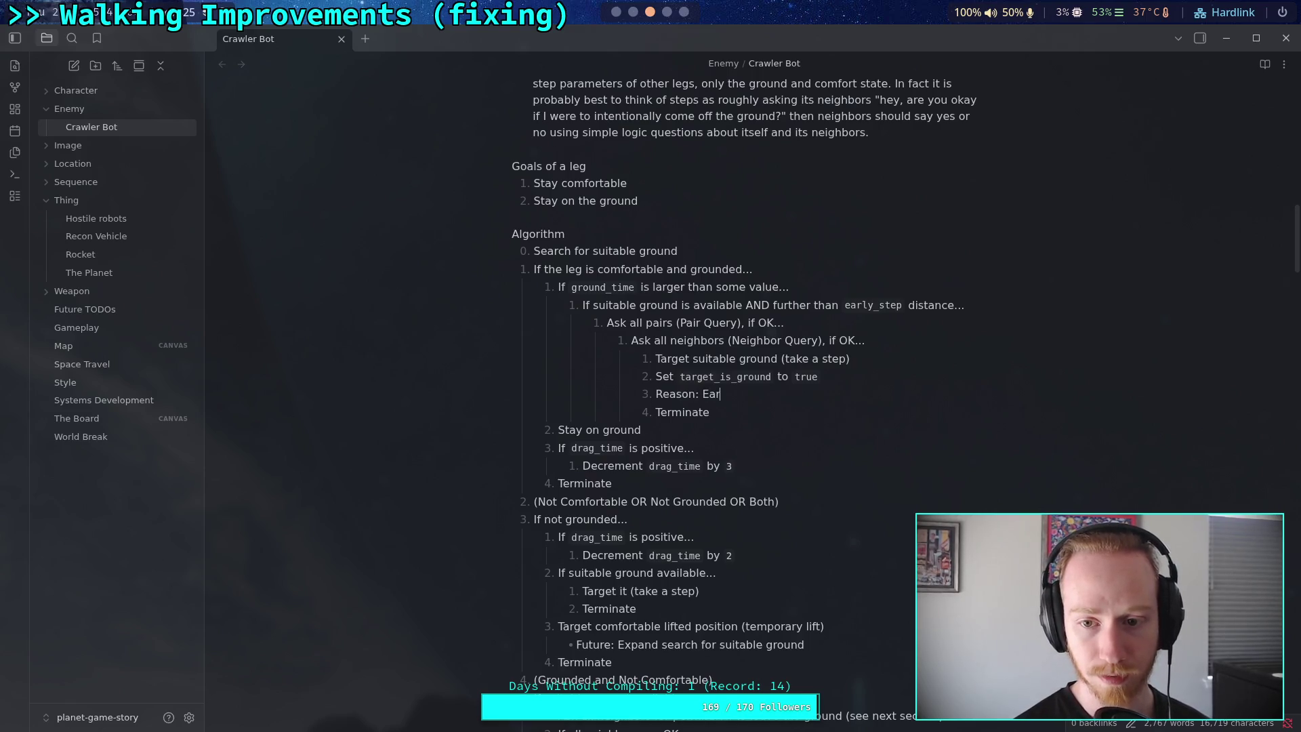
{"action": "type", "text": "ly Step"}
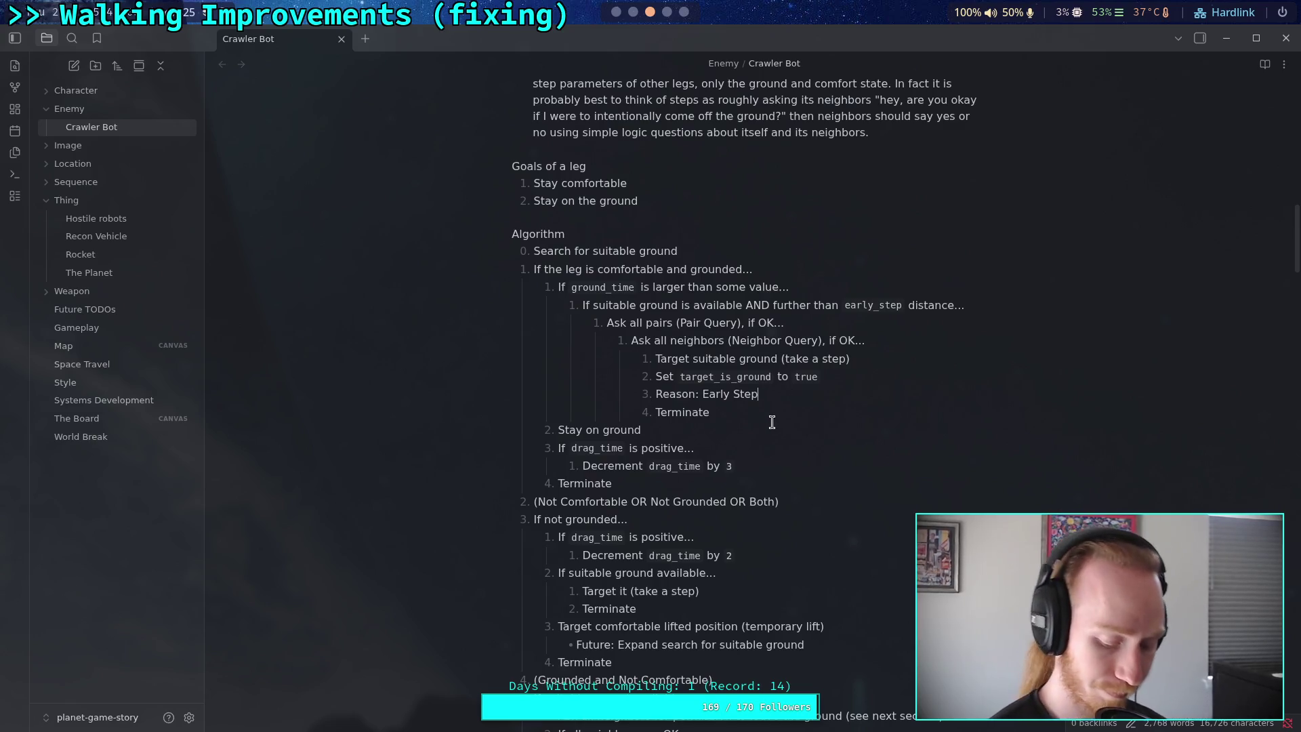
{"action": "type", "text": "/ S"}
{"action": "key", "text": "BackSpace"}
{"action": "key", "text": "BackSpace"}
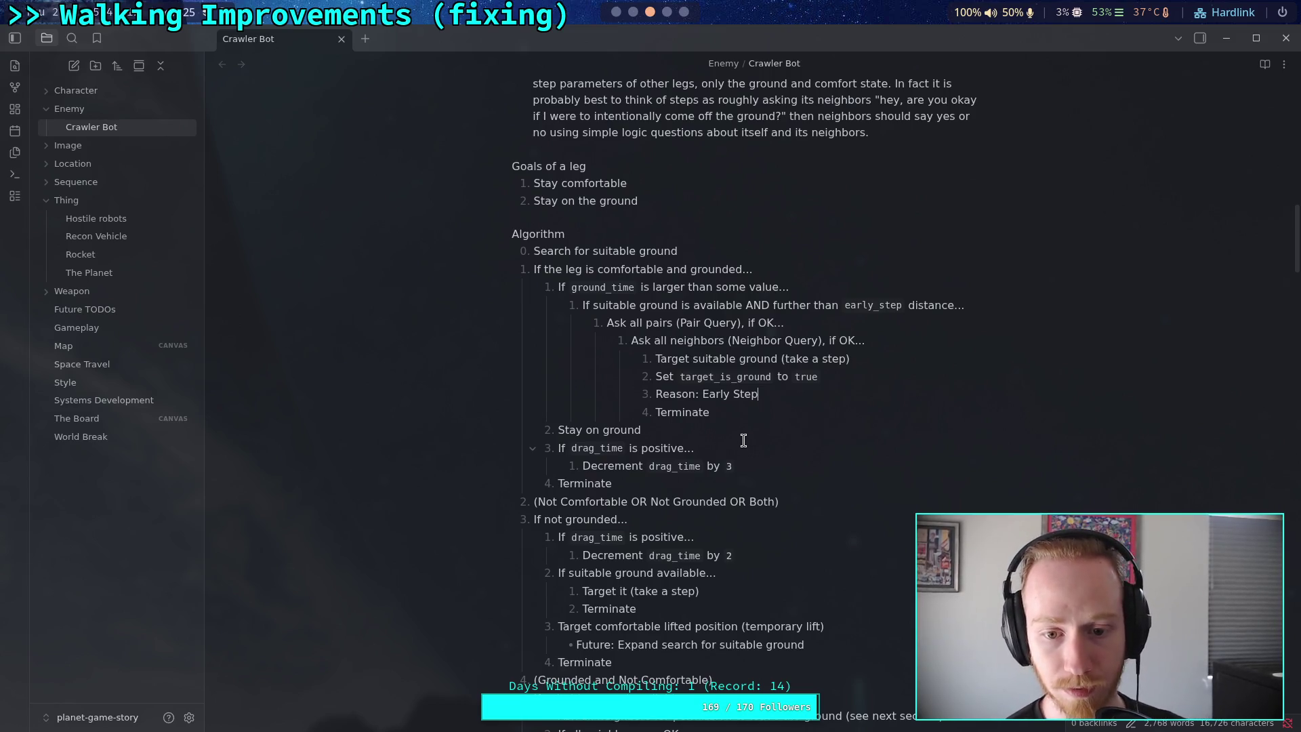
Insert an empty list item after 'Target it (take a step)'
{"action": "scroll", "coordinate": [744, 442], "scroll_direction": "down", "scroll_amount": 3}
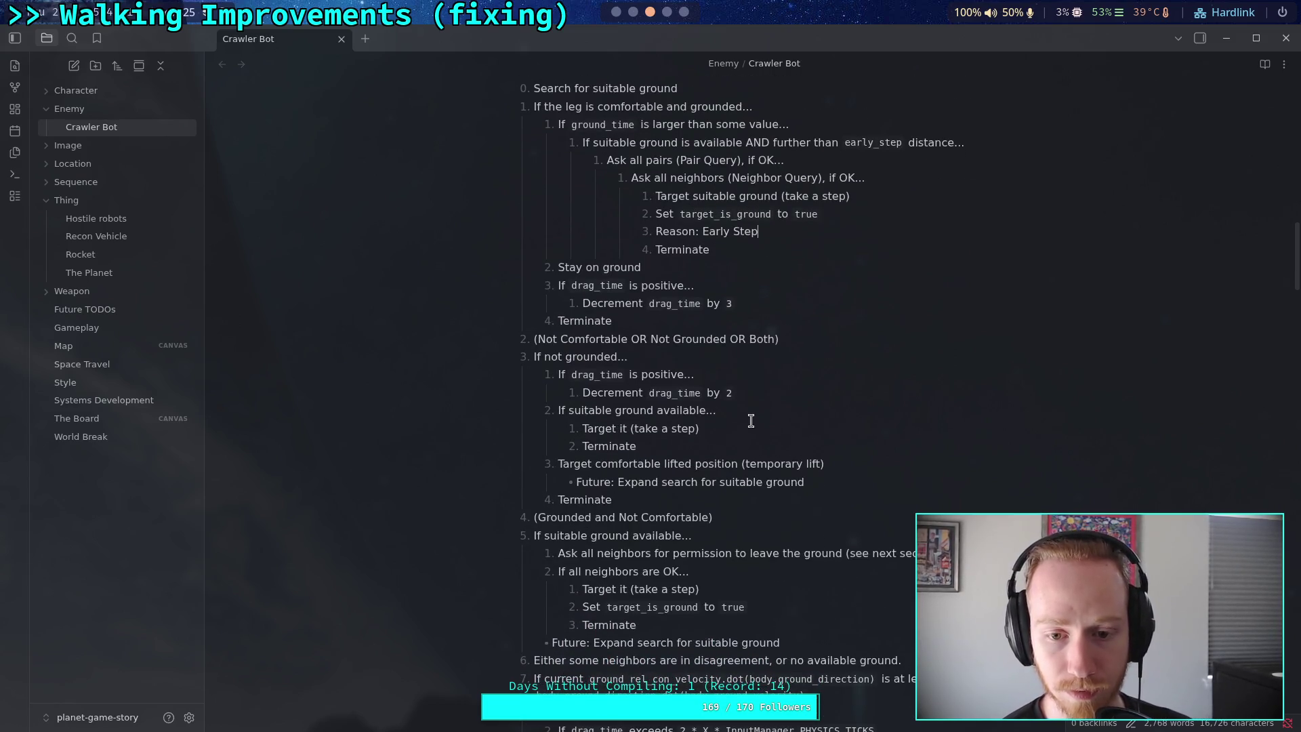
{"action": "left_click", "coordinate": [738, 427]}
{"action": "key", "text": "Return"}
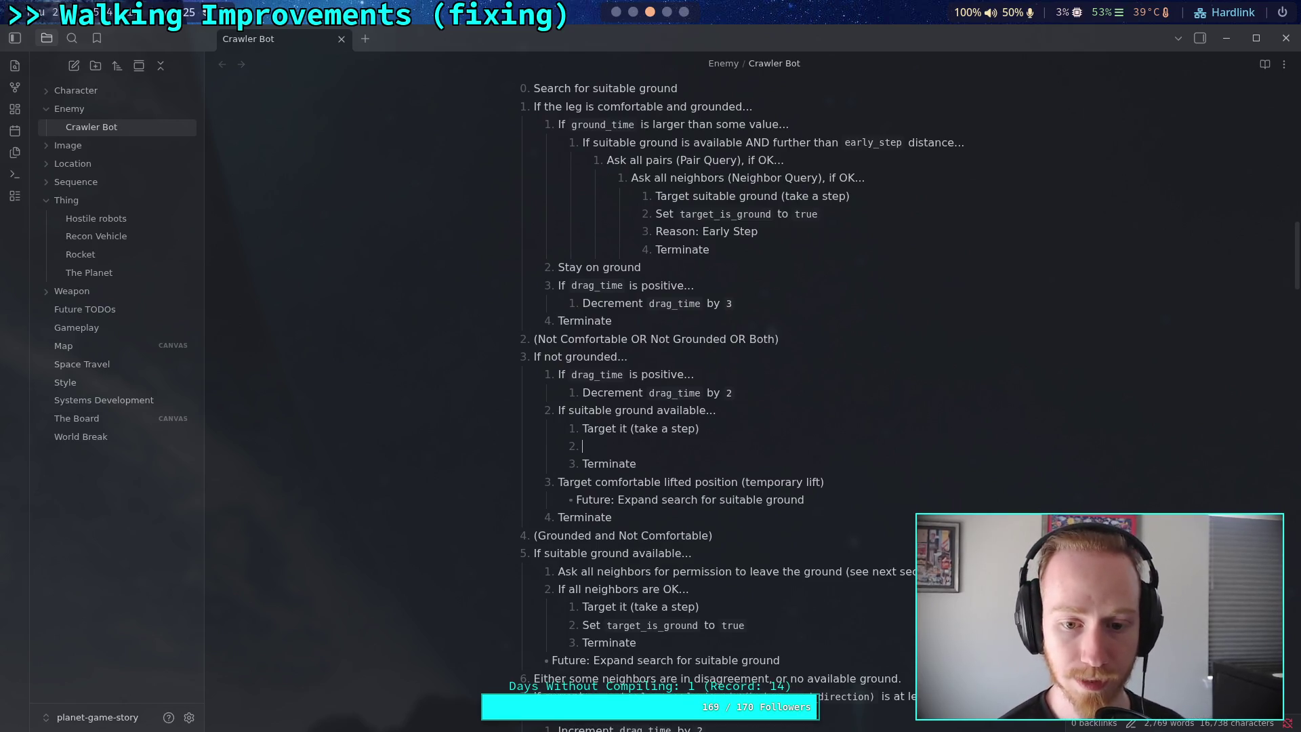
{"action": "left_click", "coordinate": [633, 13]}
{"action": "left_click", "coordinate": [668, 18]}
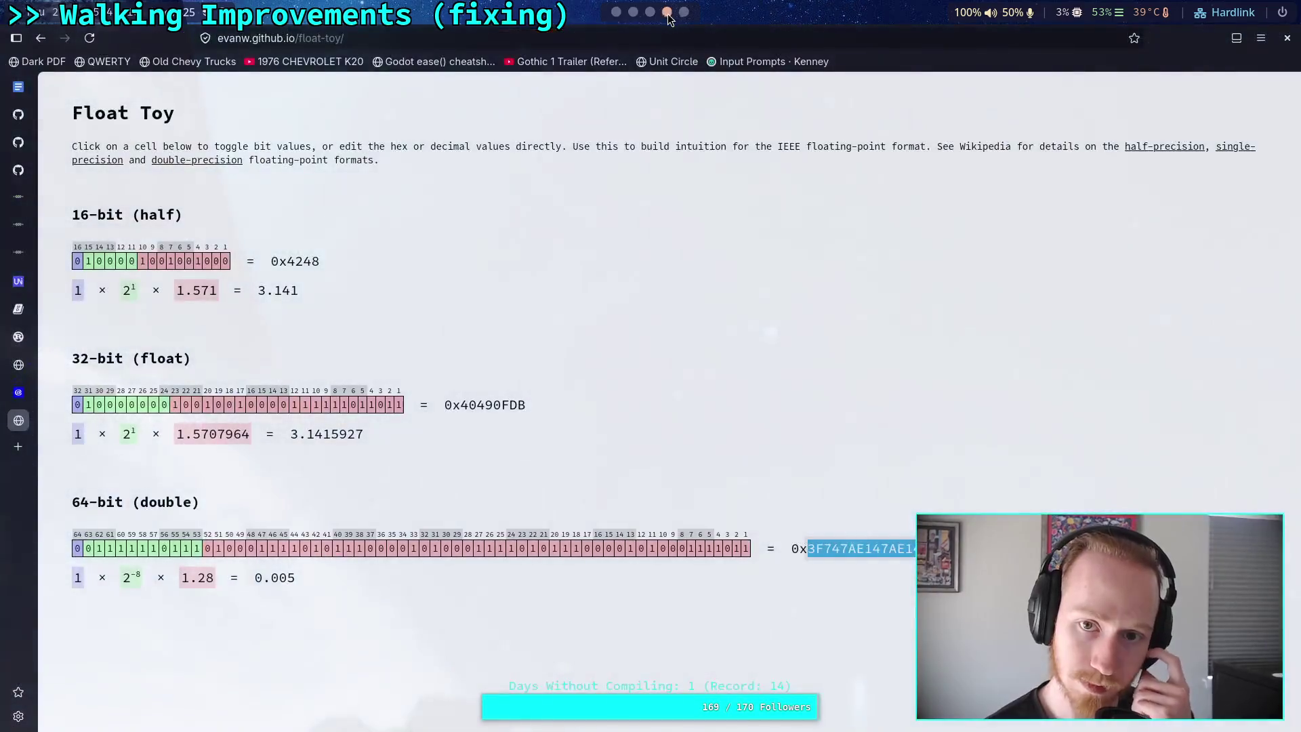
Back in Godot, find the next use of _debug_step_reason_text in CrawlerLeg.gd
{"action": "left_click", "coordinate": [650, 14]}
{"action": "left_click", "coordinate": [616, 14]}
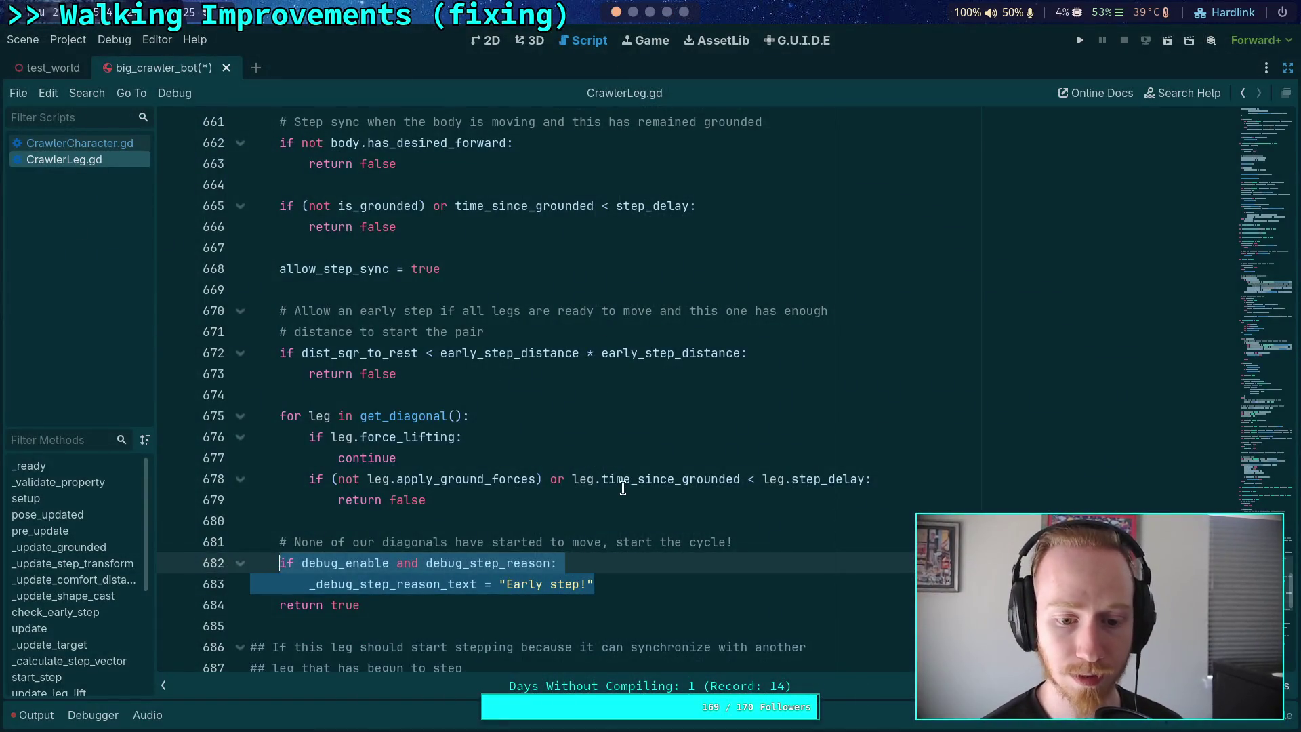
{"action": "double_click", "coordinate": [427, 584]}
{"action": "key", "text": "ctrl+f"}
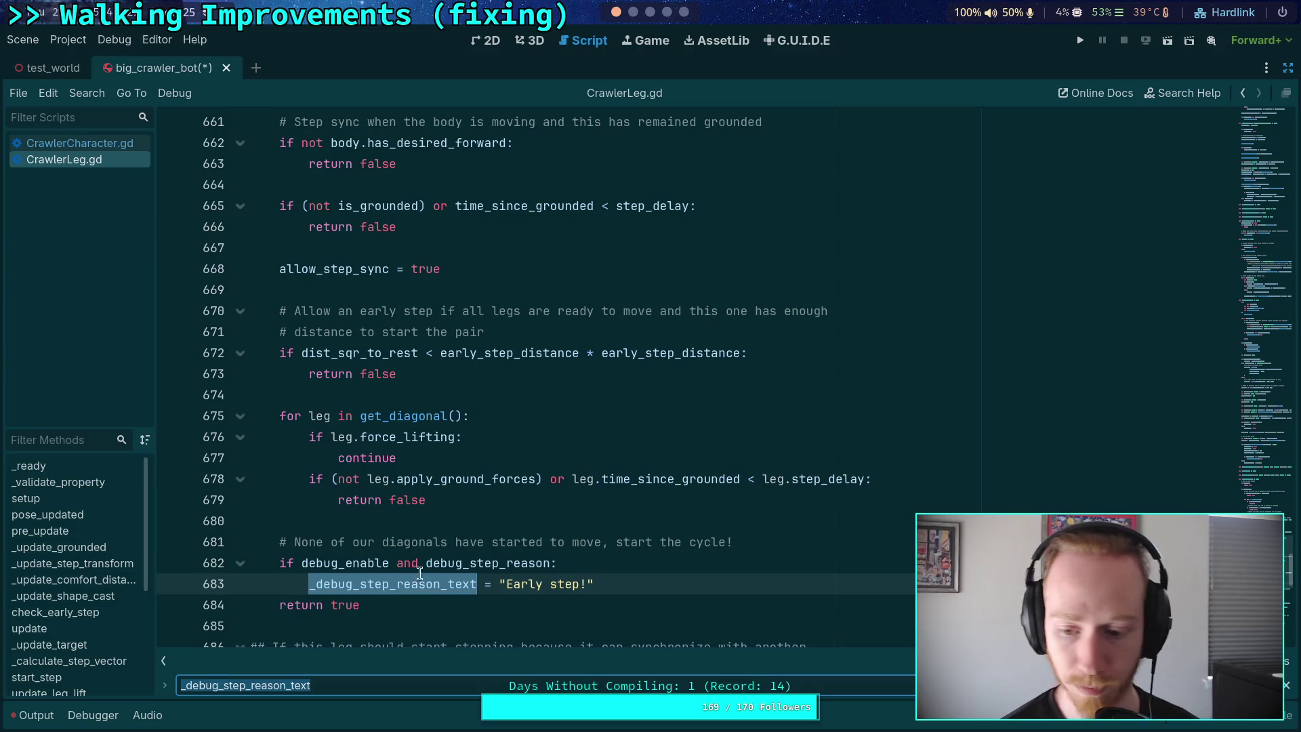
{"action": "key", "text": "Return"}
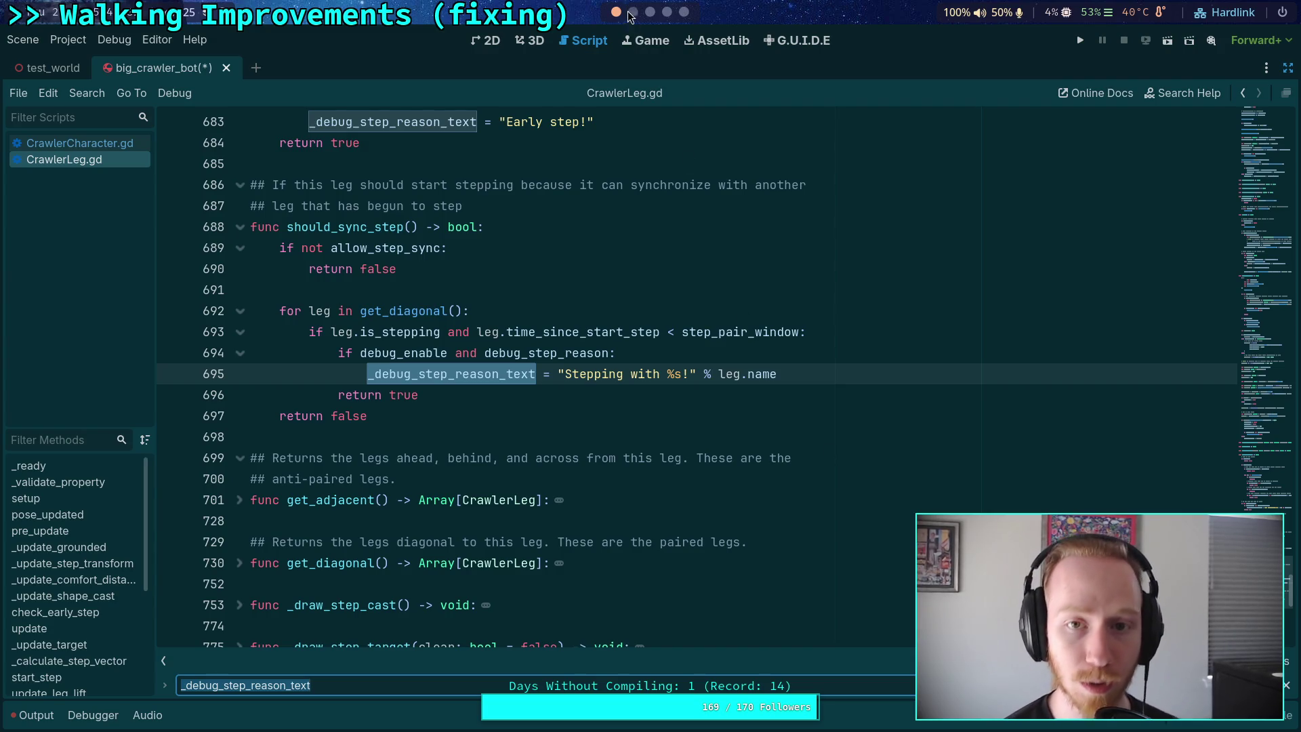
{"action": "key", "text": "super+Right"}
{"action": "key", "text": "super+Right"}
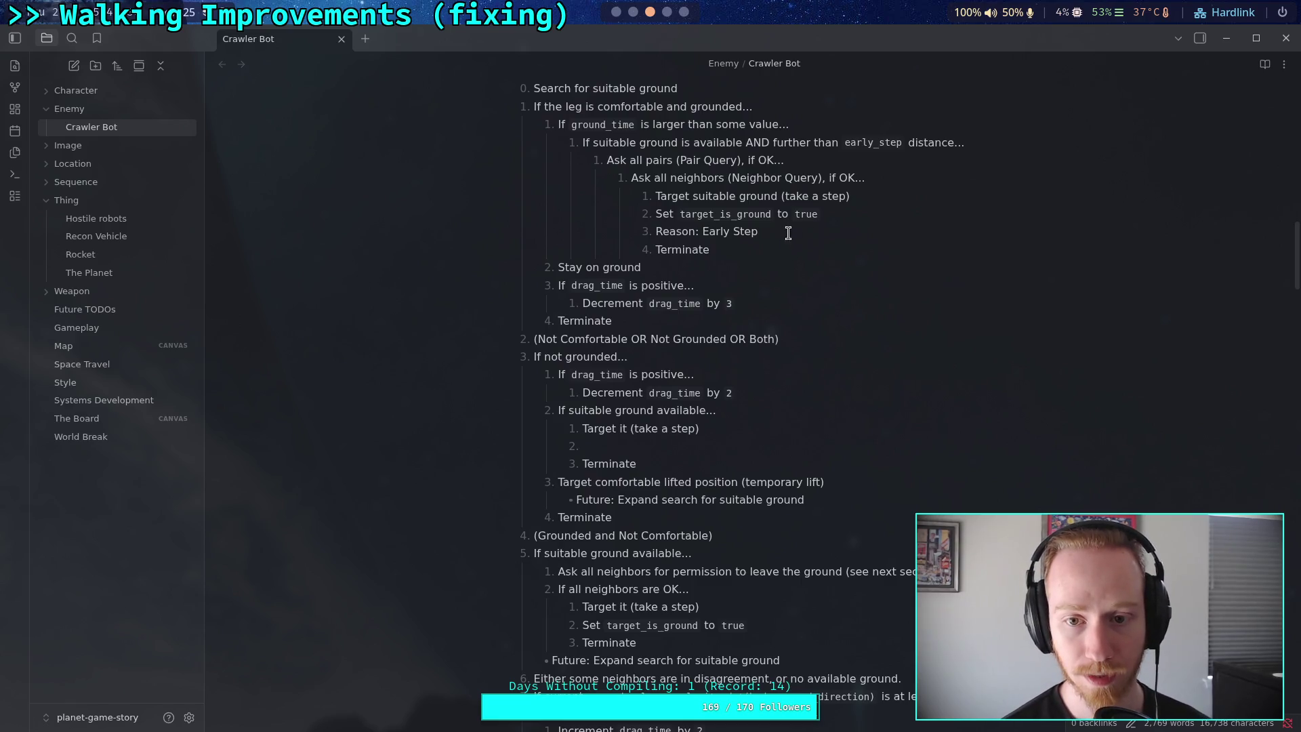
Move the 'Reason: Early Step' line from the main algorithm to under 'If pair_inactive…'
{"action": "triple_click", "coordinate": [785, 232]}
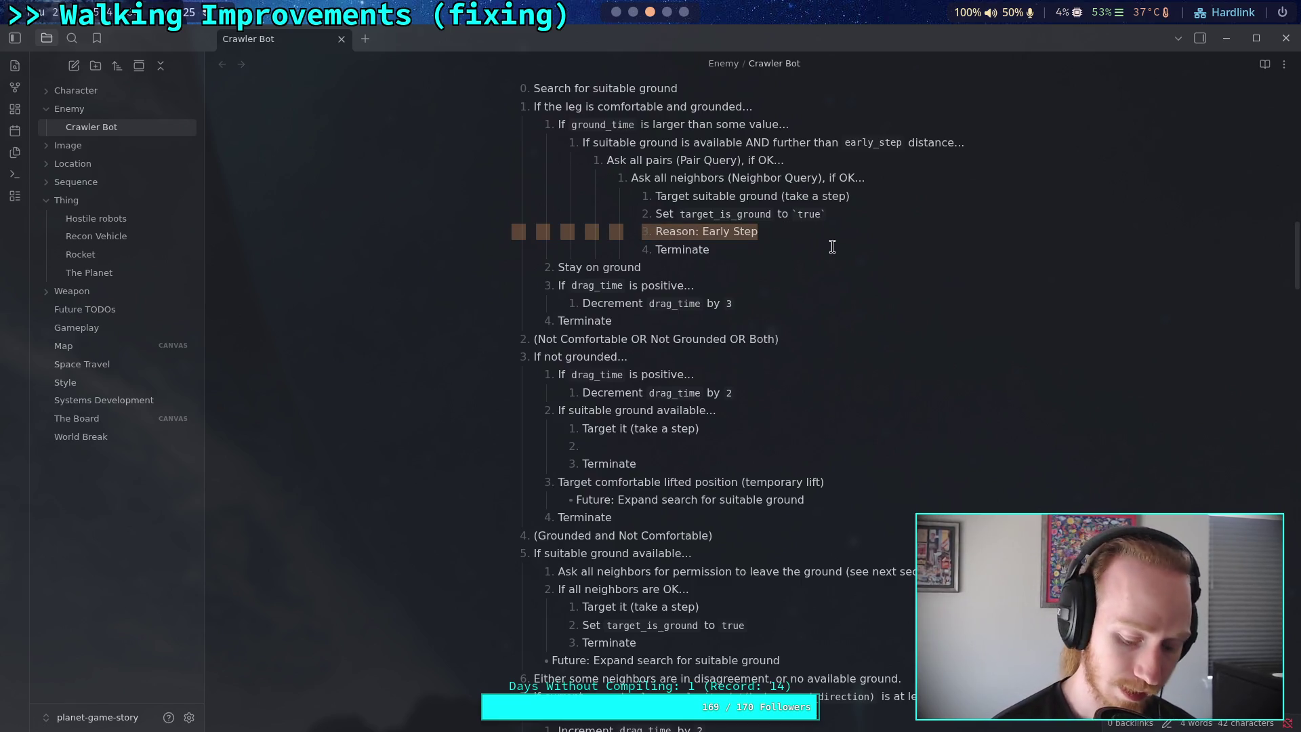
{"action": "key", "text": "BackSpace"}
{"action": "scroll", "coordinate": [810, 428], "scroll_direction": "down", "scroll_amount": 10}
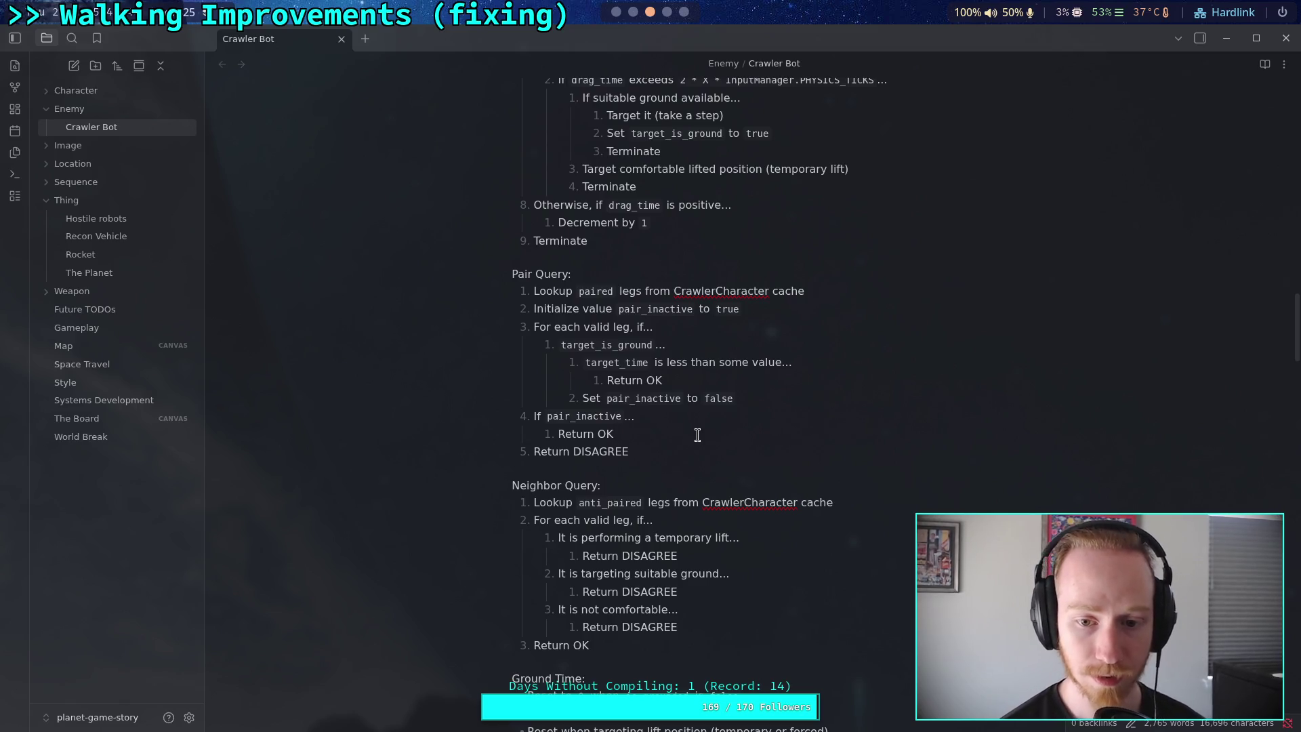
{"action": "left_click", "coordinate": [685, 415]}
{"action": "key", "text": "Return"}
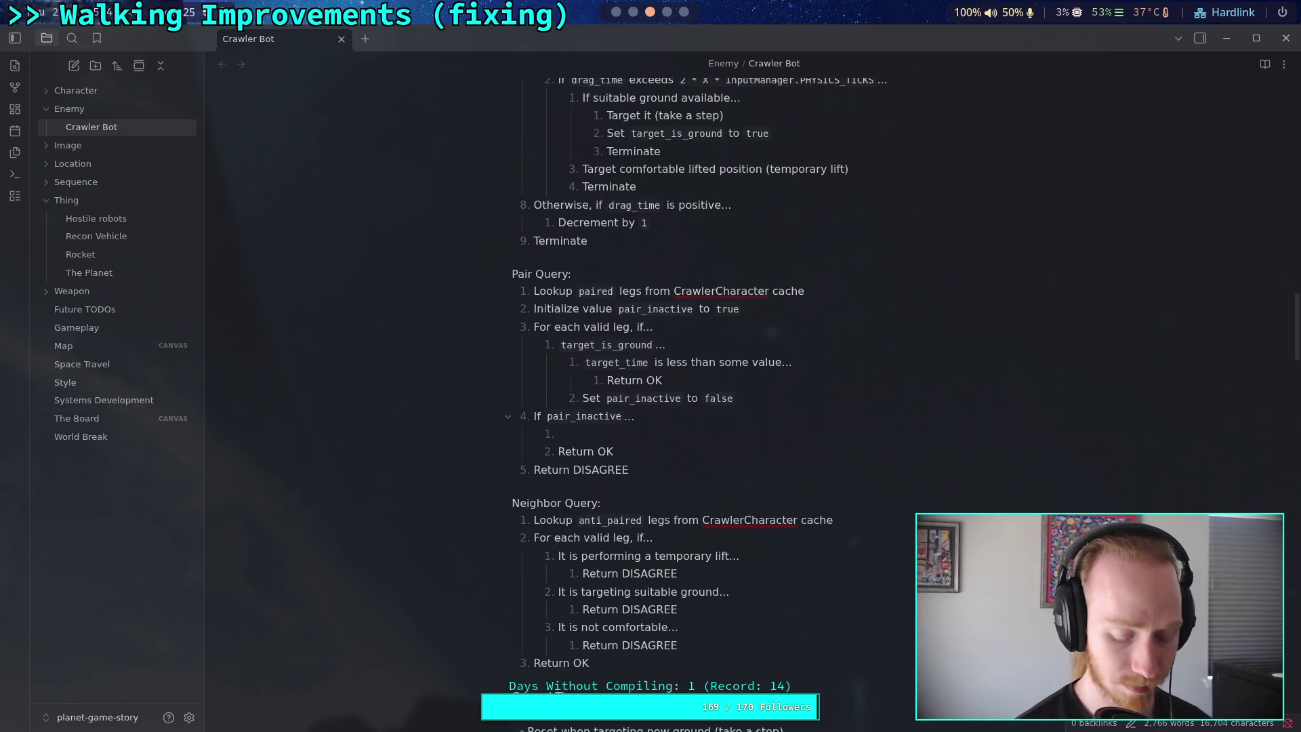
{"action": "type", "text": "Reason: "}
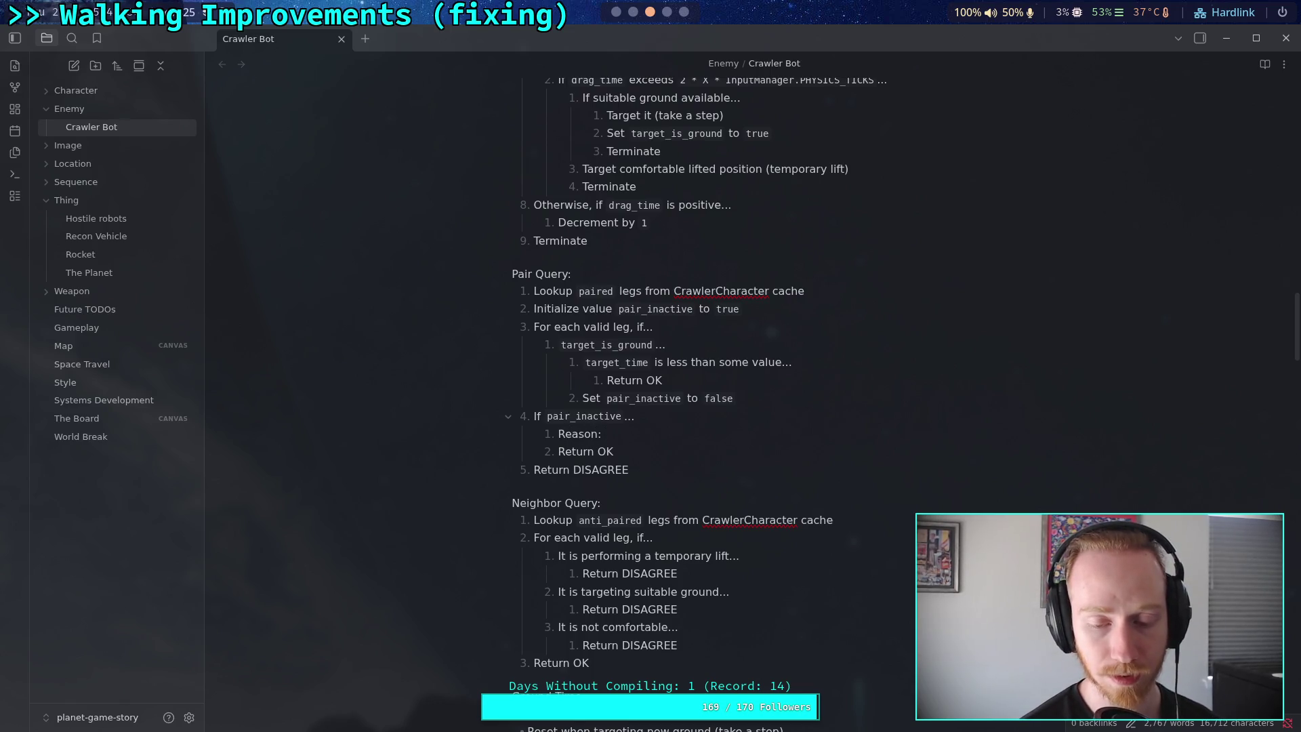
{"action": "type", "text": "Early Stepy"}
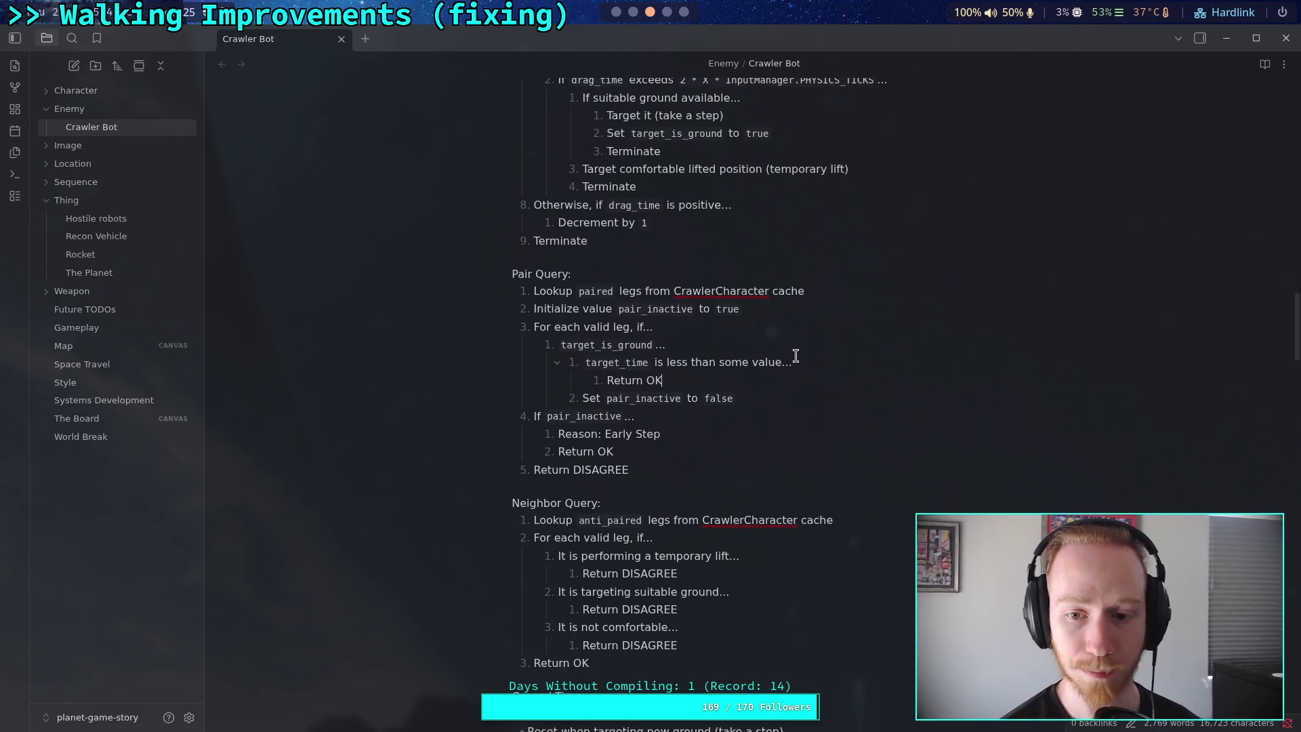
Add a 'Reason: Sync with leg' item under the target_time condition
{"action": "left_click", "coordinate": [816, 360]}
{"action": "key", "text": "Return"}
{"action": "type", "text": "R"}
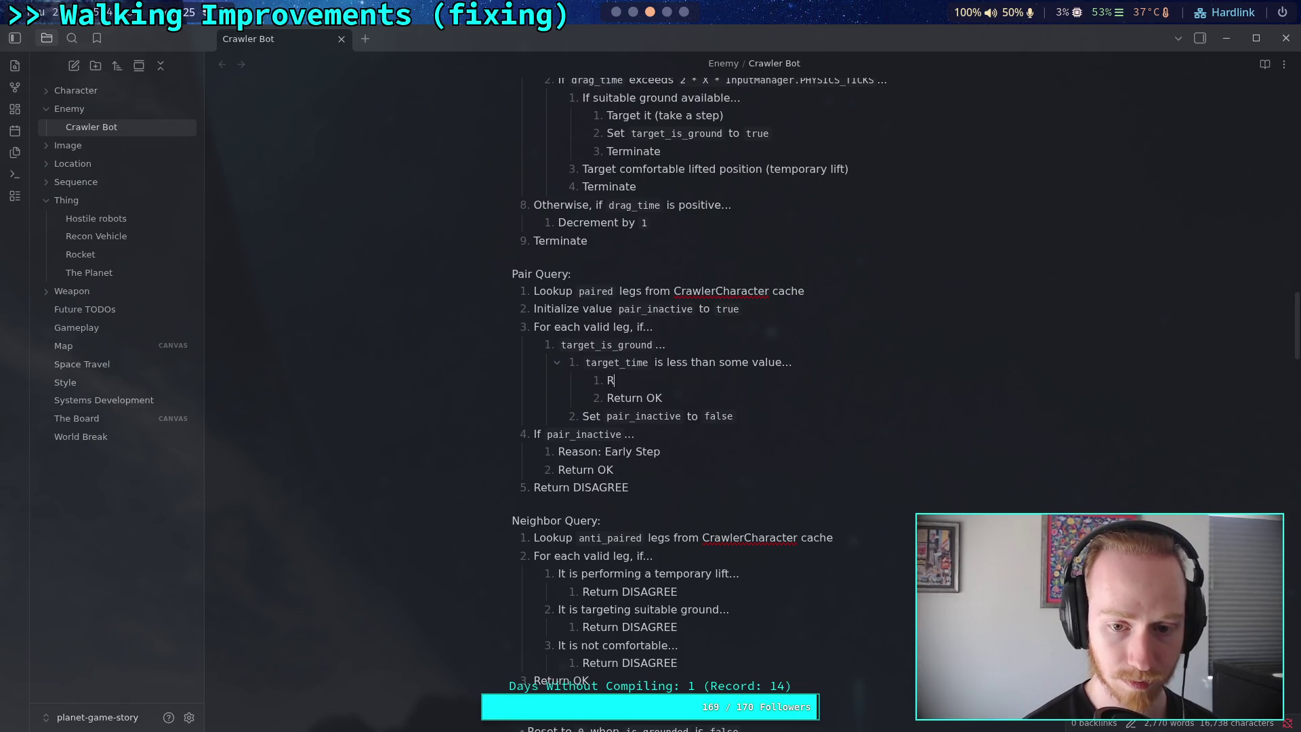
{"action": "type", "text": "ea"}
{"action": "type", "text": "son: Sync"}
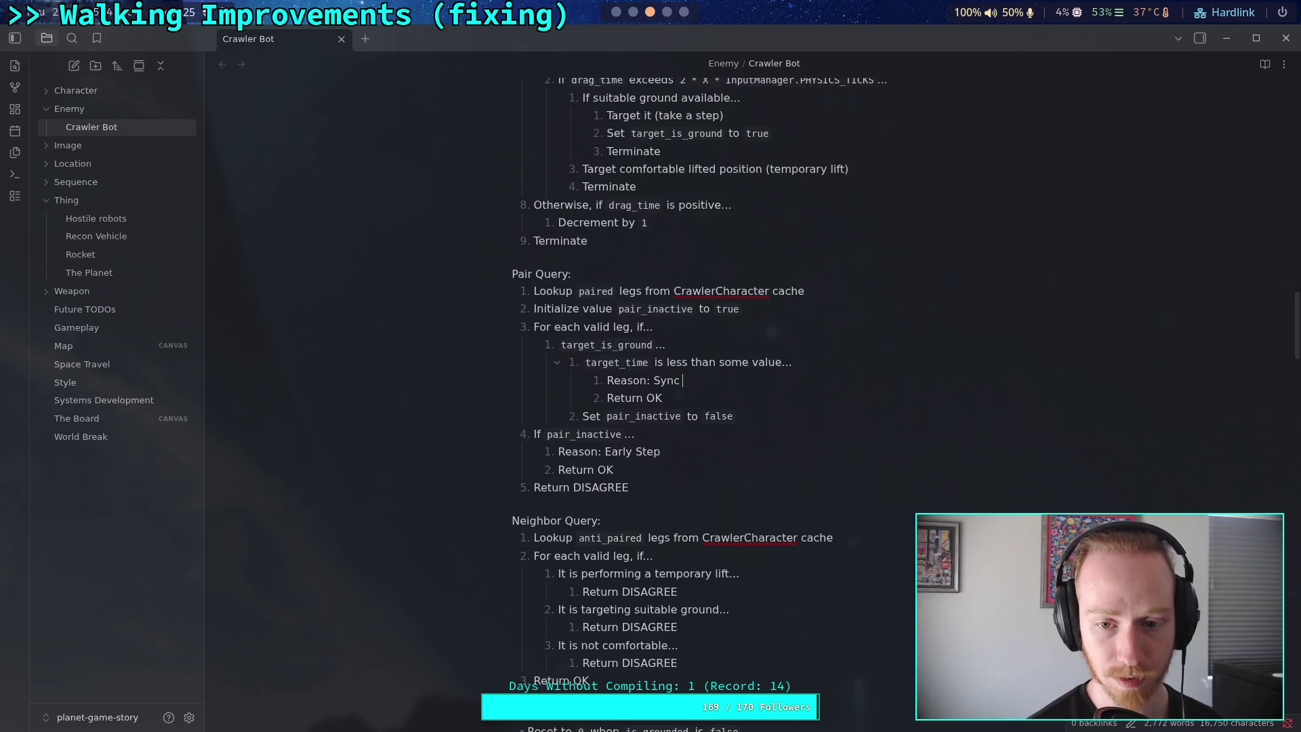
{"action": "type", "text": "with "}
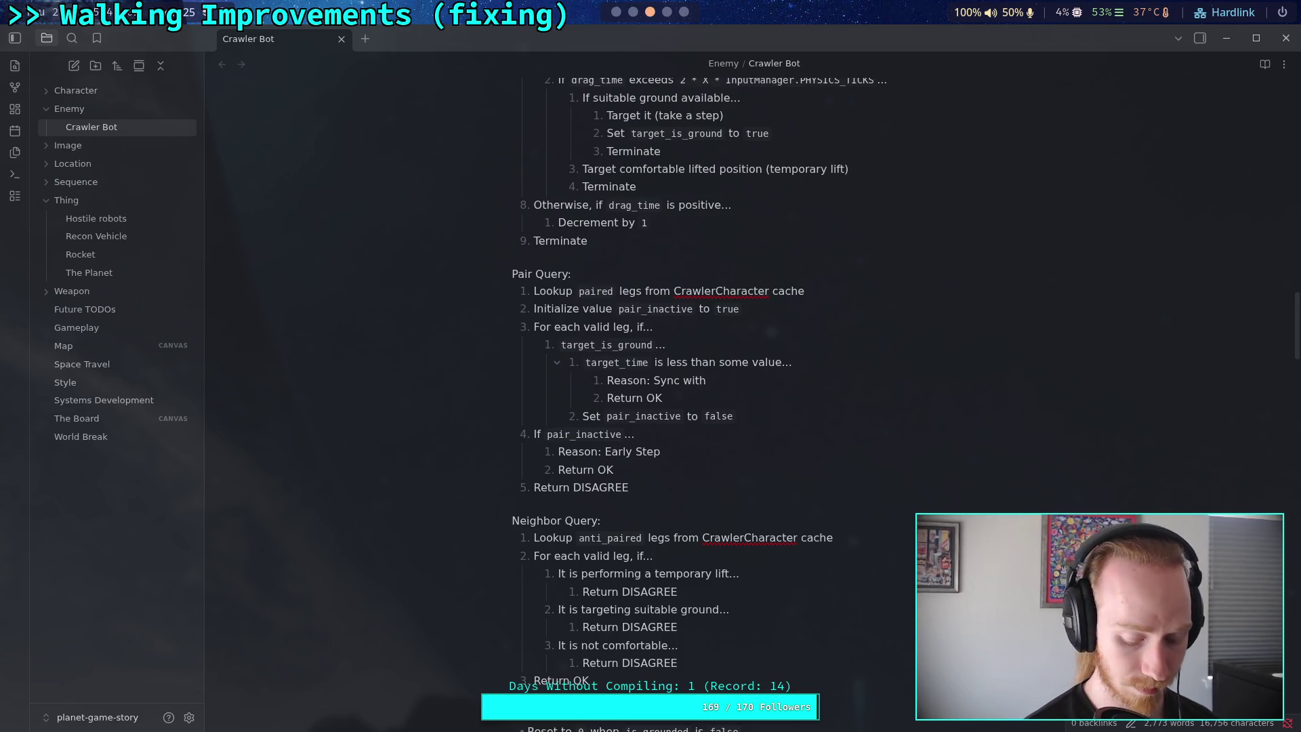
{"action": "type", "text": "["}
{"action": "key", "text": "BackSpace"}
{"action": "key", "text": "BackSpace"}
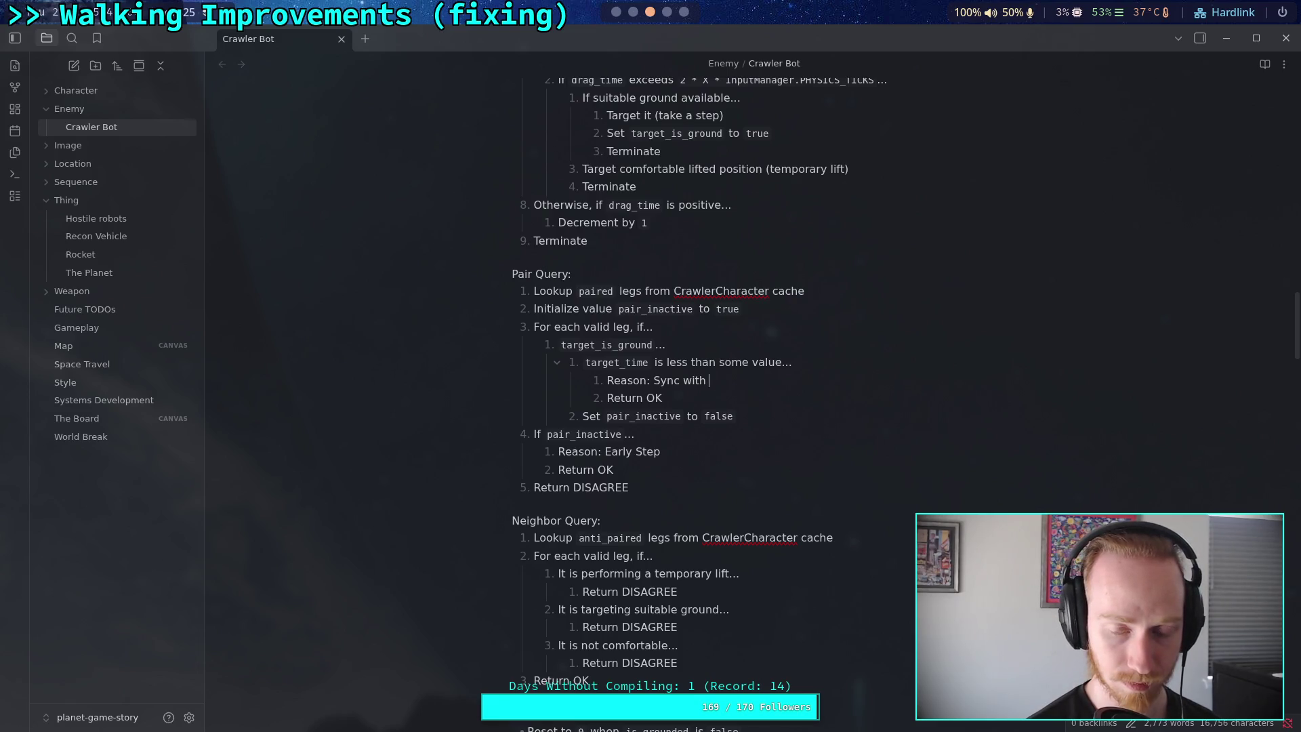
{"action": "type", "text": "leg"}
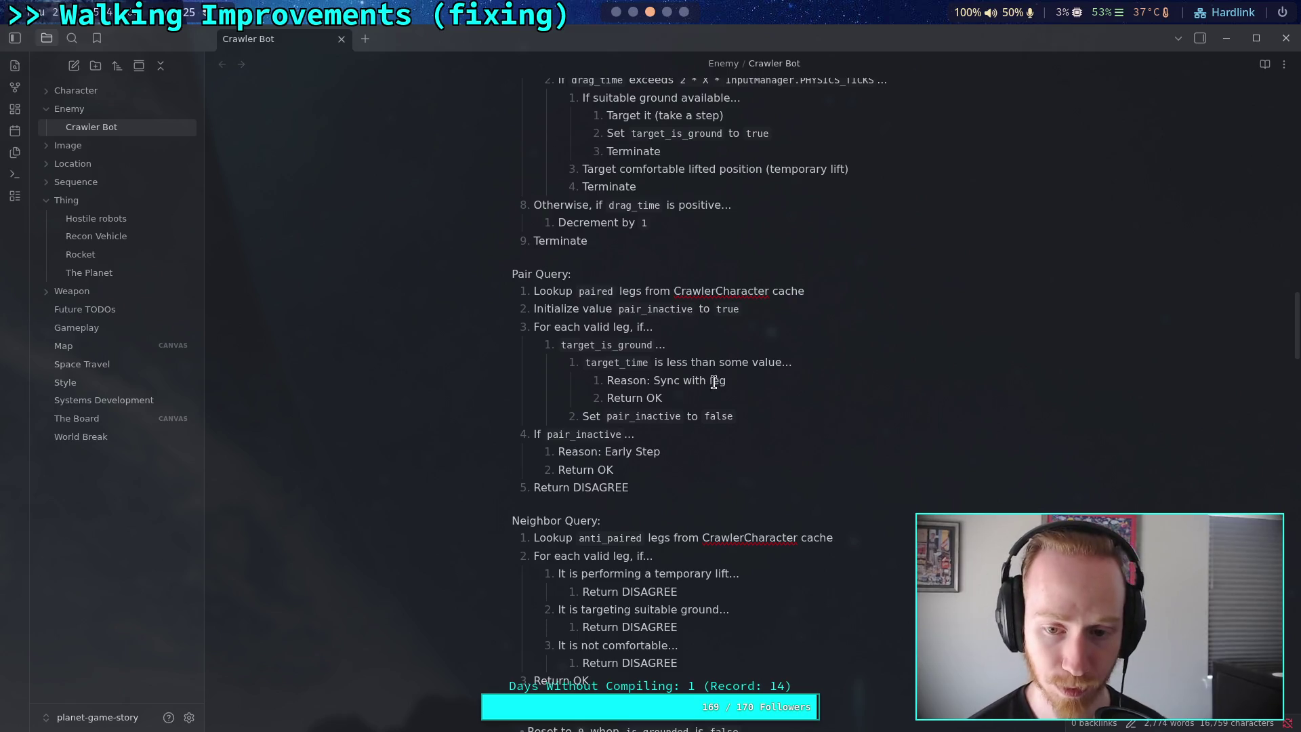
{"action": "double_click", "coordinate": [724, 380]}
{"action": "left_click", "coordinate": [707, 398]}
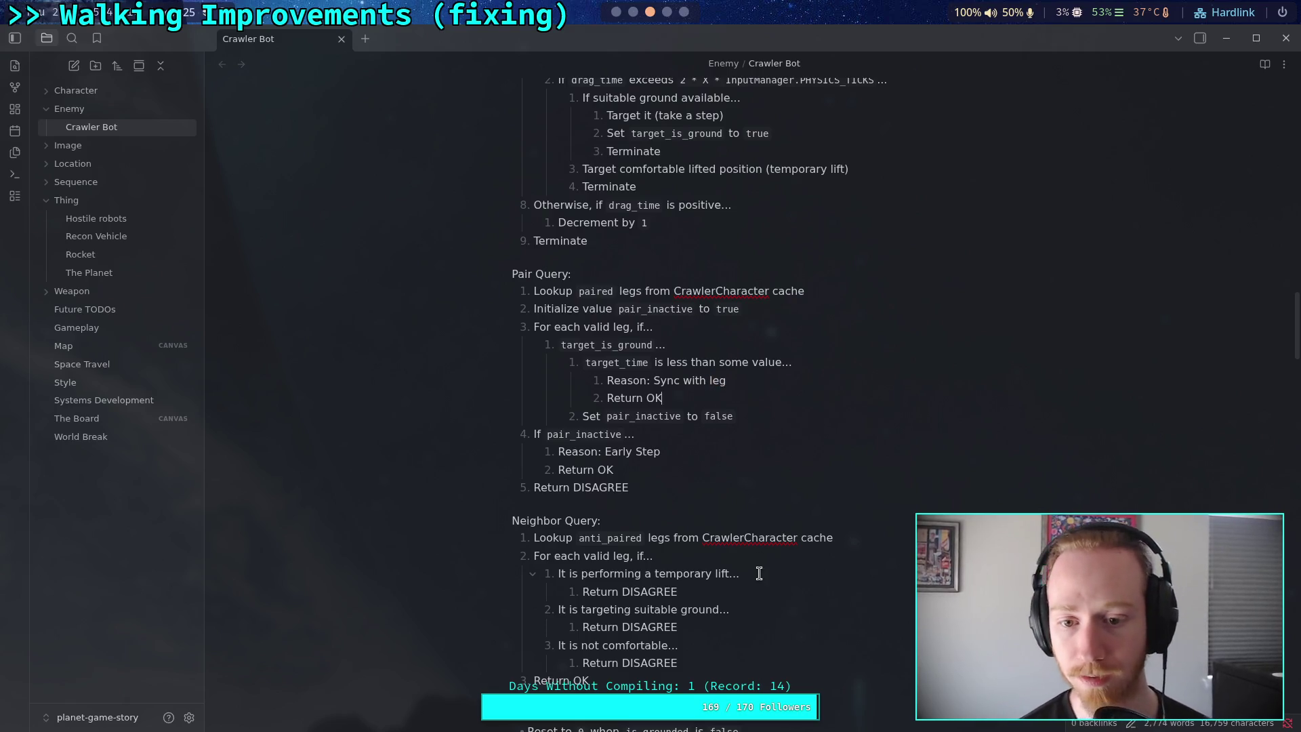
{"action": "scroll", "coordinate": [688, 469], "scroll_direction": "up", "scroll_amount": 2}
{"action": "scroll", "coordinate": [688, 469], "scroll_direction": "down", "scroll_amount": 1}
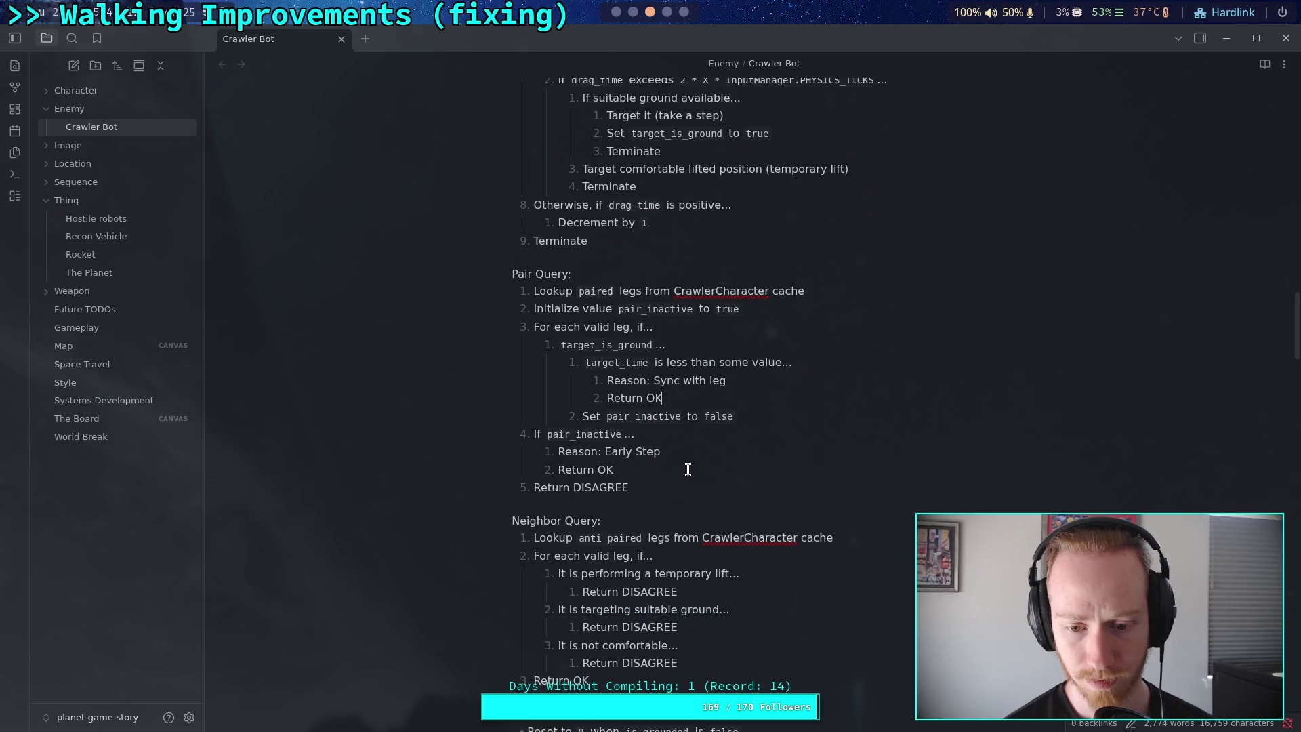
{"action": "left_click", "coordinate": [621, 15]}
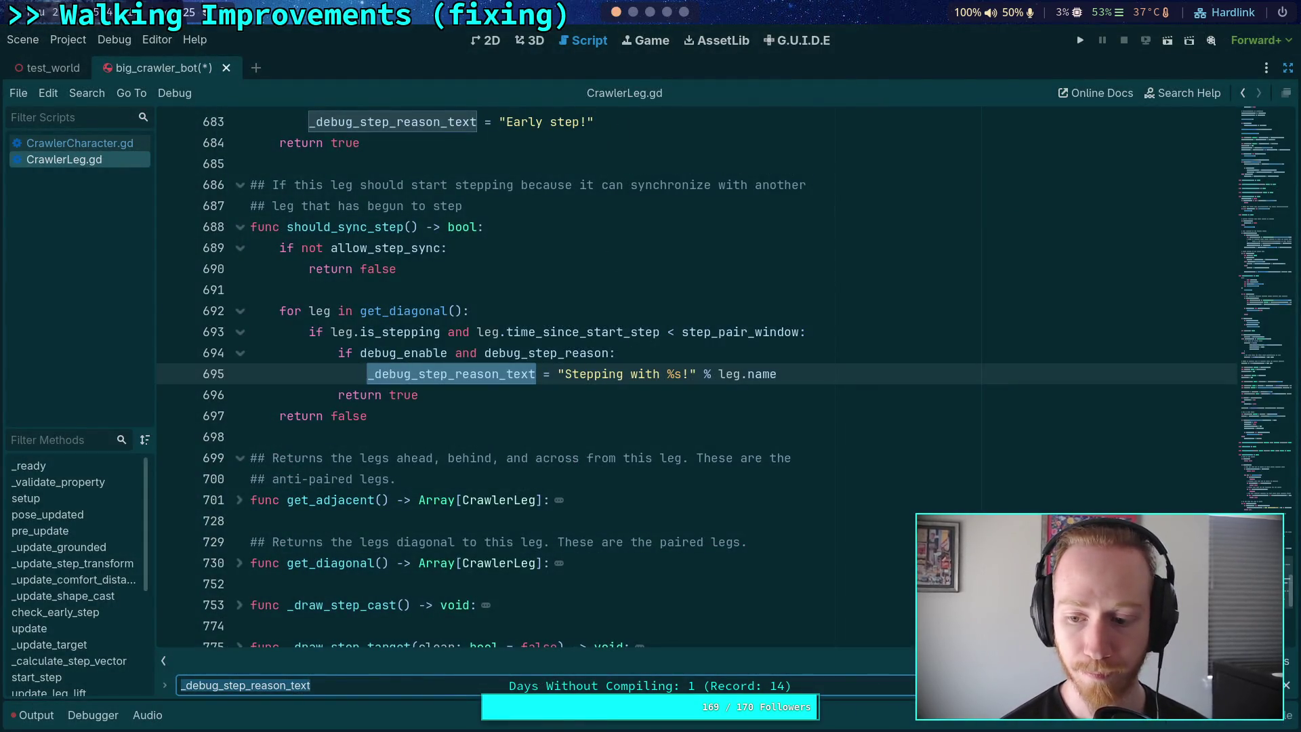
Cycle through the remaining _debug_step_reason_text matches, including the Not comfortable reason
{"action": "key", "text": "Return"}
{"action": "key", "text": "Return"}
{"action": "key", "text": "Return"}
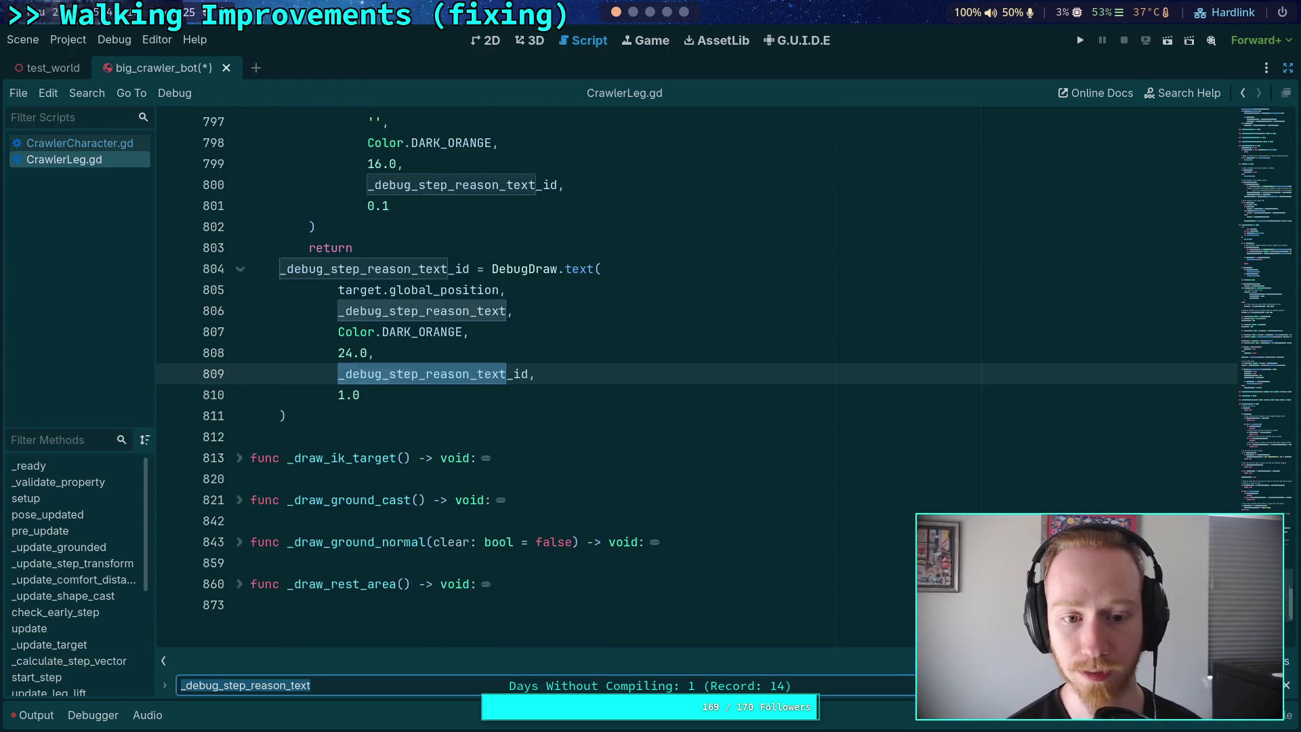
{"action": "key", "text": "Return"}
{"action": "key", "text": "Return"}
{"action": "key", "text": "Return"}
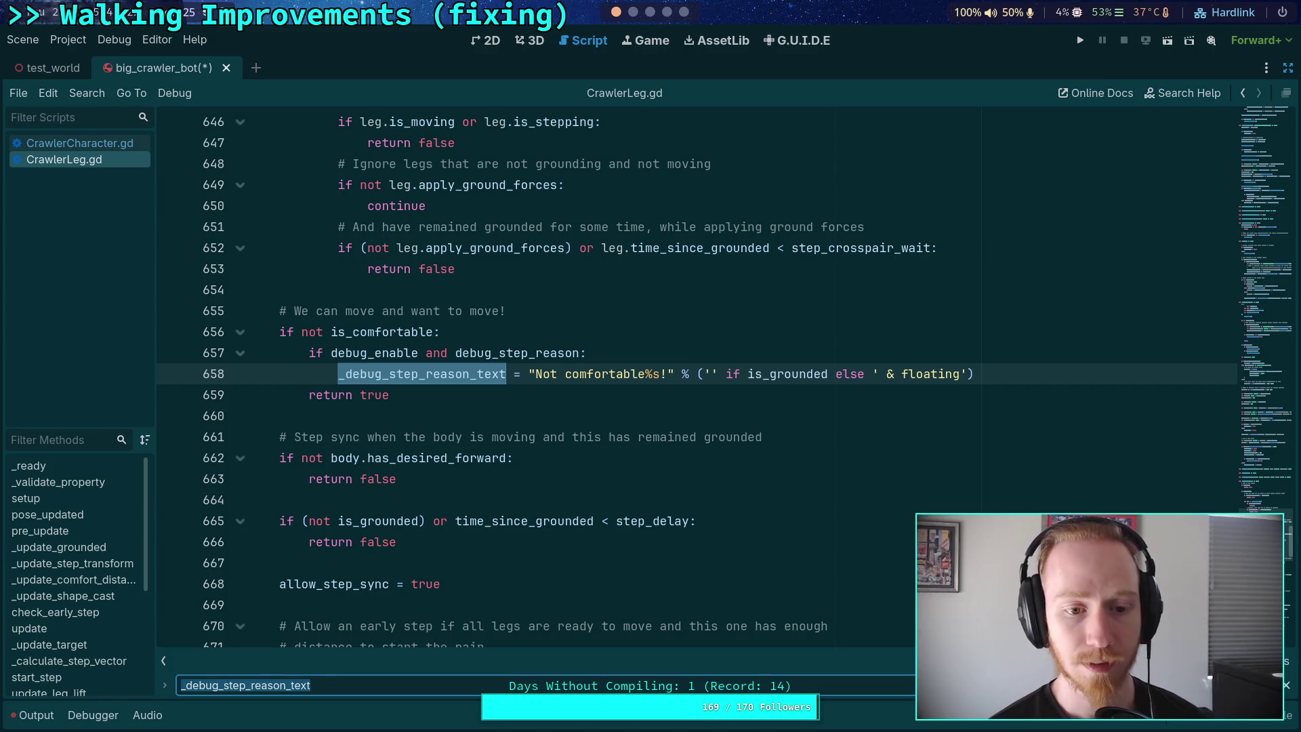
{"action": "scroll", "coordinate": [814, 519], "scroll_direction": "up", "scroll_amount": 2}
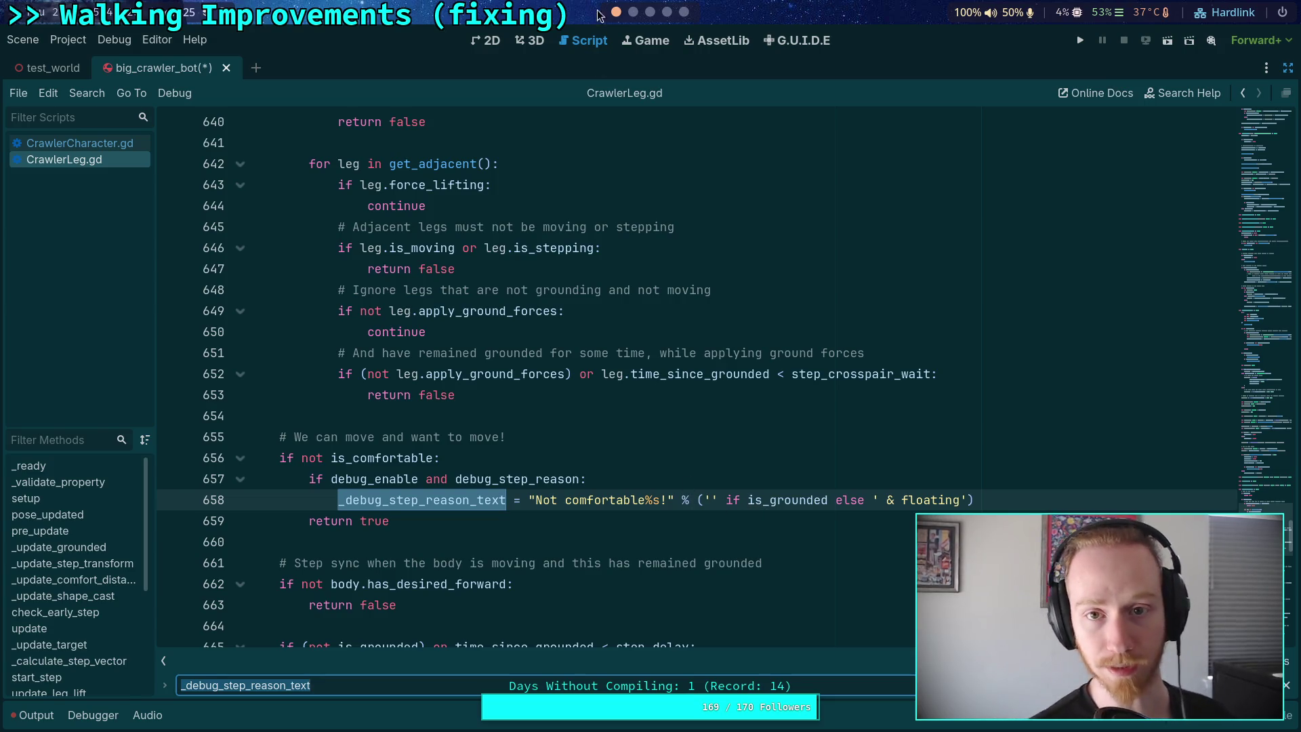
{"action": "left_click", "coordinate": [641, 12]}
{"action": "left_click", "coordinate": [650, 11]}
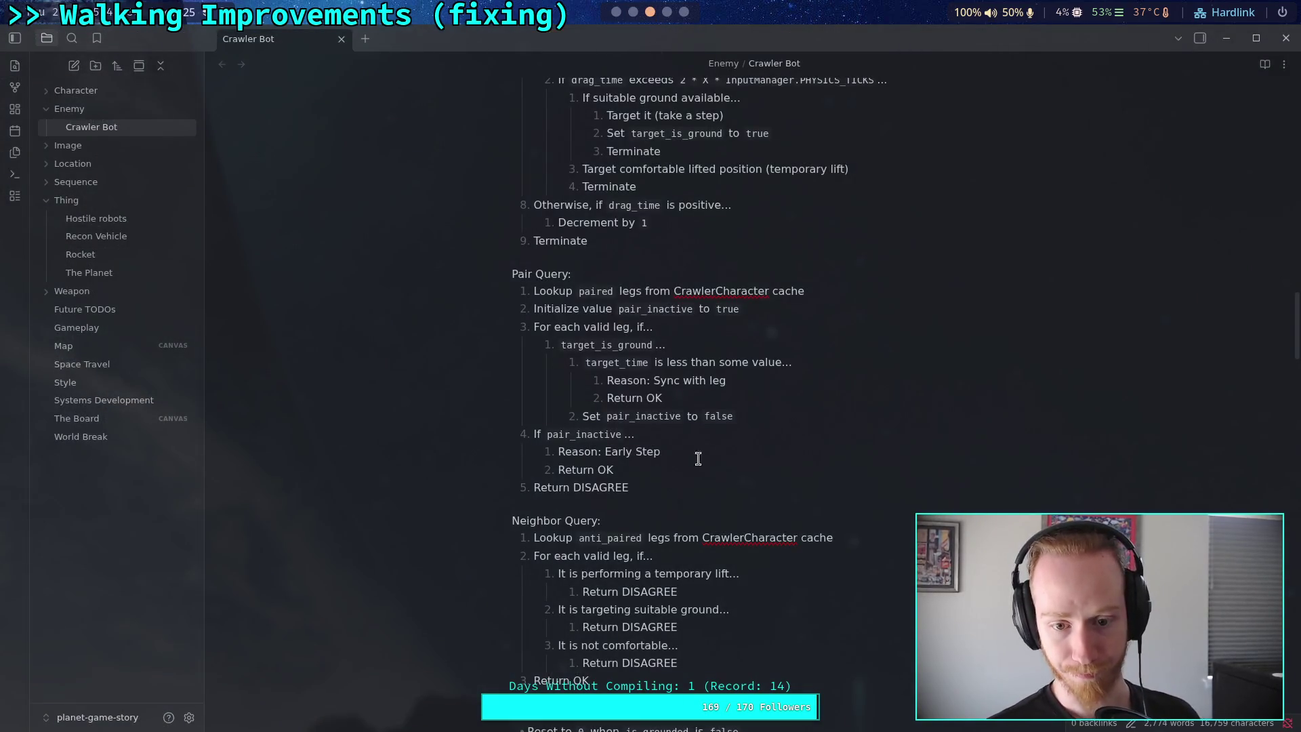
Add 'Reason: Floating' to the not-grounded step in the Crawler Bot note
{"action": "scroll", "coordinate": [665, 455], "scroll_direction": "up", "scroll_amount": 10}
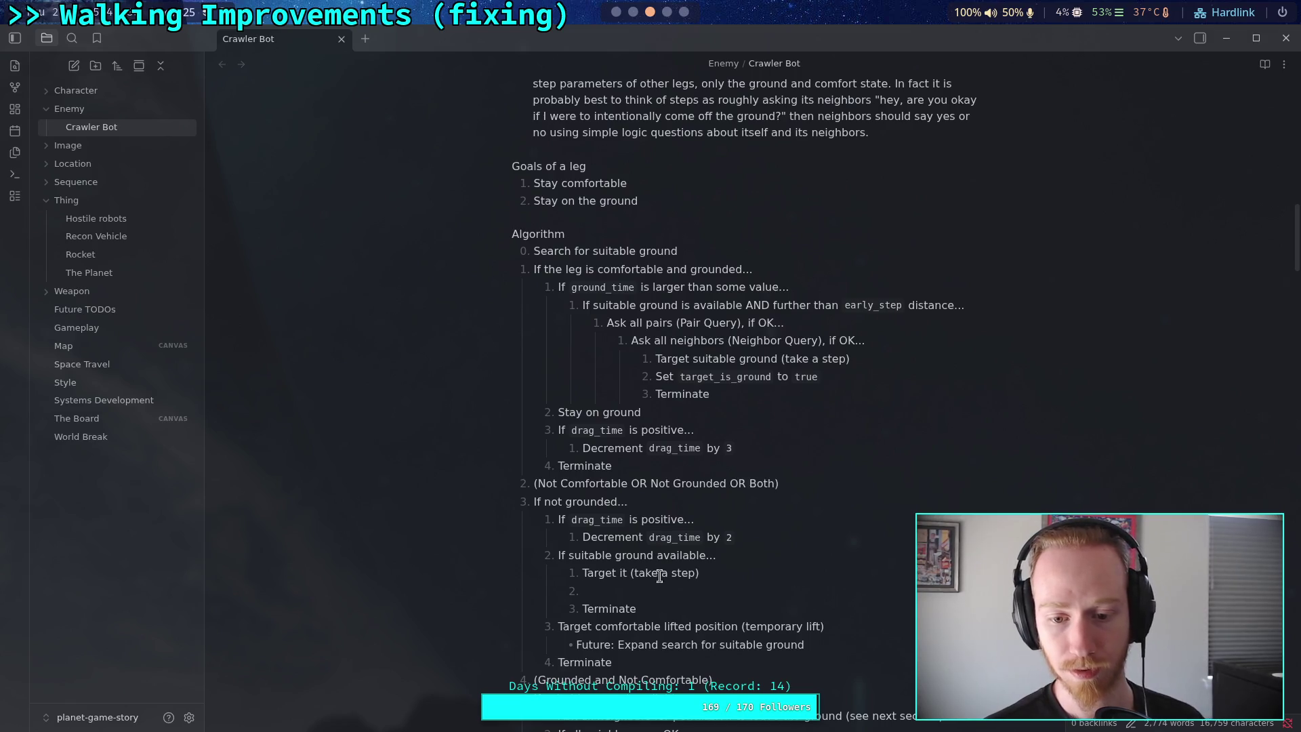
{"action": "scroll", "coordinate": [780, 583], "scroll_direction": "down", "scroll_amount": 2}
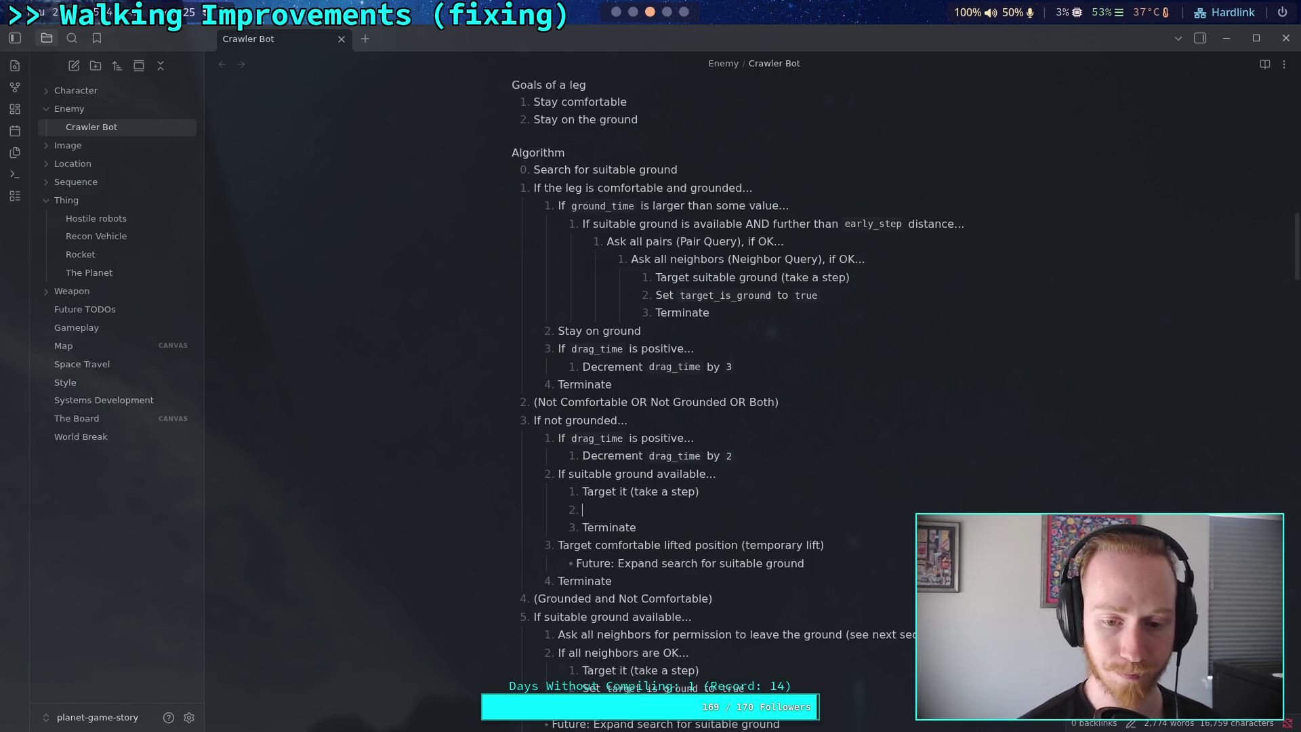
{"action": "type", "text": "Reason:"}
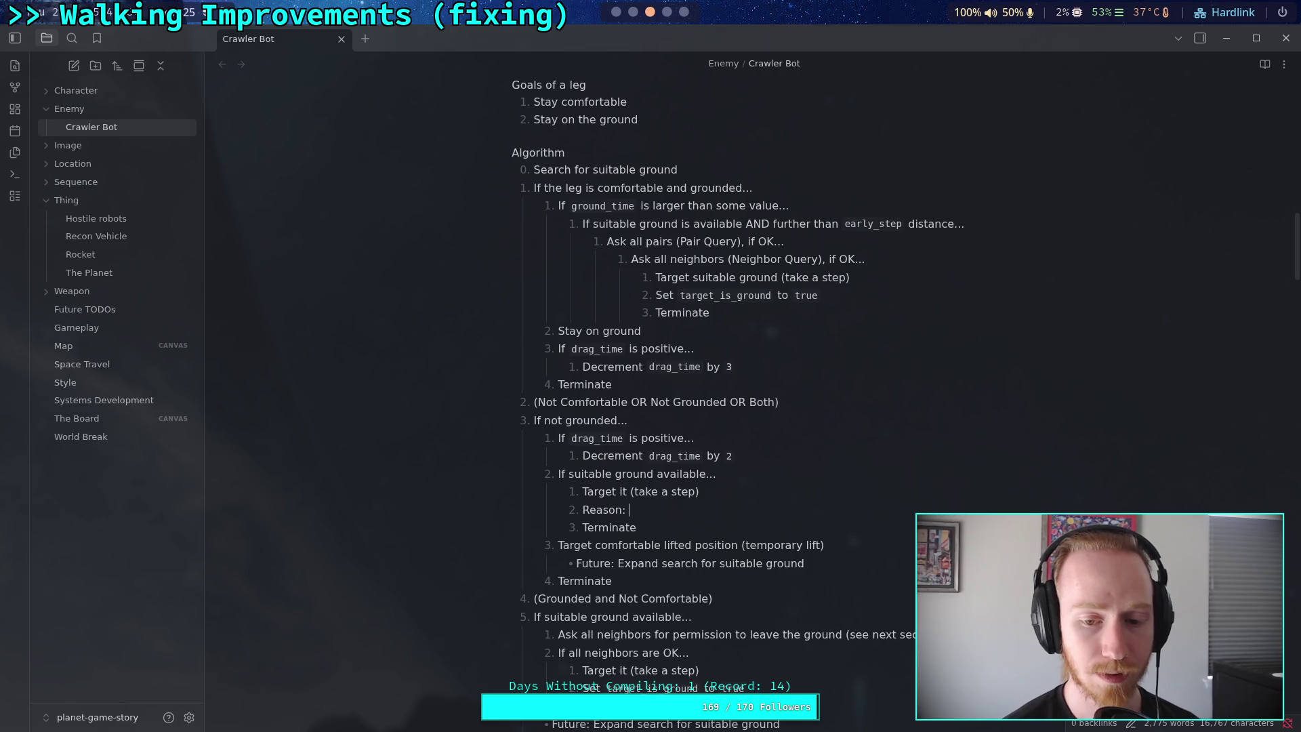
{"action": "type", "text": "oating"}
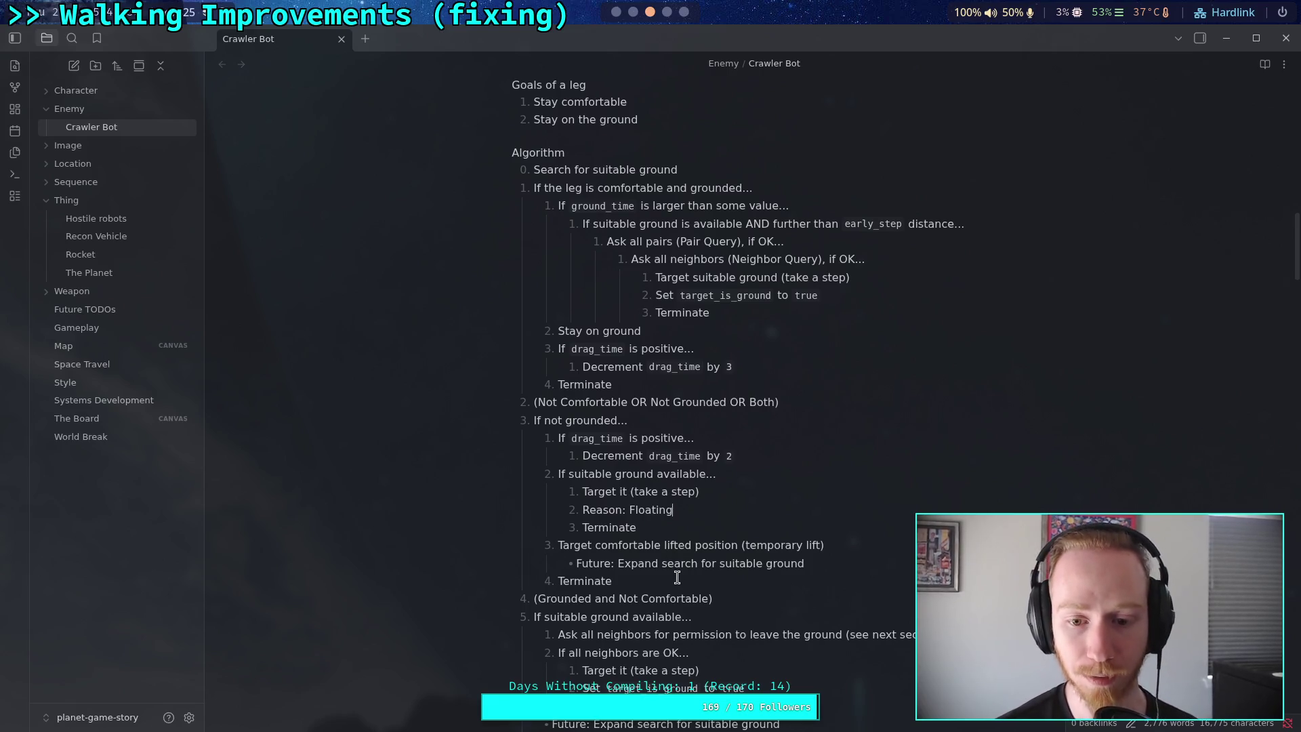
Copy 'Set target_is_ground to true' onto a new line after 'Reason: Floating', removing a stray 2
{"action": "scroll", "coordinate": [677, 577], "scroll_direction": "down", "scroll_amount": 2}
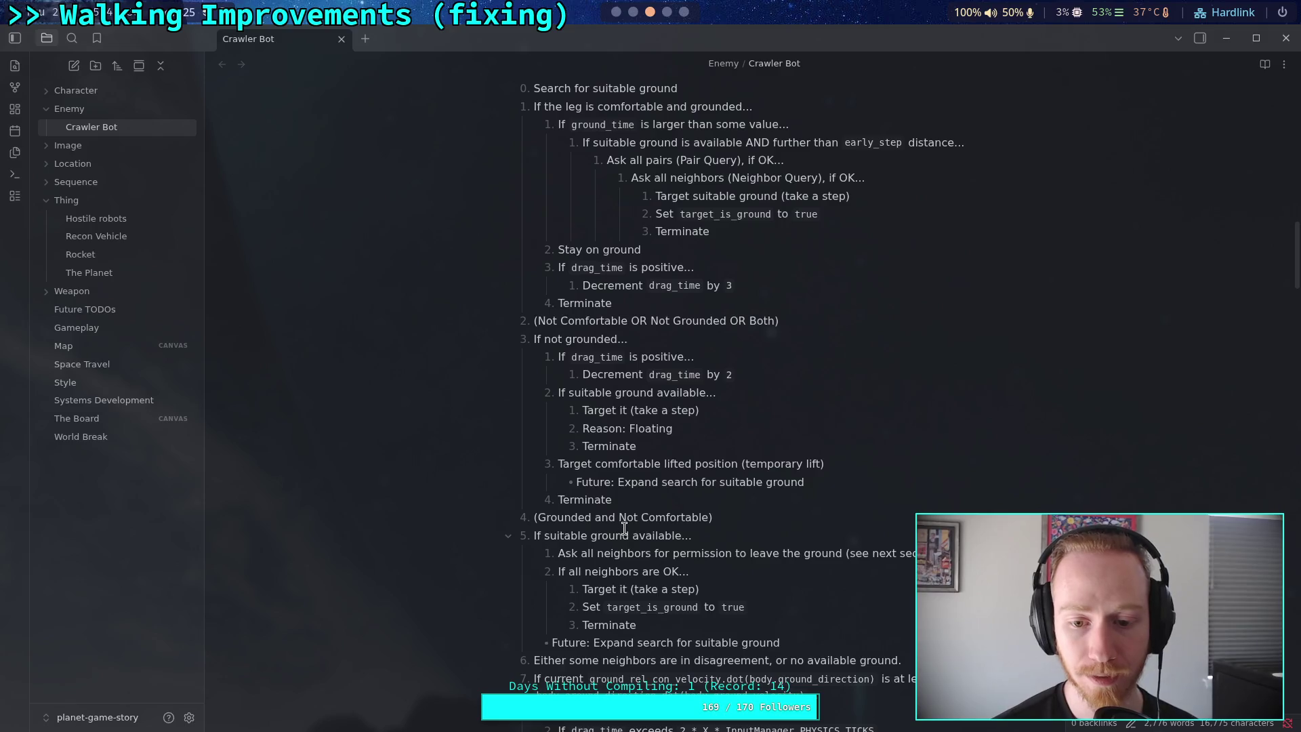
{"action": "scroll", "coordinate": [660, 559], "scroll_direction": "down", "scroll_amount": 2}
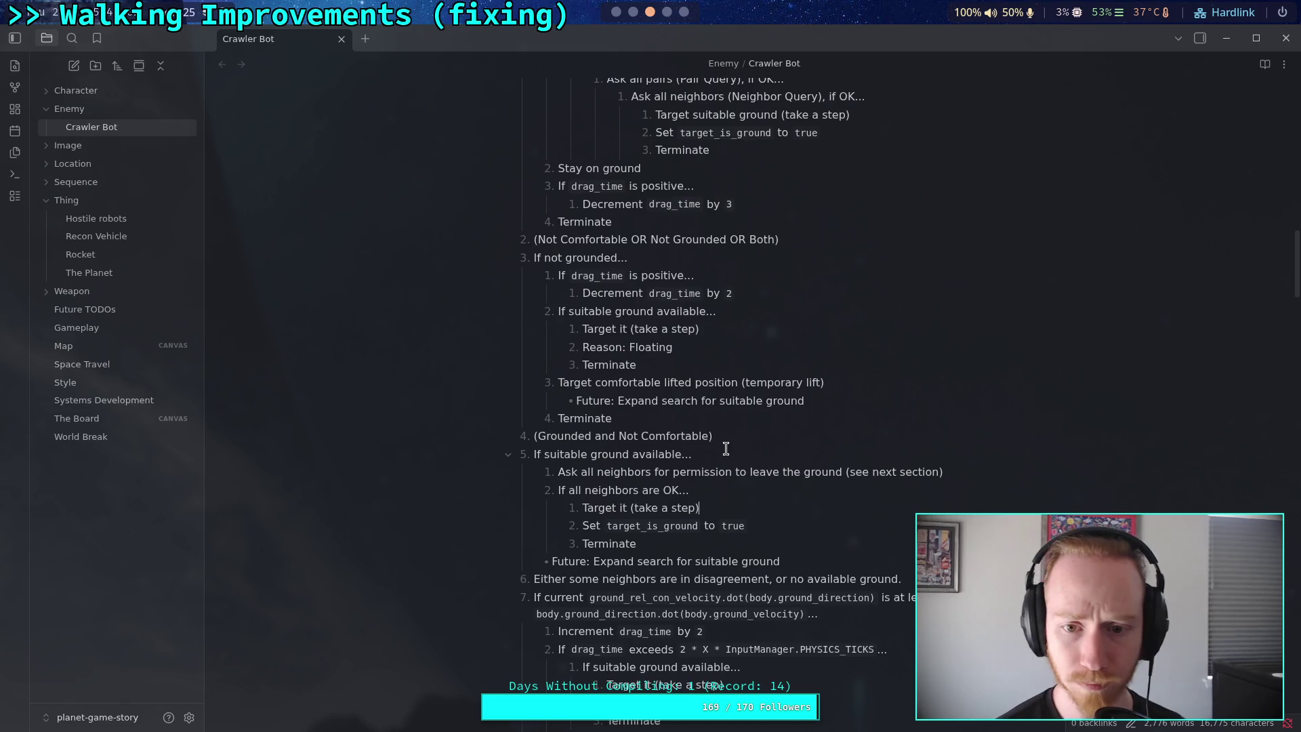
{"action": "left_click_drag", "start_coordinate": [765, 533], "coordinate": [570, 532]}
{"action": "key", "text": "ctrl+c"}
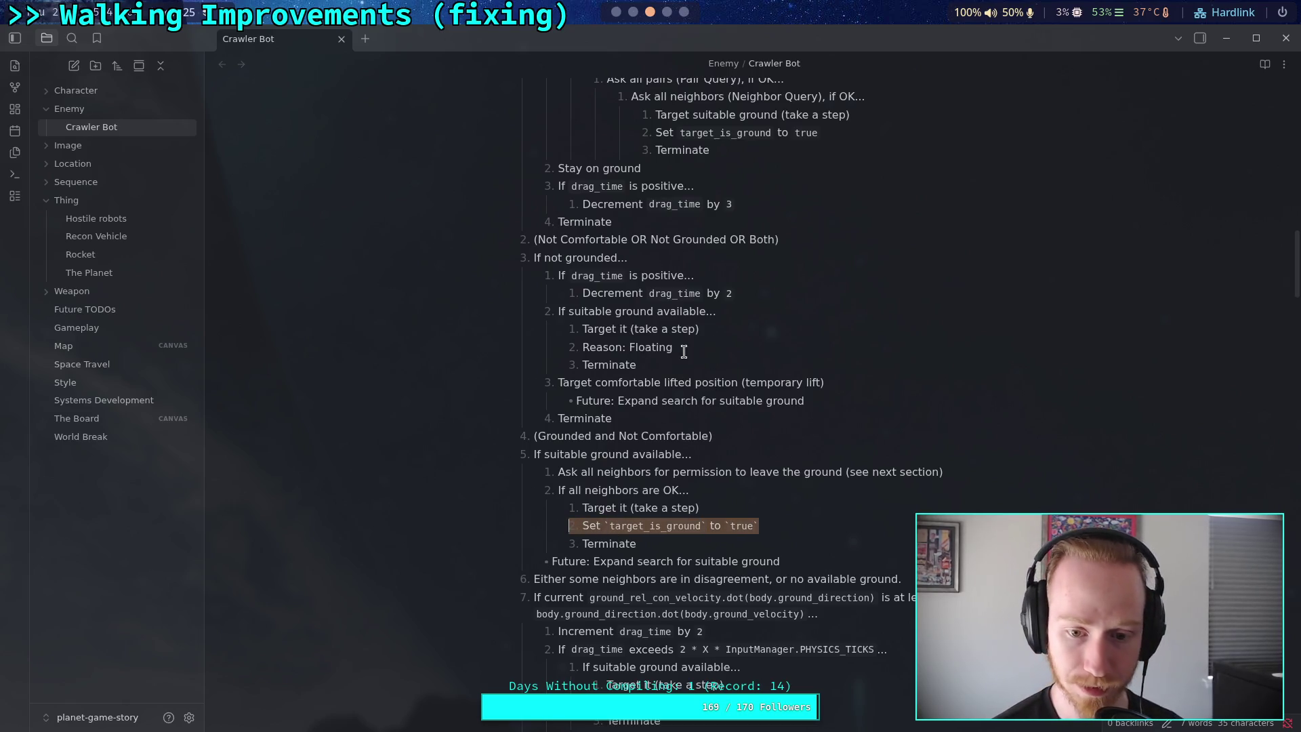
{"action": "left_click", "coordinate": [719, 350]}
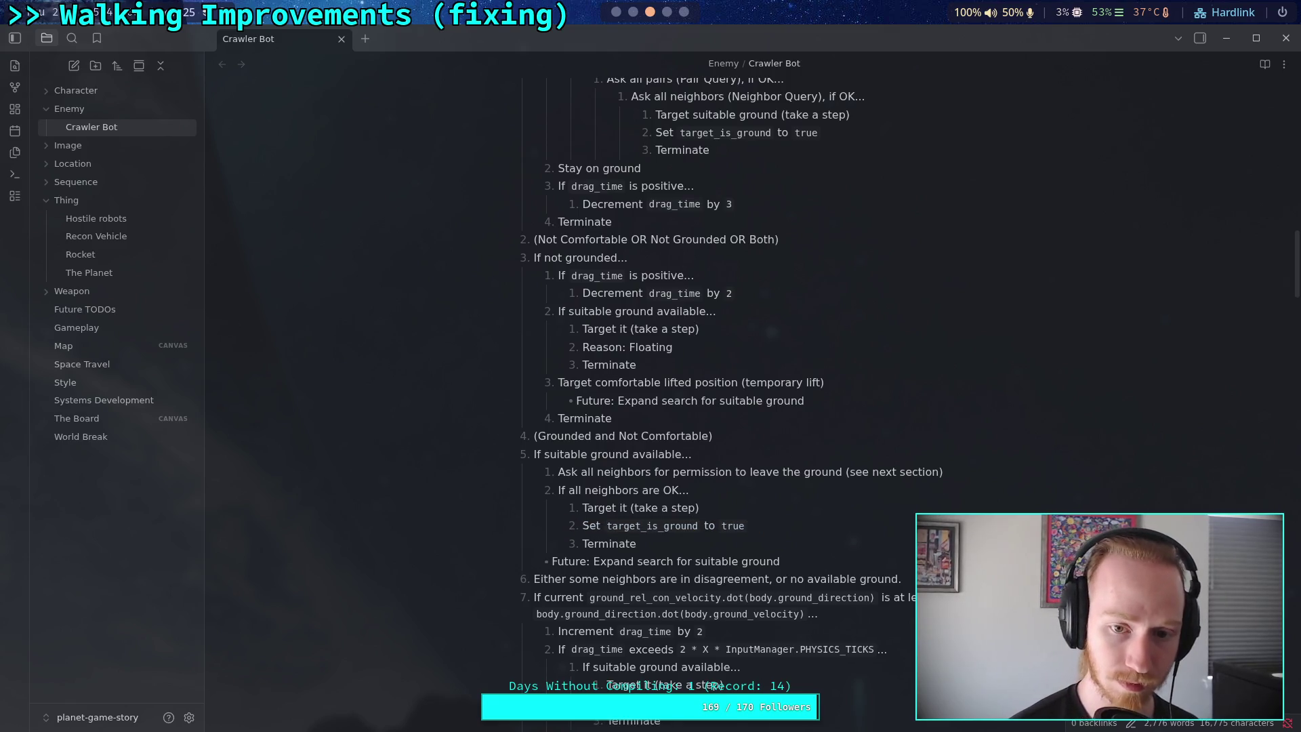
{"action": "key", "text": "Return"}
{"action": "key", "text": "ctrl+v"}
{"action": "left_click", "coordinate": [591, 366]}
{"action": "key", "text": "BackSpace"}
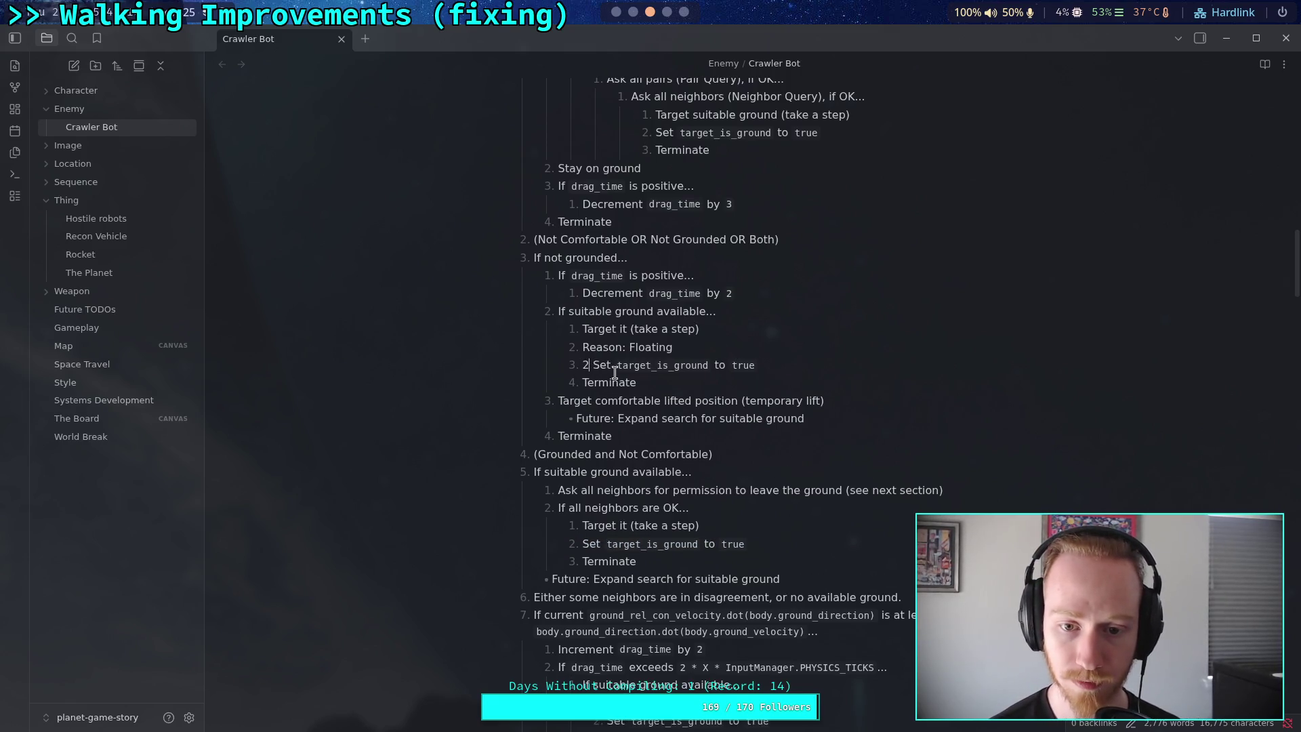
{"action": "key", "text": "BackSpace"}
Add 'Reason: Not Comfortable' after 'Target it (take a step)' in the neighbors-OK branch
{"action": "left_click", "coordinate": [777, 530]}
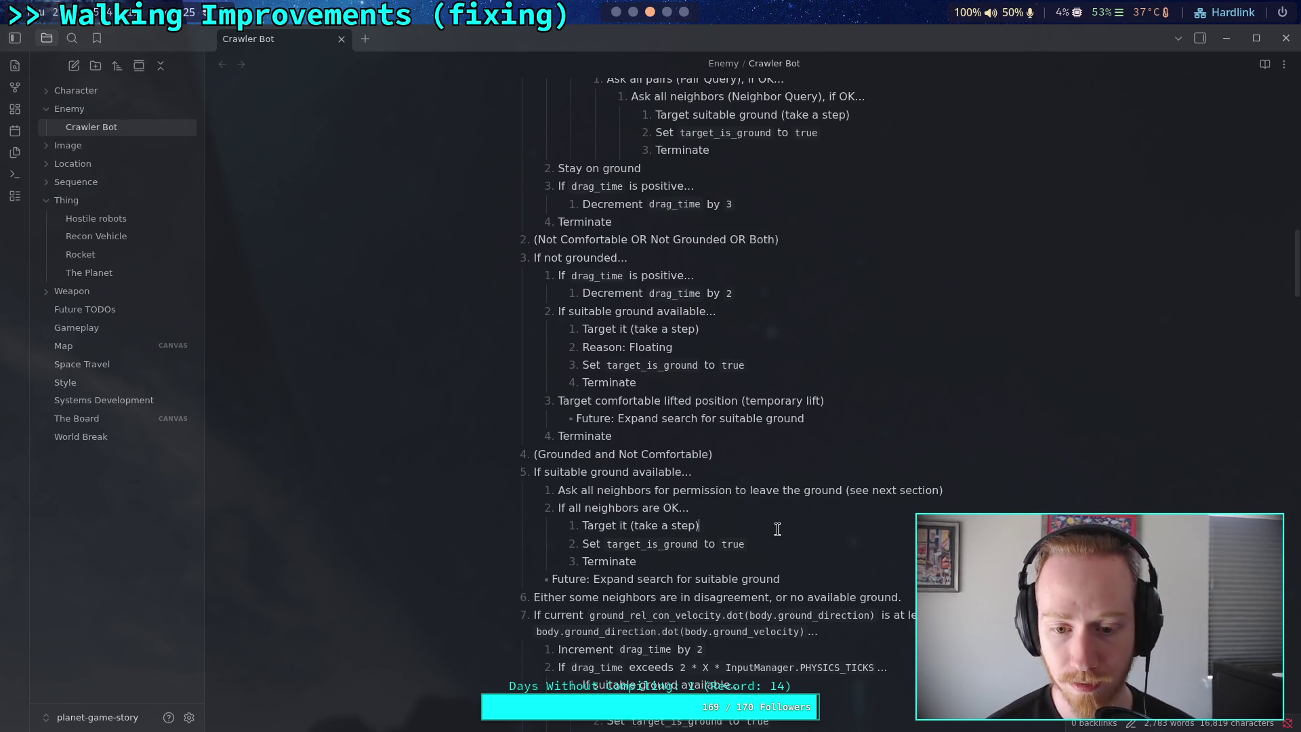
{"action": "key", "text": "Return"}
{"action": "type", "text": "Reason"}
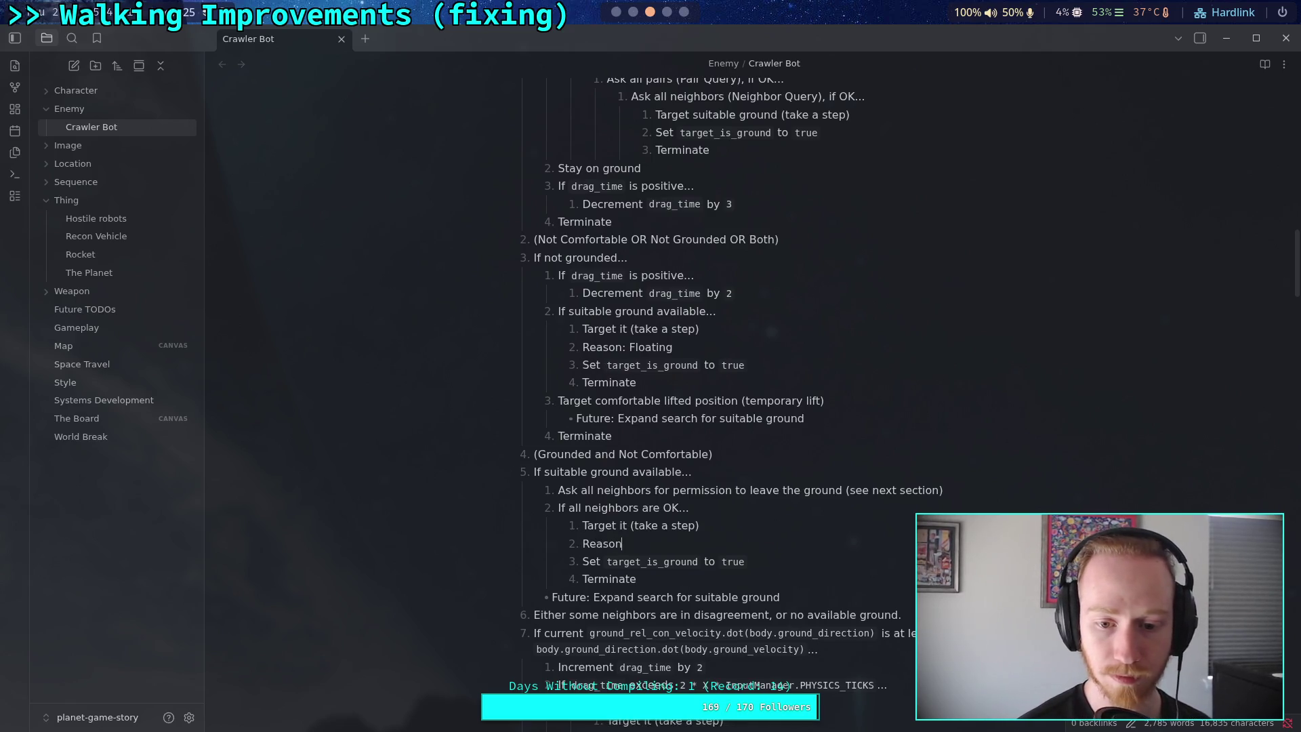
{"action": "type", "text": ": "}
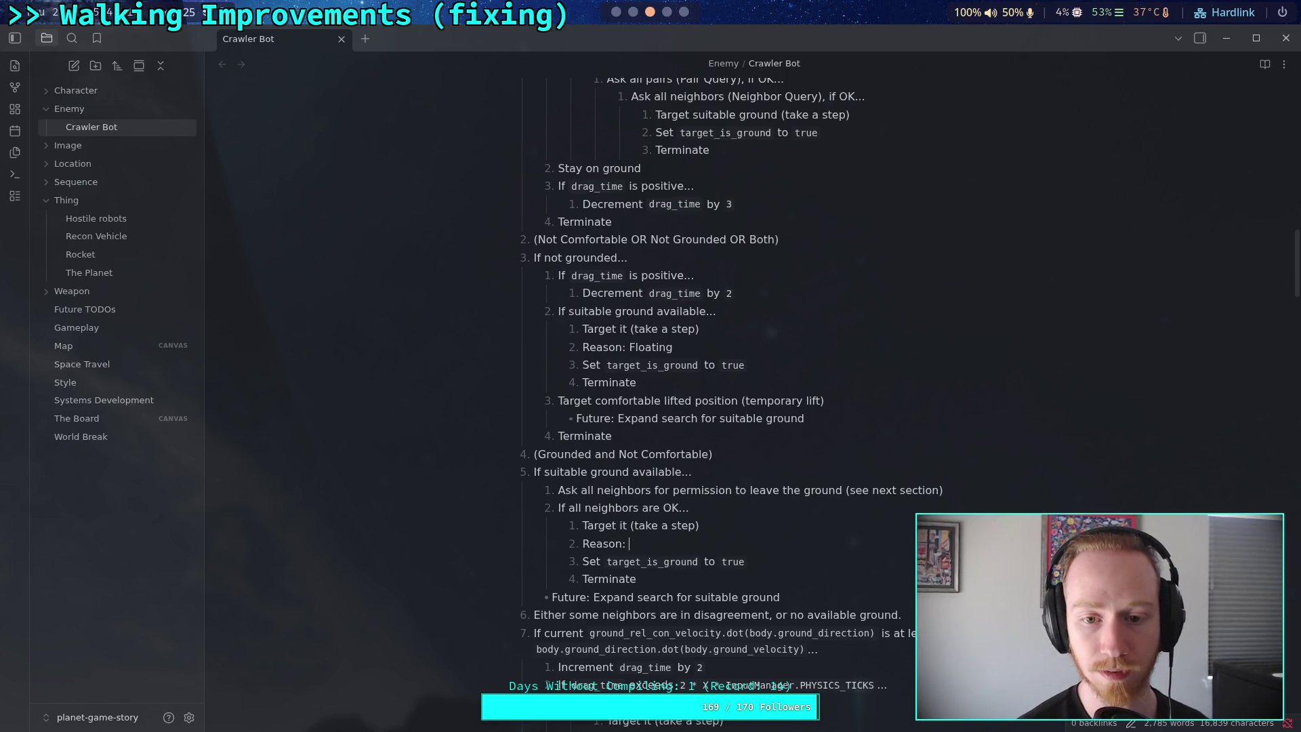
{"action": "type", "text": "Not Comfor"}
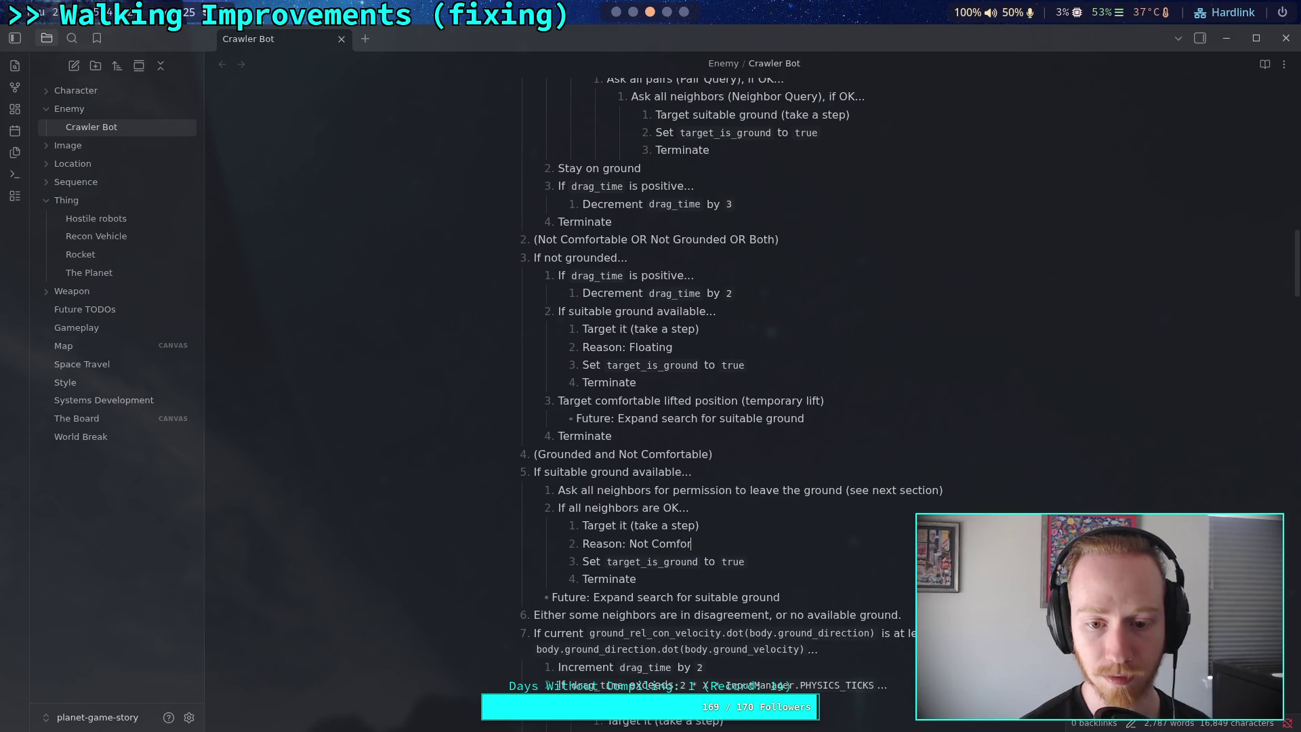
{"action": "type", "text": "table"}
{"action": "left_click", "coordinate": [759, 529]}
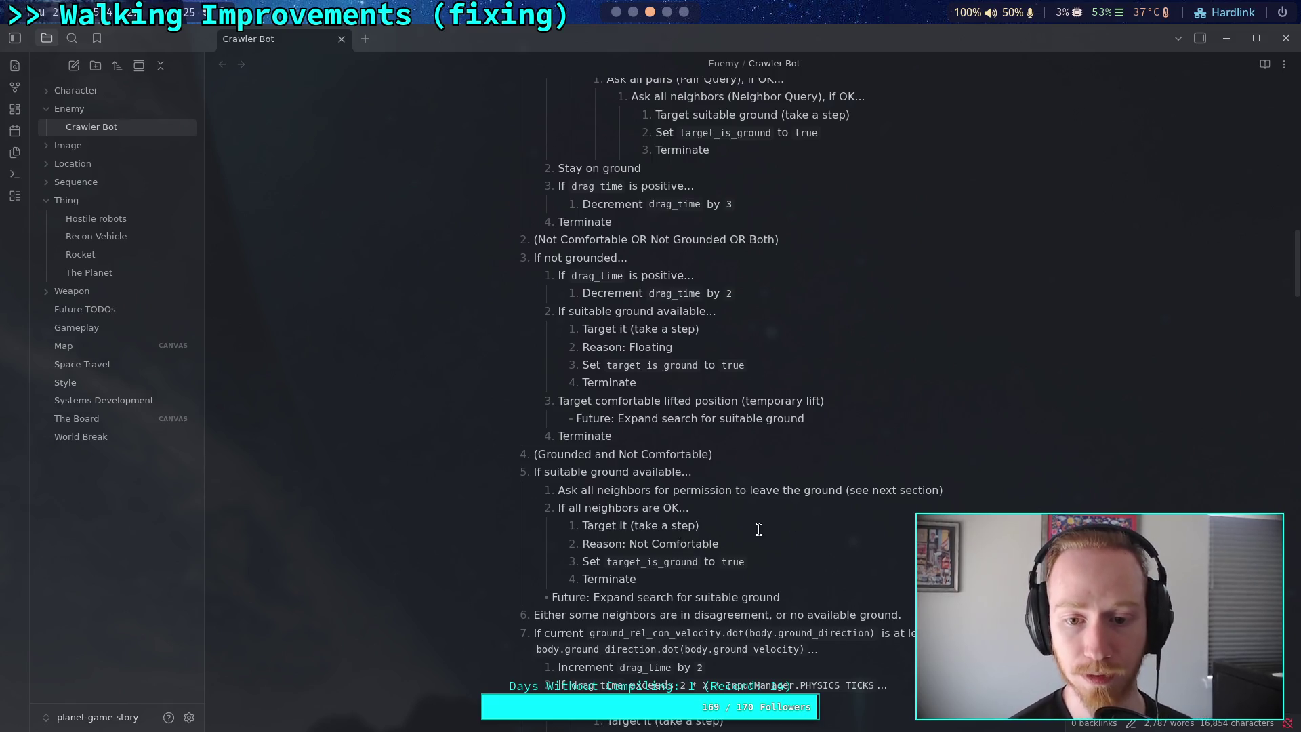
{"action": "scroll", "coordinate": [759, 529], "scroll_direction": "down", "scroll_amount": 3}
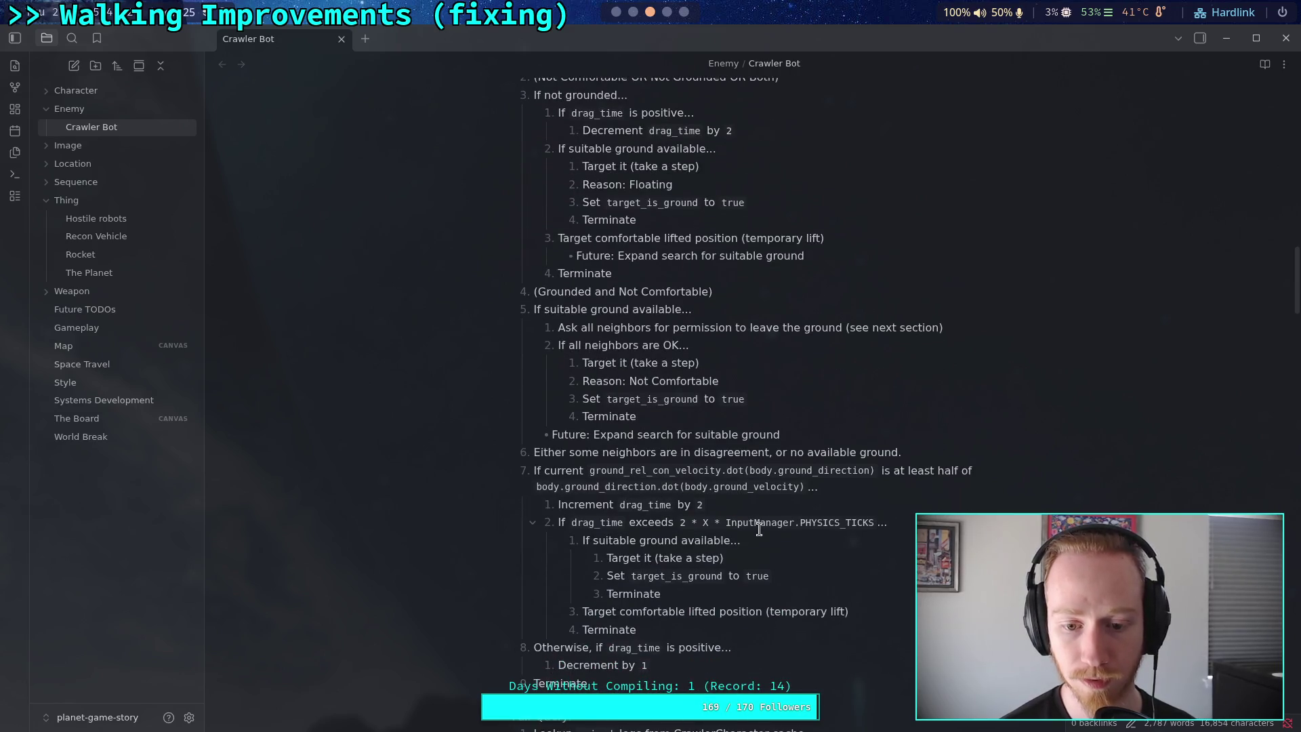
Add 'Reason: Dragging' after step 7's 'Target it (take a step)' line
{"action": "left_click", "coordinate": [791, 561]}
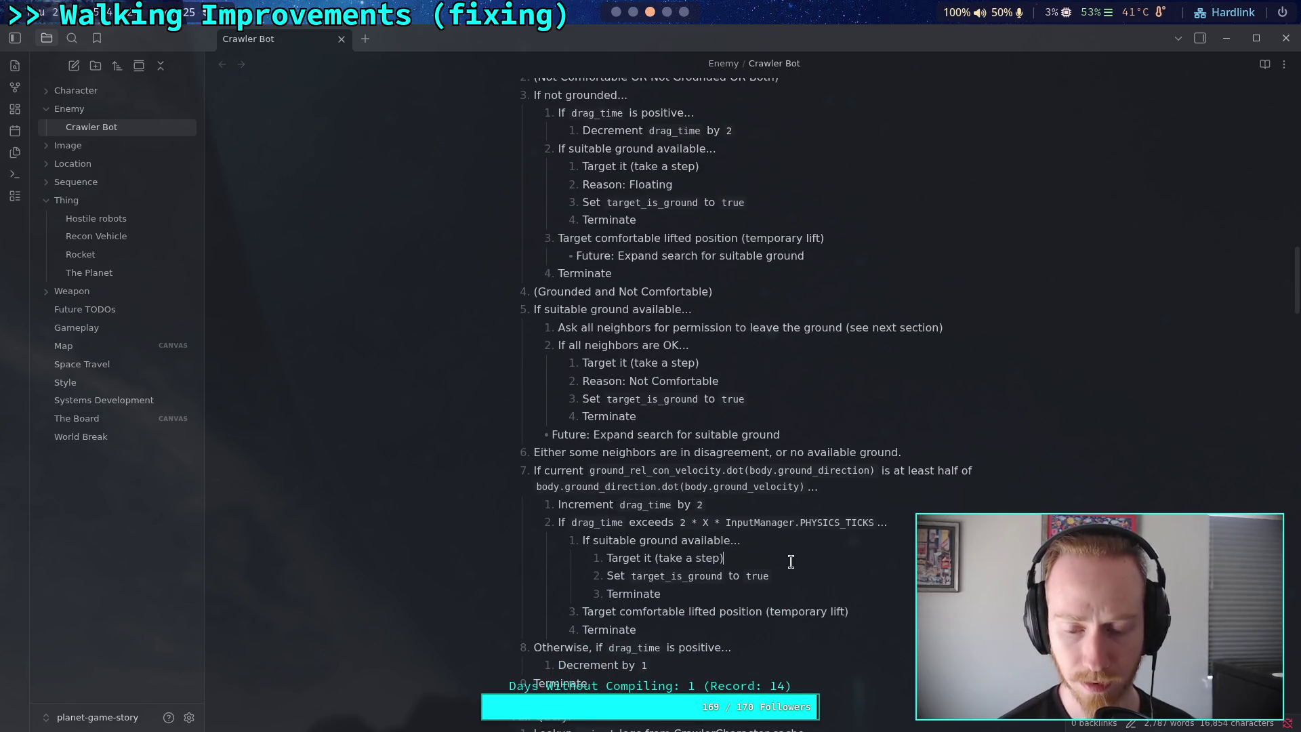
{"action": "key", "text": "Return"}
{"action": "type", "text": "R"}
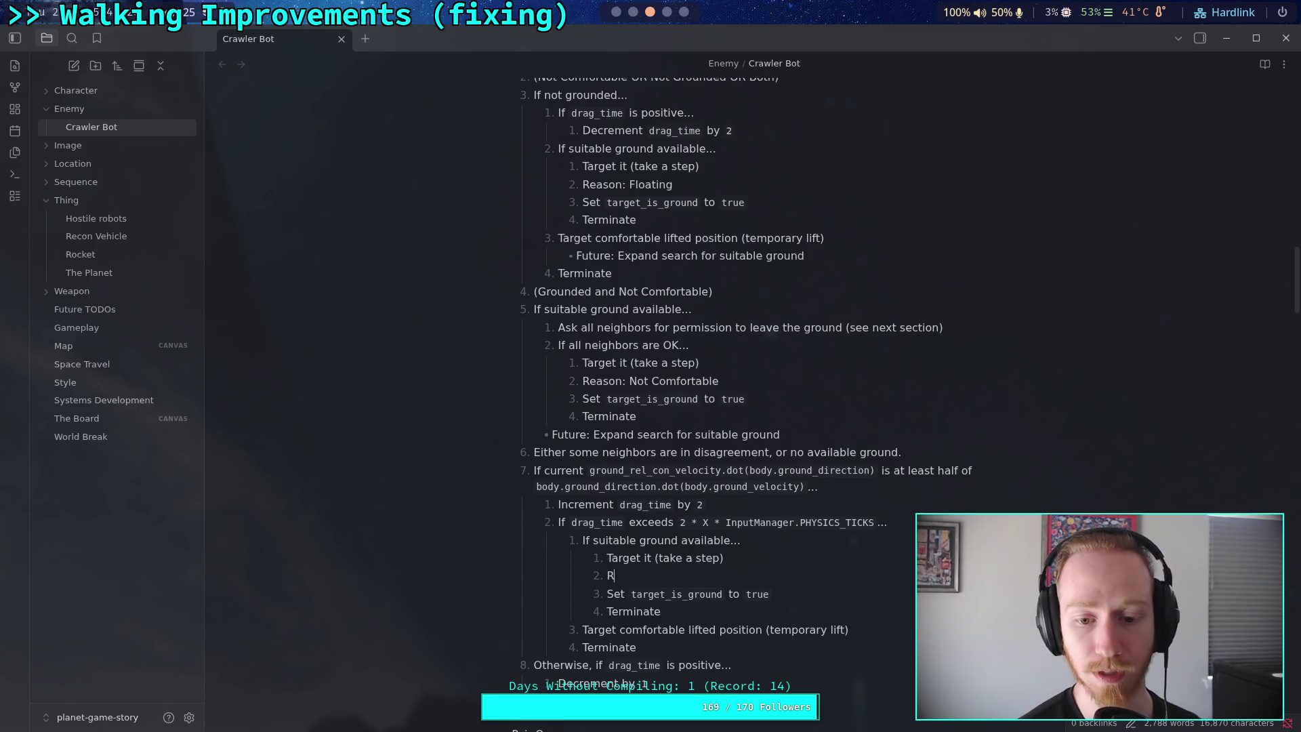
{"action": "type", "text": "eason: "}
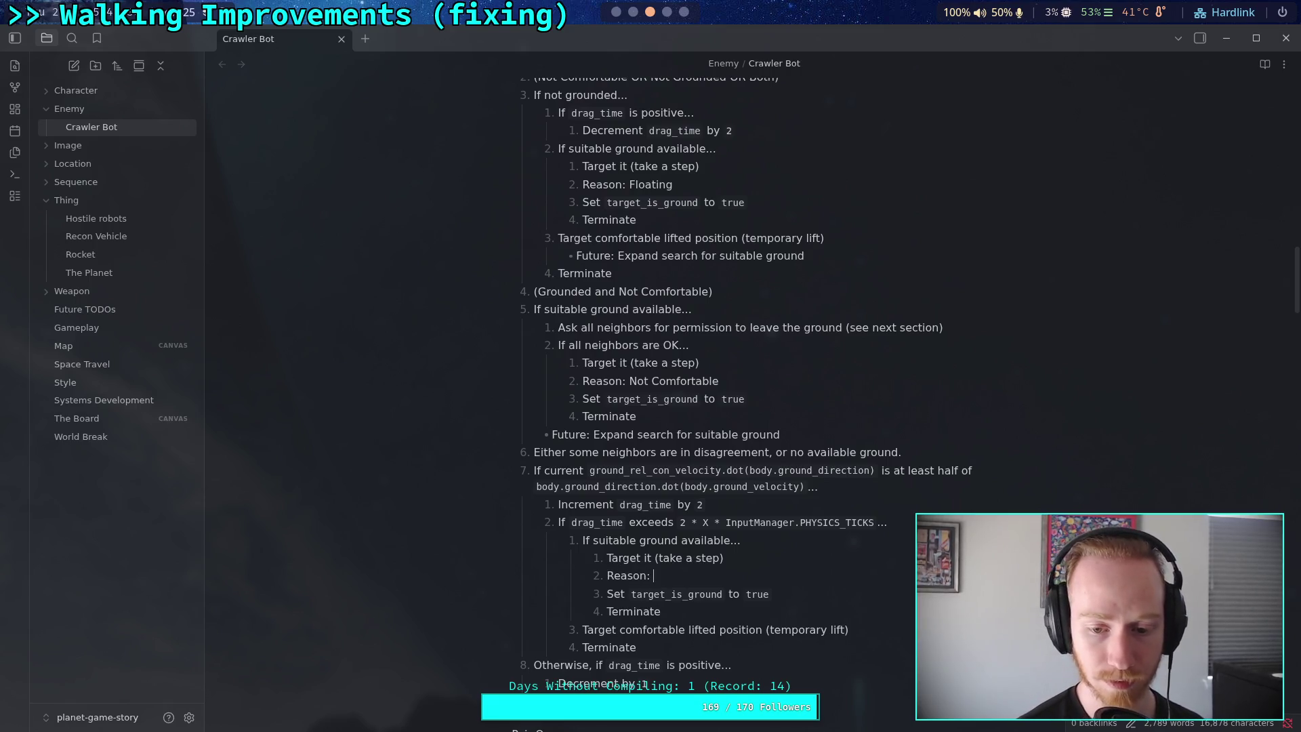
{"action": "type", "text": "Dragging"}
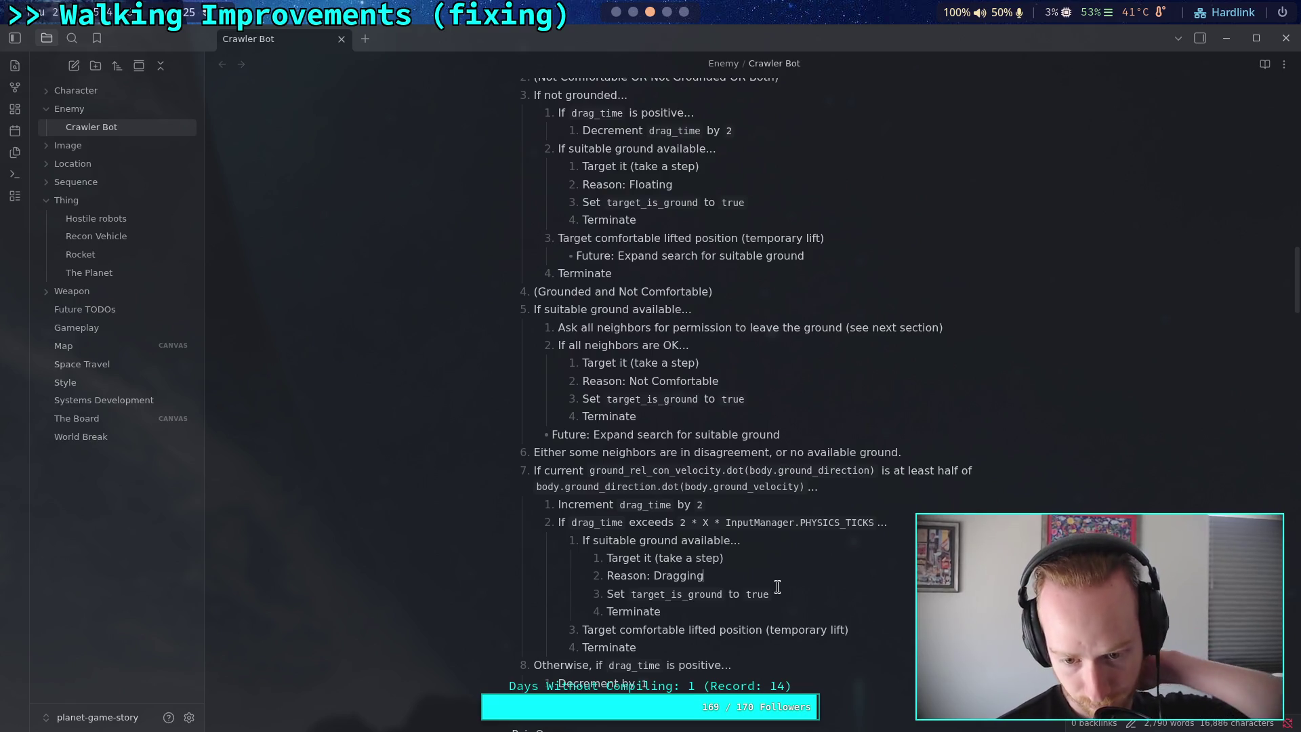
Add 'Reason: Floating' after the temporary lift line in step 3
{"action": "left_click", "coordinate": [868, 634]}
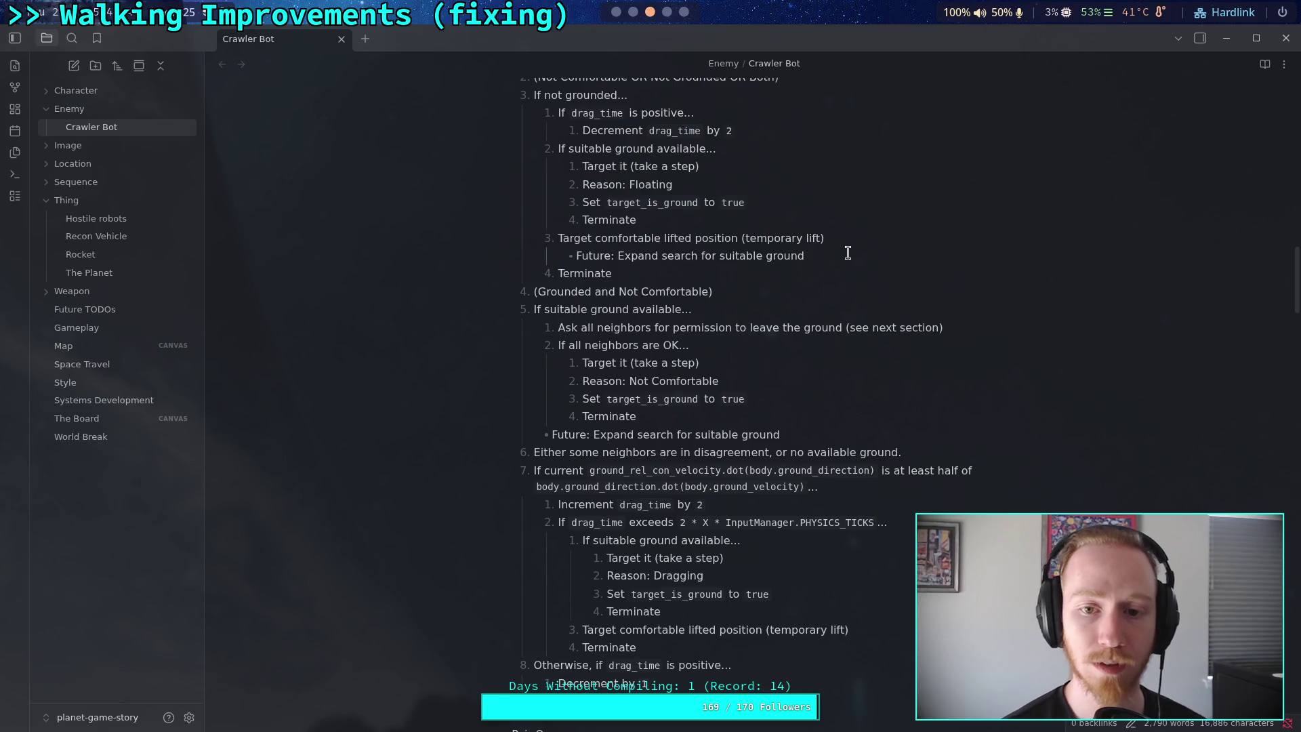
{"action": "left_click", "coordinate": [833, 238]}
{"action": "key", "text": "Return"}
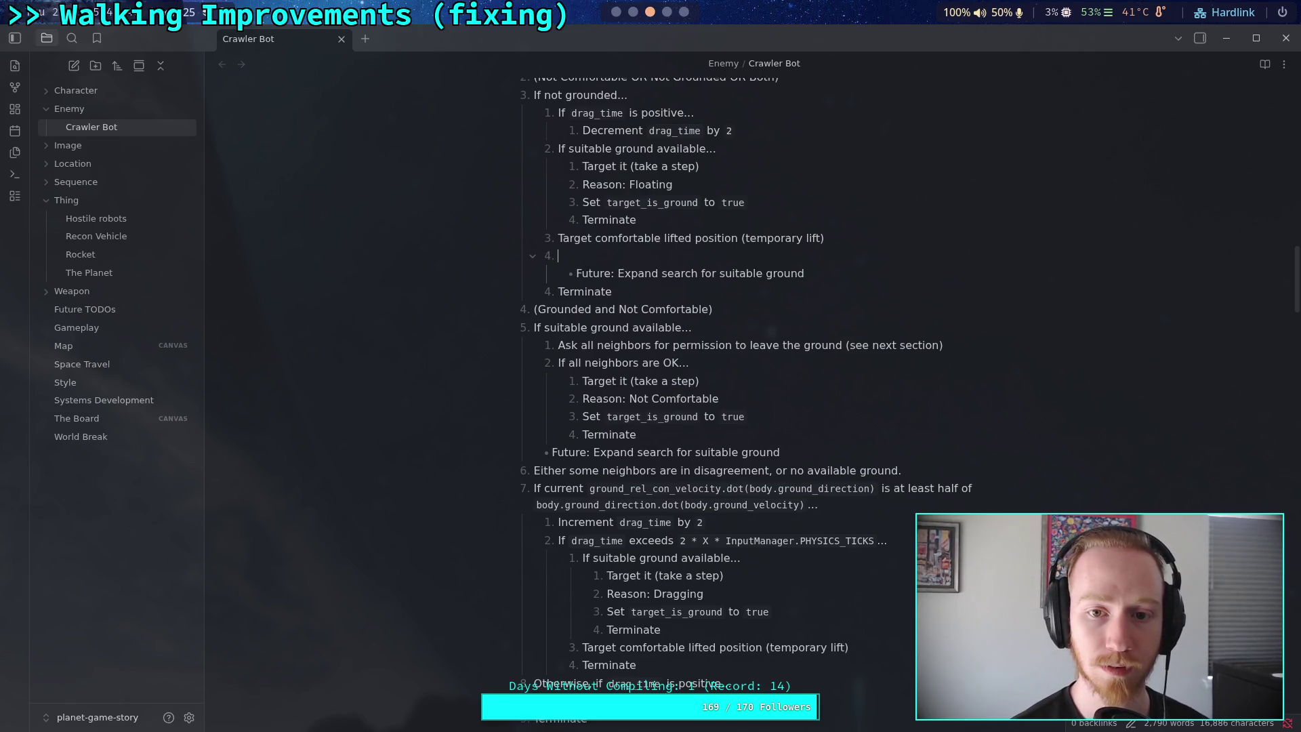
{"action": "type", "text": "Reason:"}
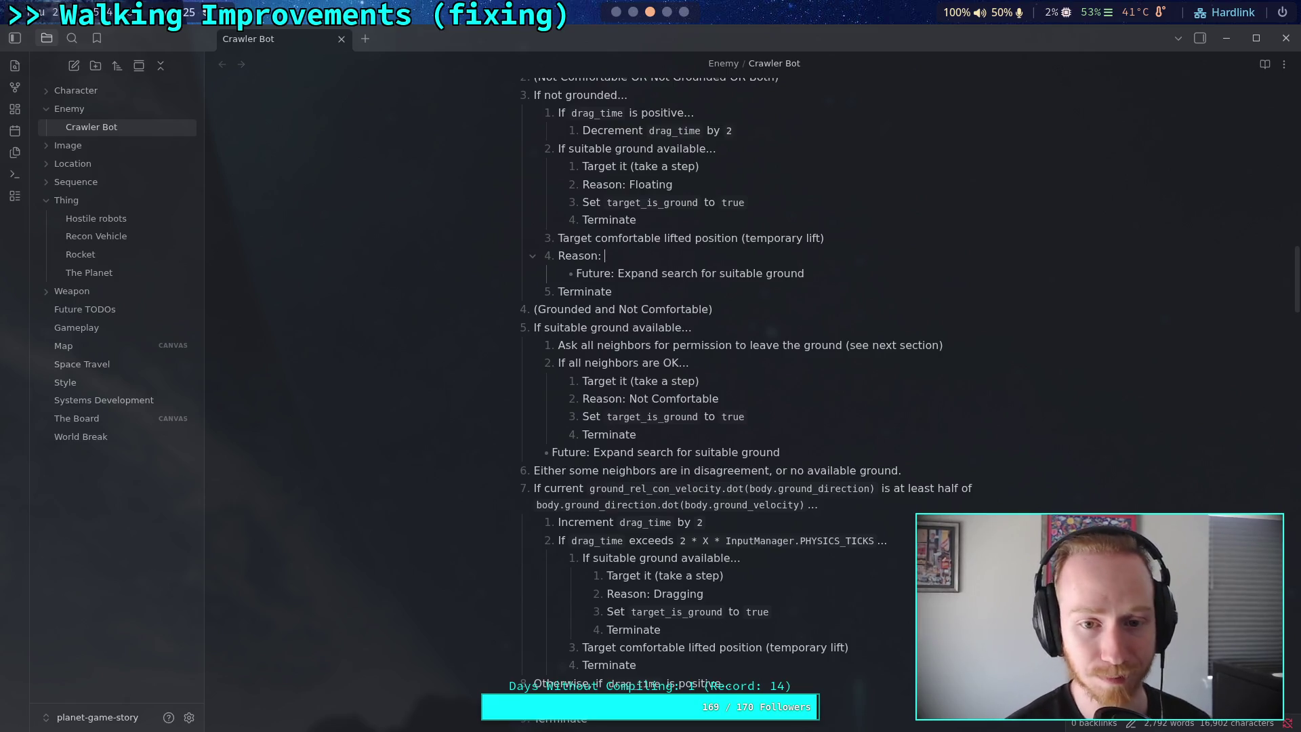
{"action": "type", "text": "Floating"}
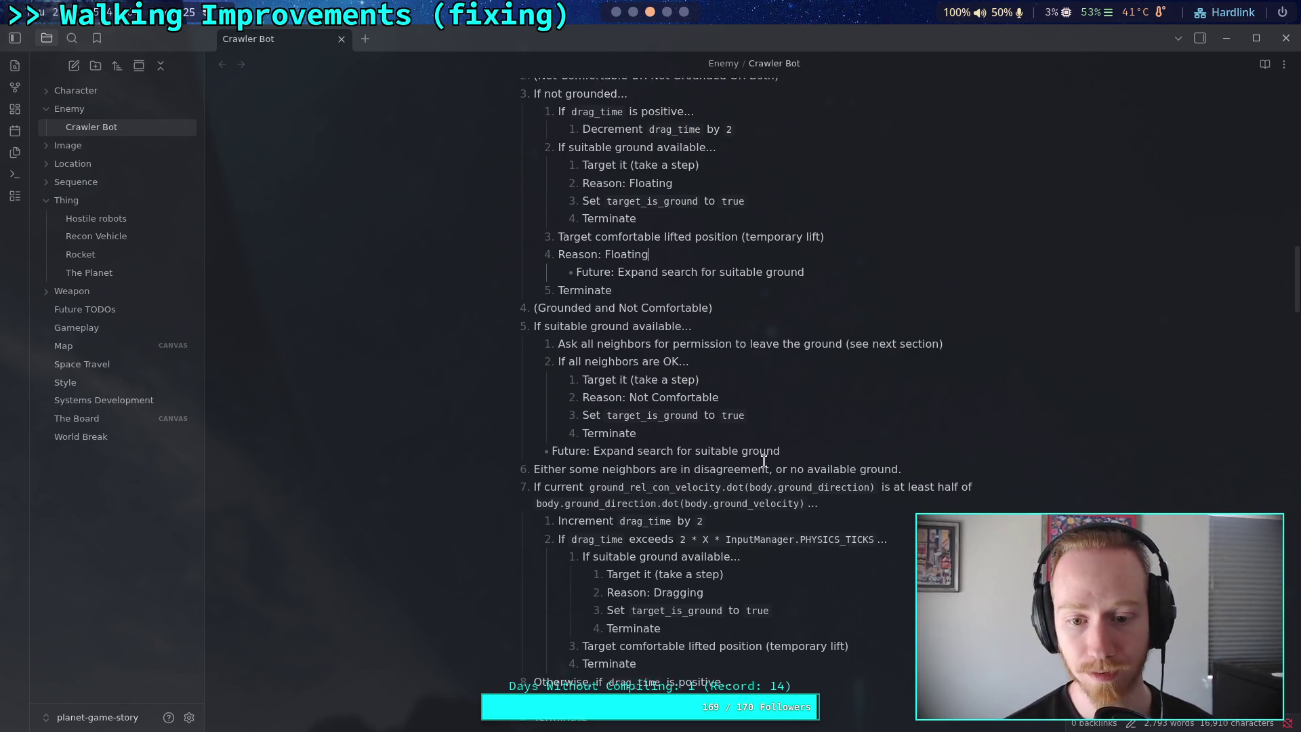
{"action": "scroll", "coordinate": [759, 461], "scroll_direction": "down", "scroll_amount": 1}
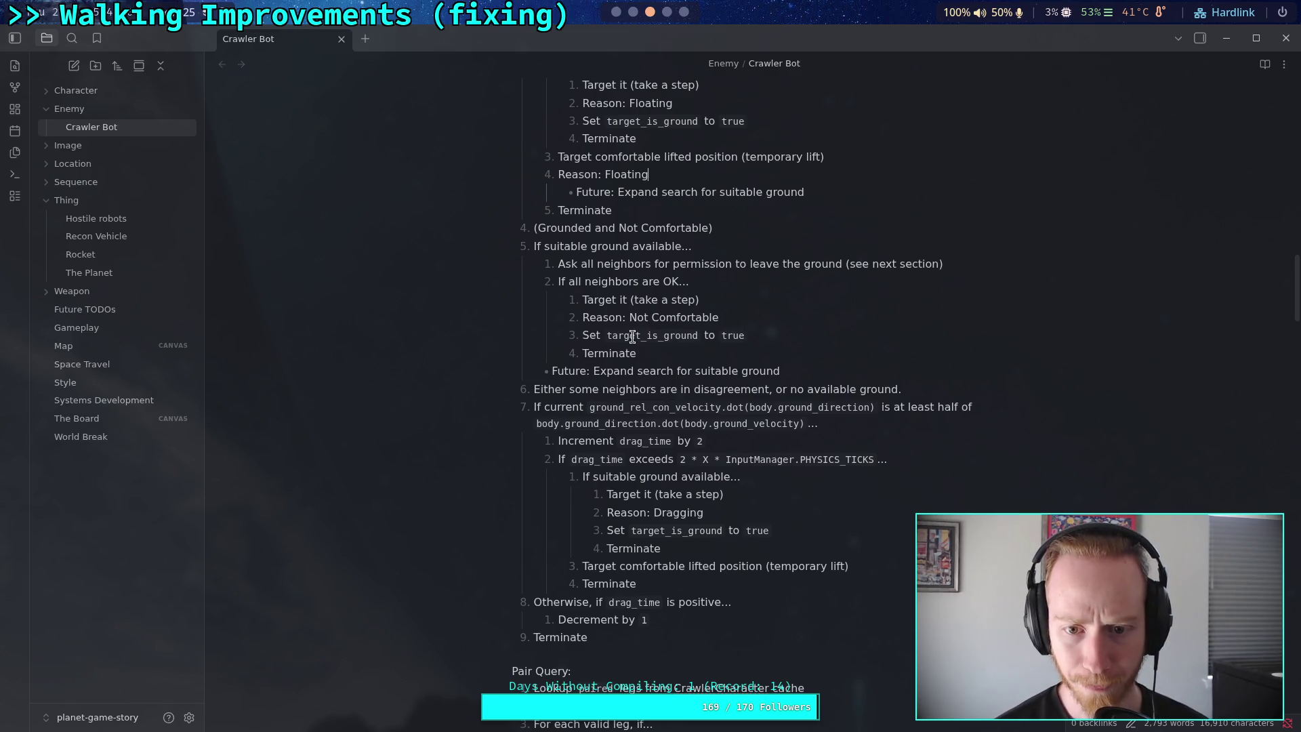
{"action": "double_click", "coordinate": [601, 301]}
{"action": "scroll", "coordinate": [667, 405], "scroll_direction": "up", "scroll_amount": 3}
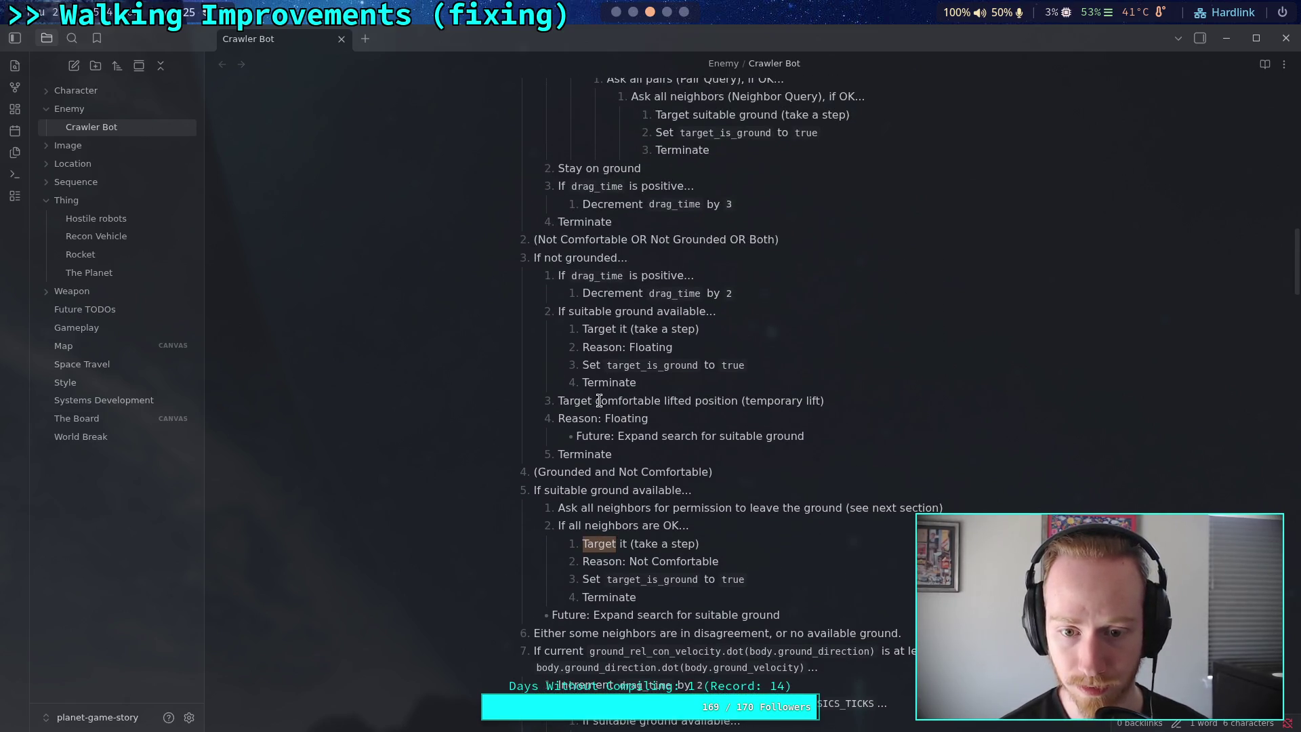
Move 'Reason: Dragging' to a child line directly under the drag_time check, deleting the leftover
{"action": "scroll", "coordinate": [604, 371], "scroll_direction": "up", "scroll_amount": 2}
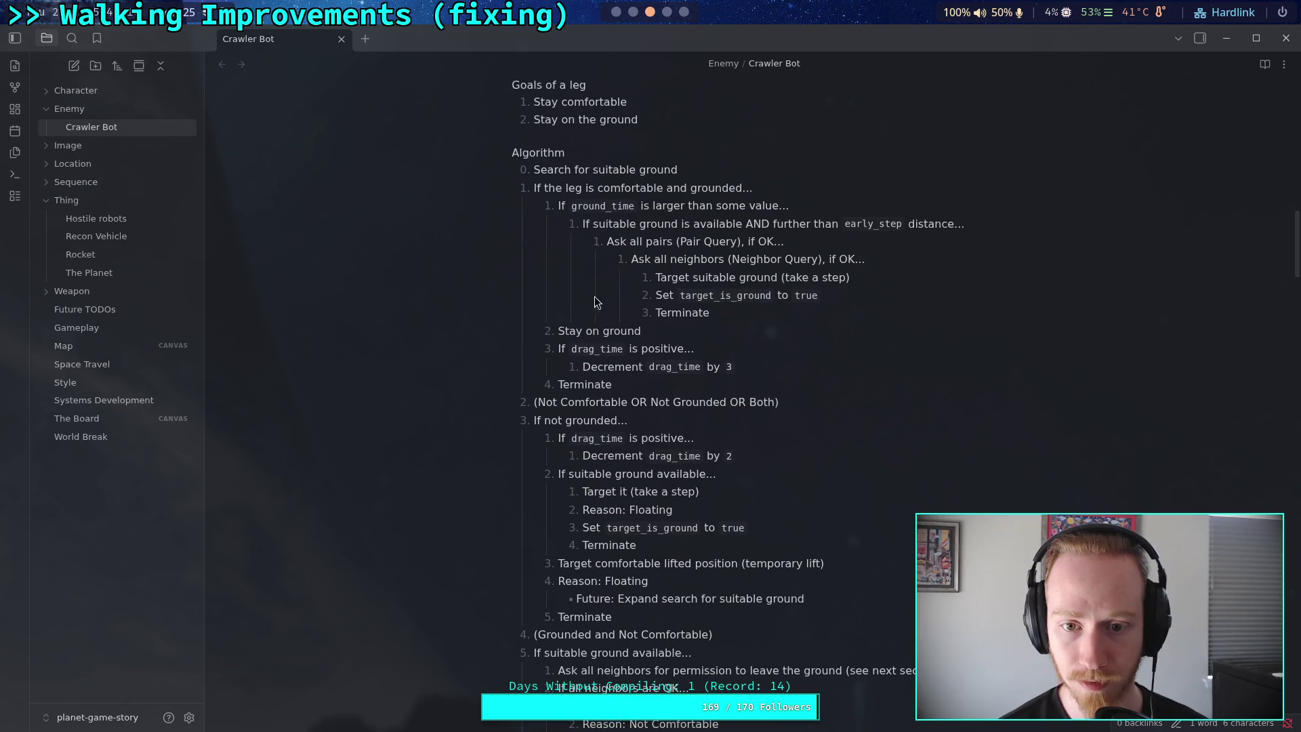
{"action": "scroll", "coordinate": [610, 406], "scroll_direction": "down", "scroll_amount": 2}
{"action": "scroll", "coordinate": [607, 381], "scroll_direction": "down", "scroll_amount": 5}
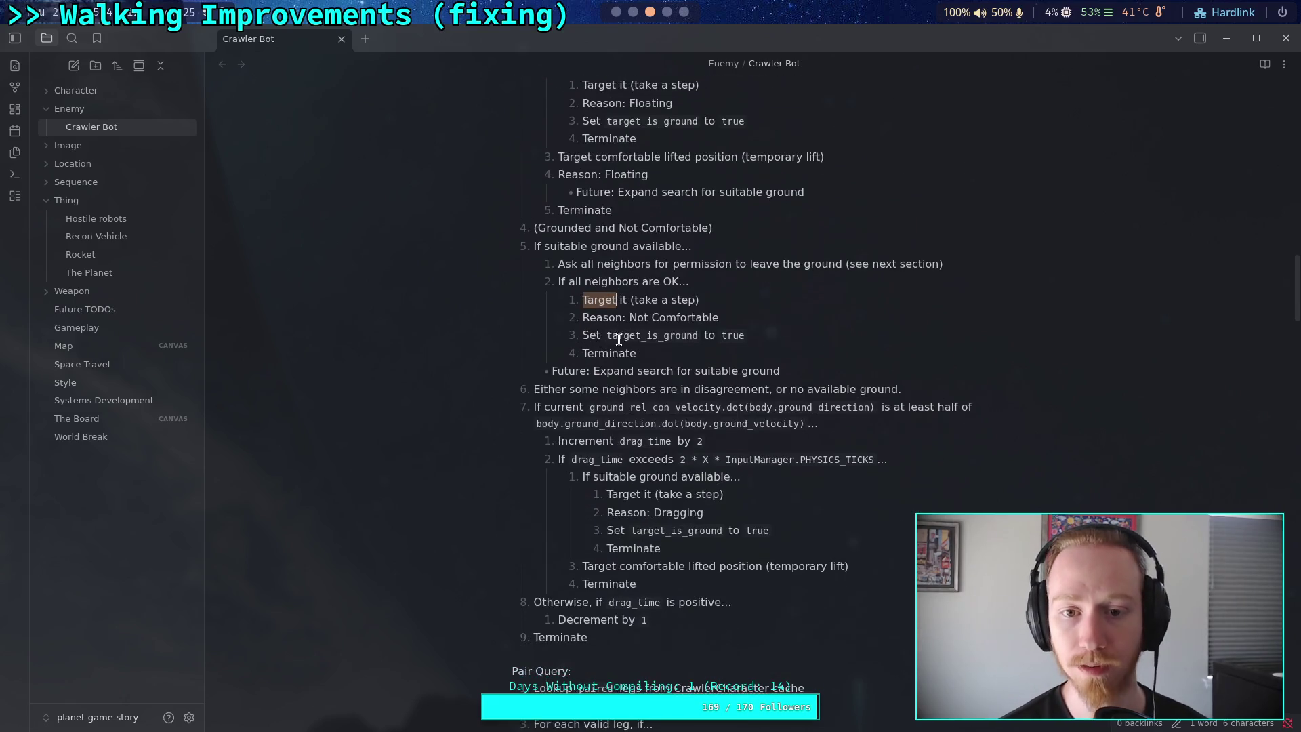
{"action": "scroll", "coordinate": [648, 349], "scroll_direction": "down", "scroll_amount": 2}
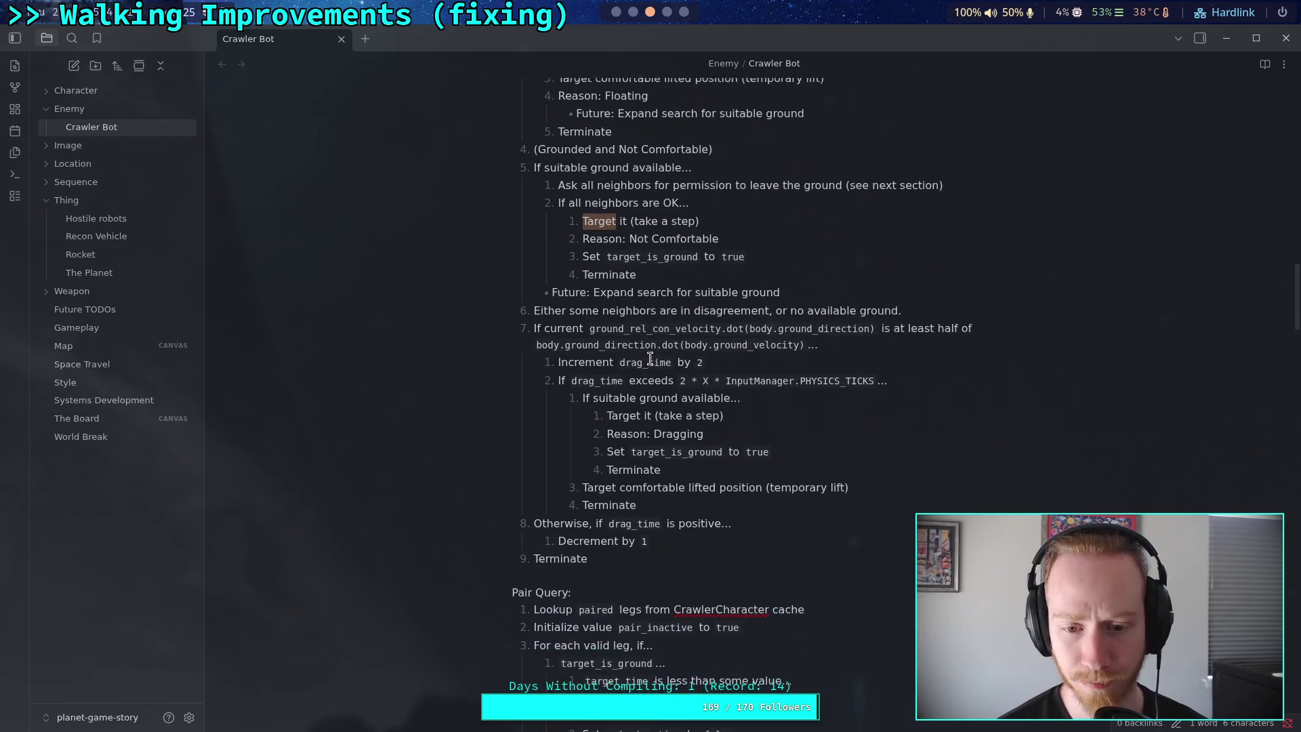
{"action": "left_click", "coordinate": [878, 486]}
{"action": "key", "text": "Return"}
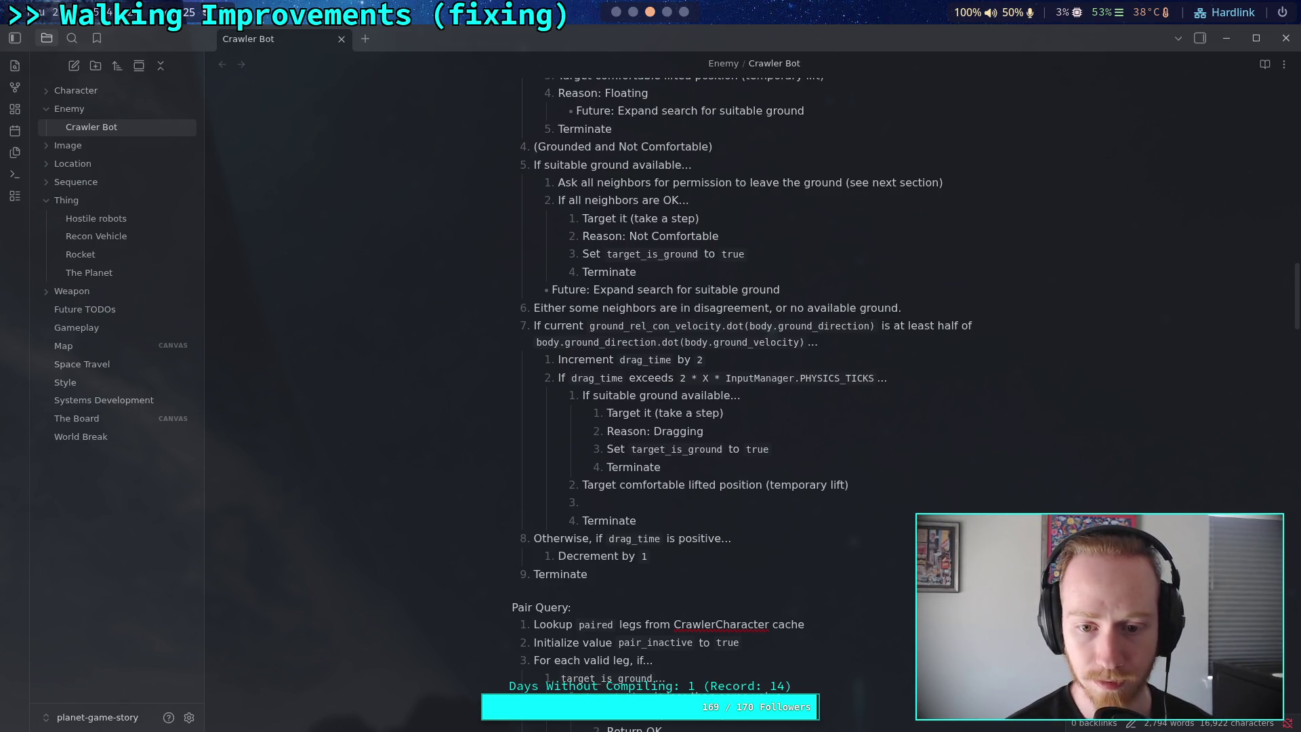
{"action": "type", "text": "Reas"}
{"action": "left_click_drag", "start_coordinate": [732, 431], "coordinate": [603, 427]}
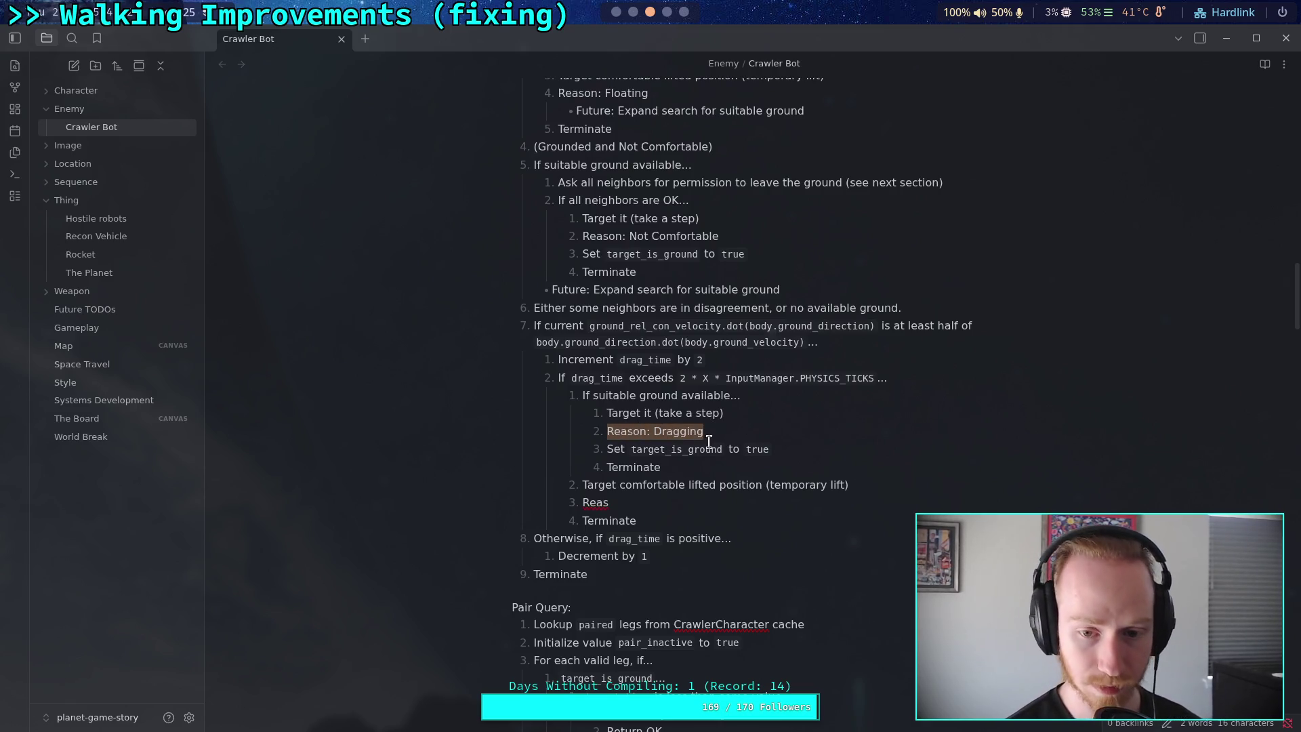
{"action": "key", "text": "ctrl+x"}
{"action": "key", "text": "Return"}
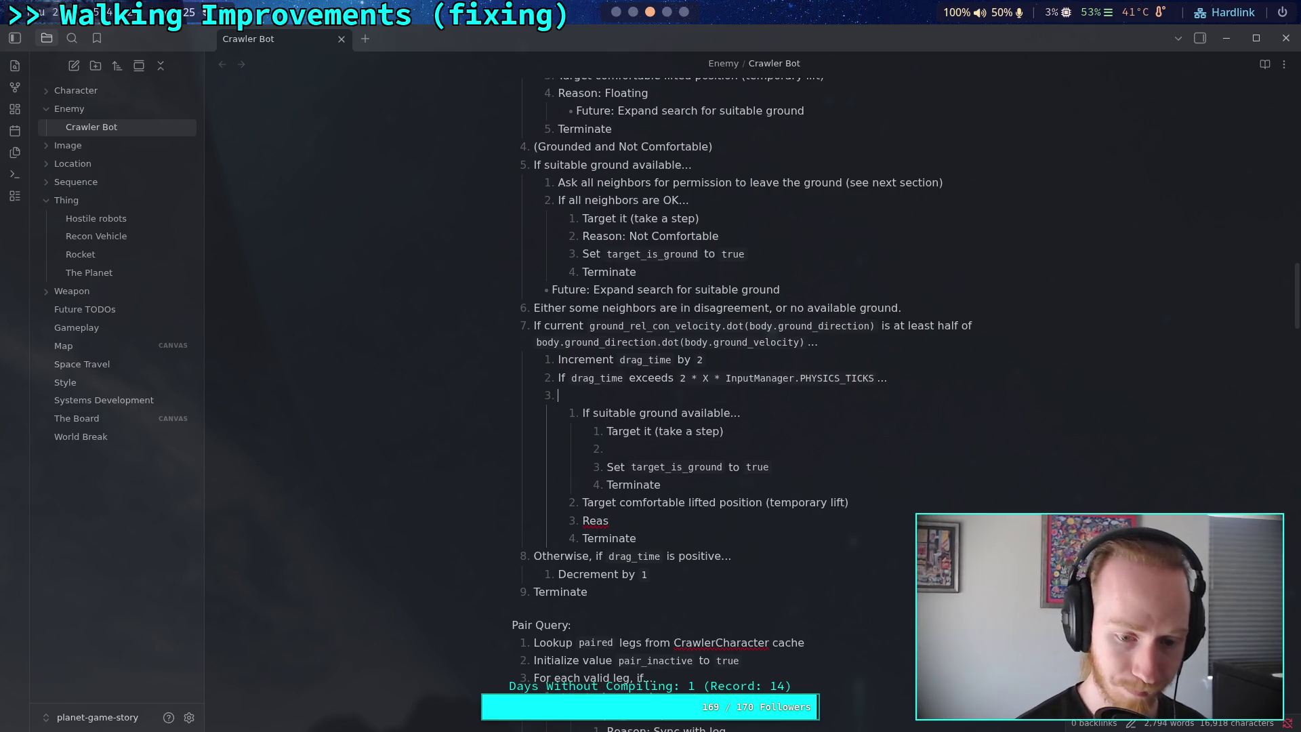
{"action": "key", "text": "Tab"}
{"action": "key", "text": "ctrl+v"}
{"action": "triple_click", "coordinate": [725, 520]}
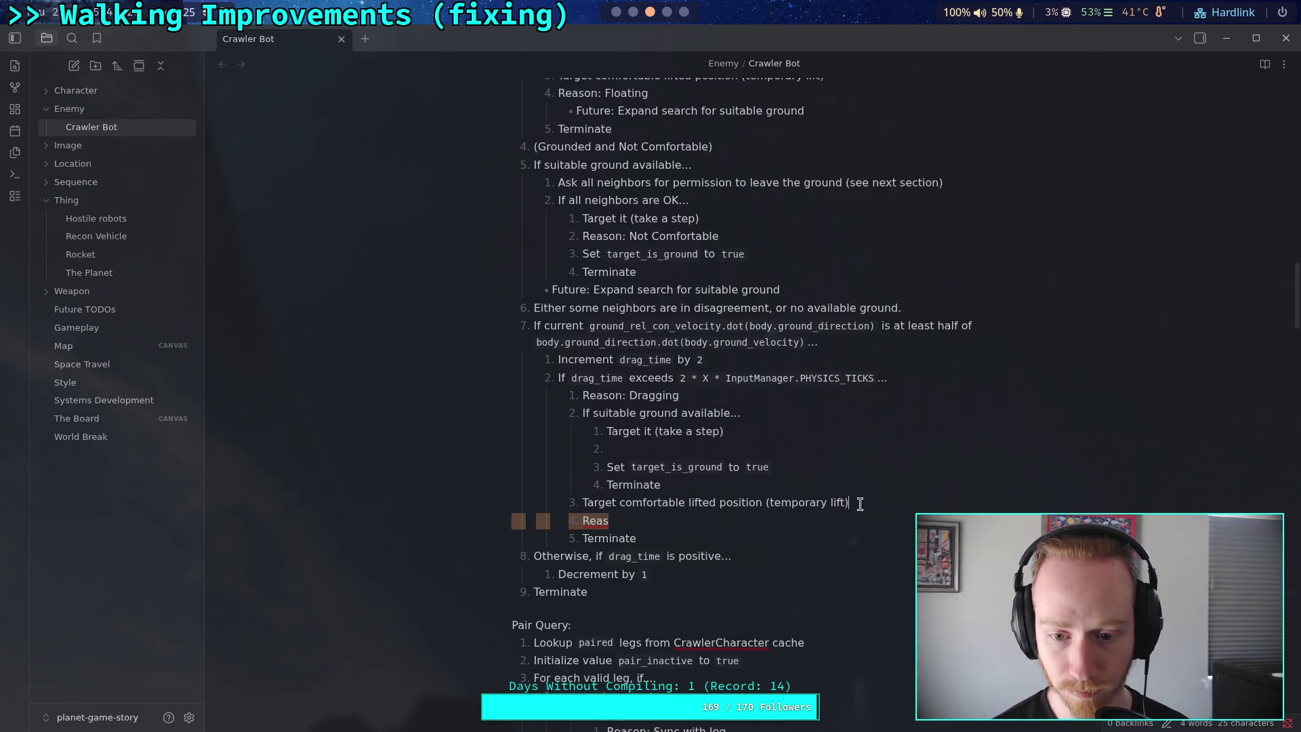
{"action": "key", "text": "BackSpace"}
Move 'Reason: Floating' to branch level after 'Decrement drag_time by 2', removing duplicate and empty lines
{"action": "scroll", "coordinate": [826, 504], "scroll_direction": "up", "scroll_amount": 3}
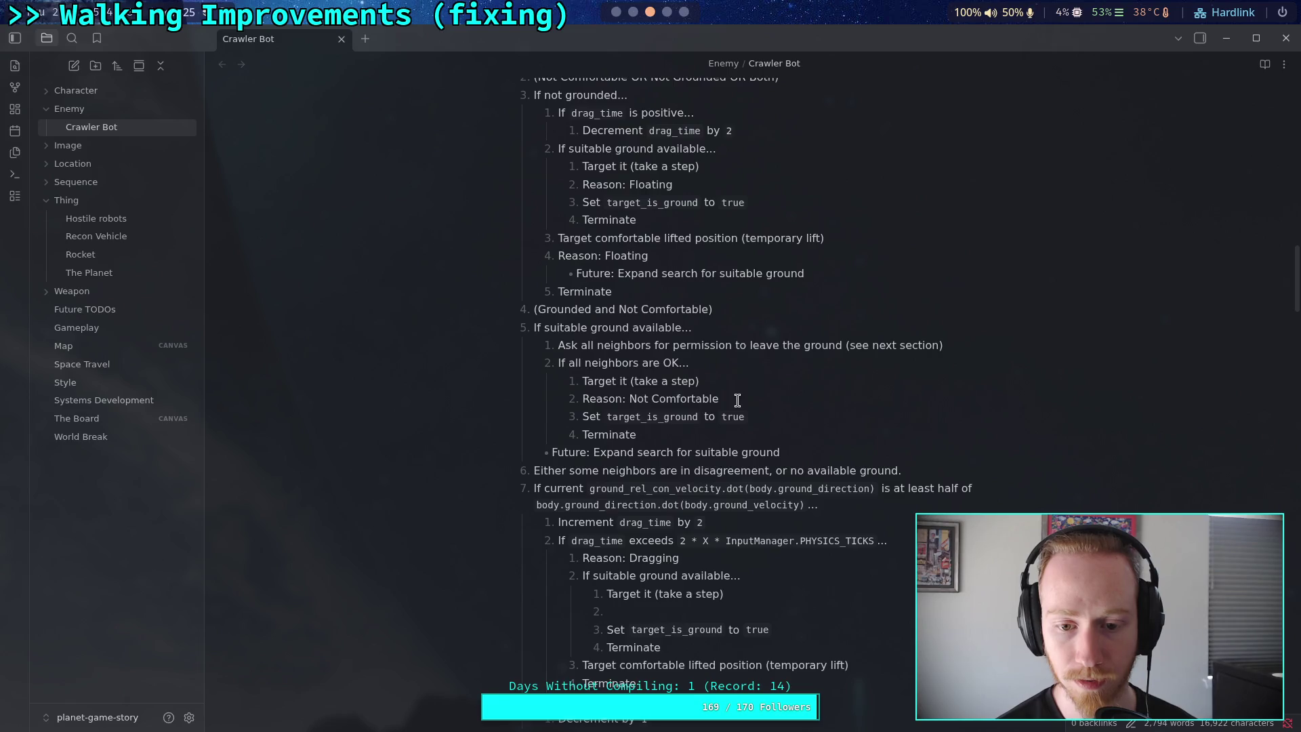
{"action": "scroll", "coordinate": [618, 405], "scroll_direction": "up", "scroll_amount": 2}
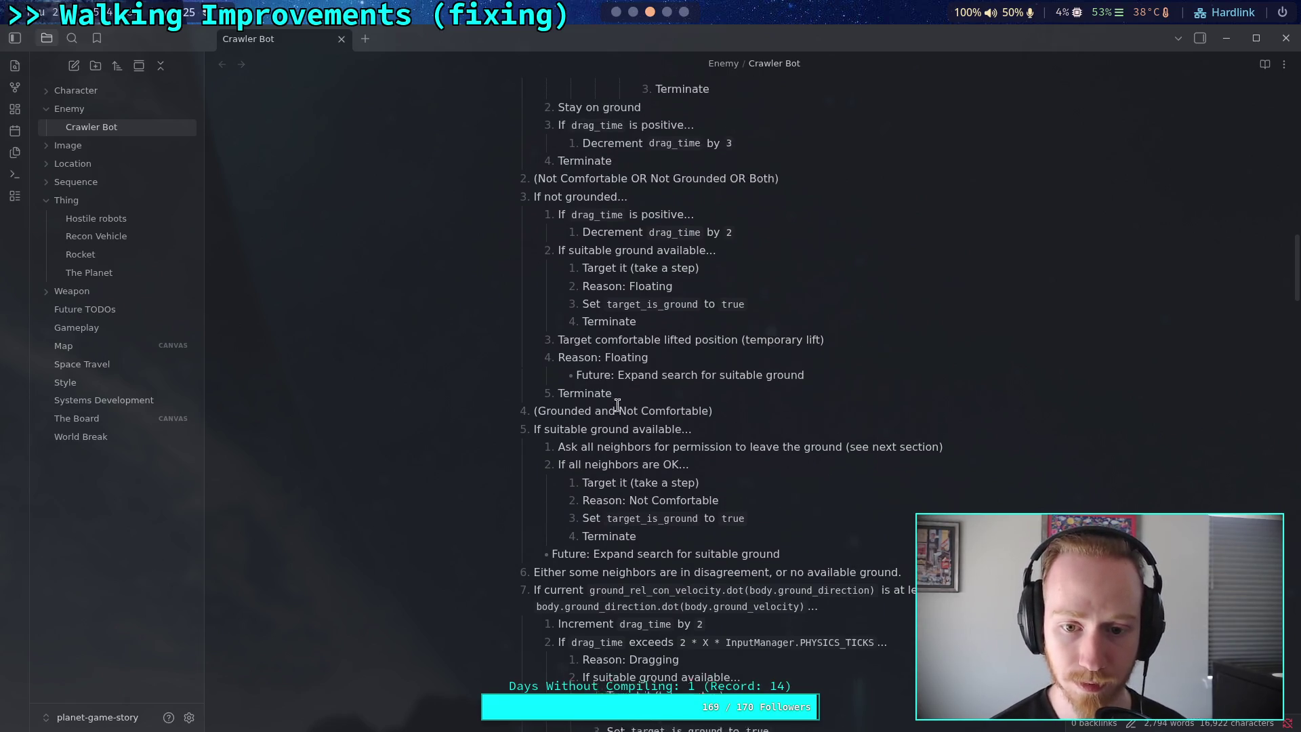
{"action": "scroll", "coordinate": [617, 405], "scroll_direction": "up", "scroll_amount": 1}
{"action": "left_click_drag", "start_coordinate": [655, 418], "coordinate": [561, 418]}
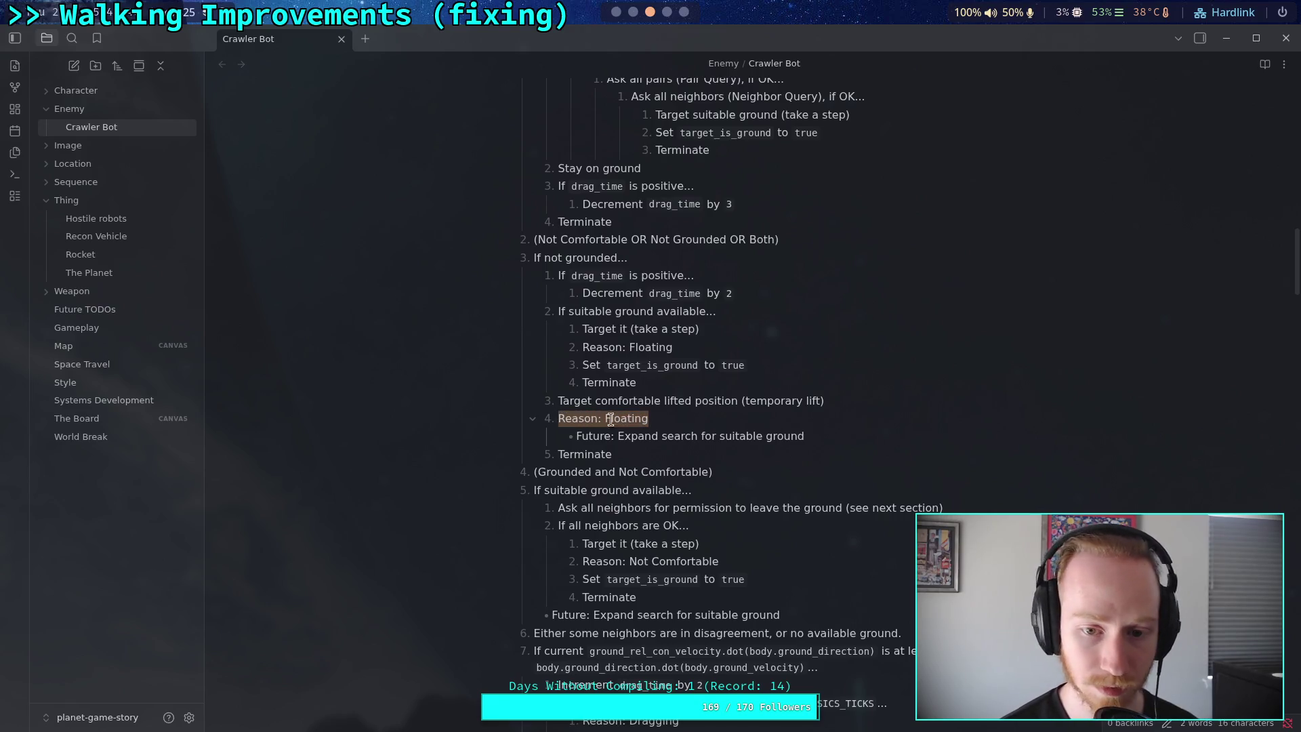
{"action": "key", "text": "BackSpace"}
{"action": "left_click", "coordinate": [766, 299]}
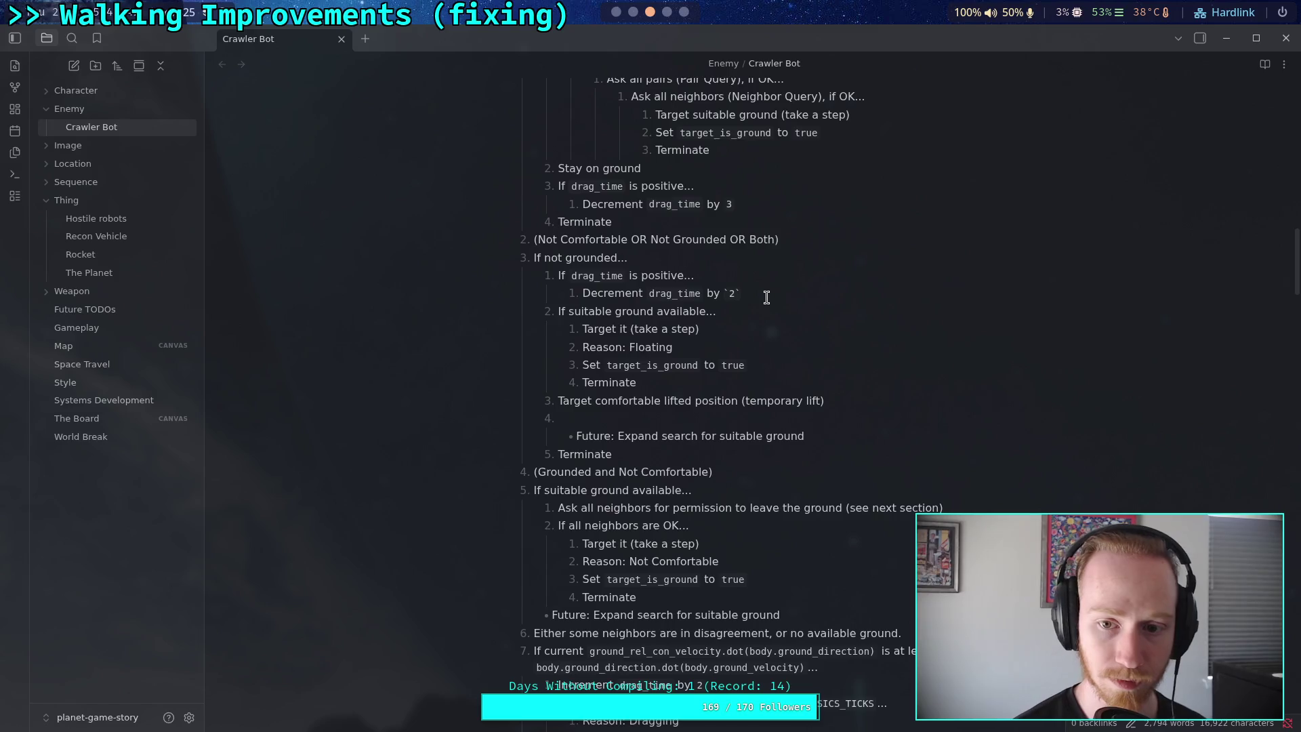
{"action": "key", "text": "Return"}
{"action": "key", "text": "shift+Tab"}
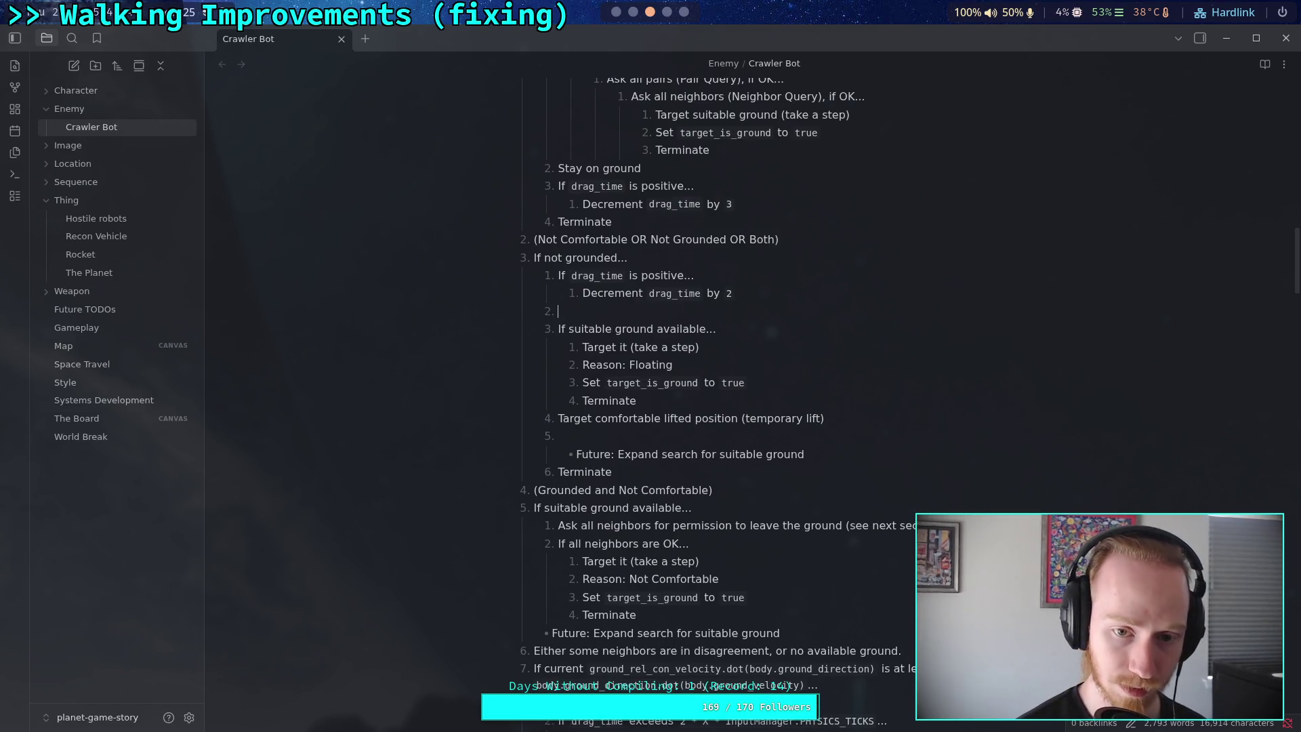
{"action": "key", "text": "ctrl+v"}
{"action": "triple_click", "coordinate": [723, 365]}
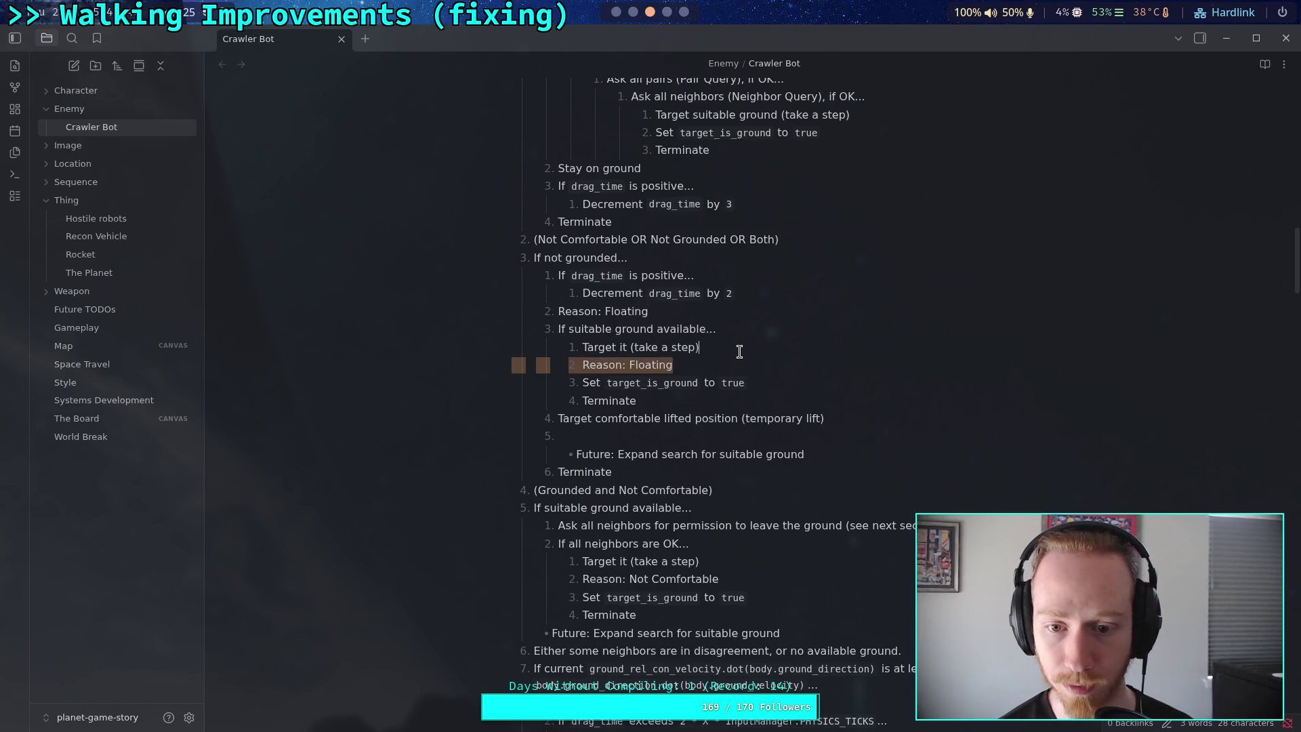
{"action": "key", "text": "BackSpace"}
{"action": "left_click", "coordinate": [681, 417]}
{"action": "key", "text": "BackSpace"}
{"action": "key", "text": "BackSpace"}
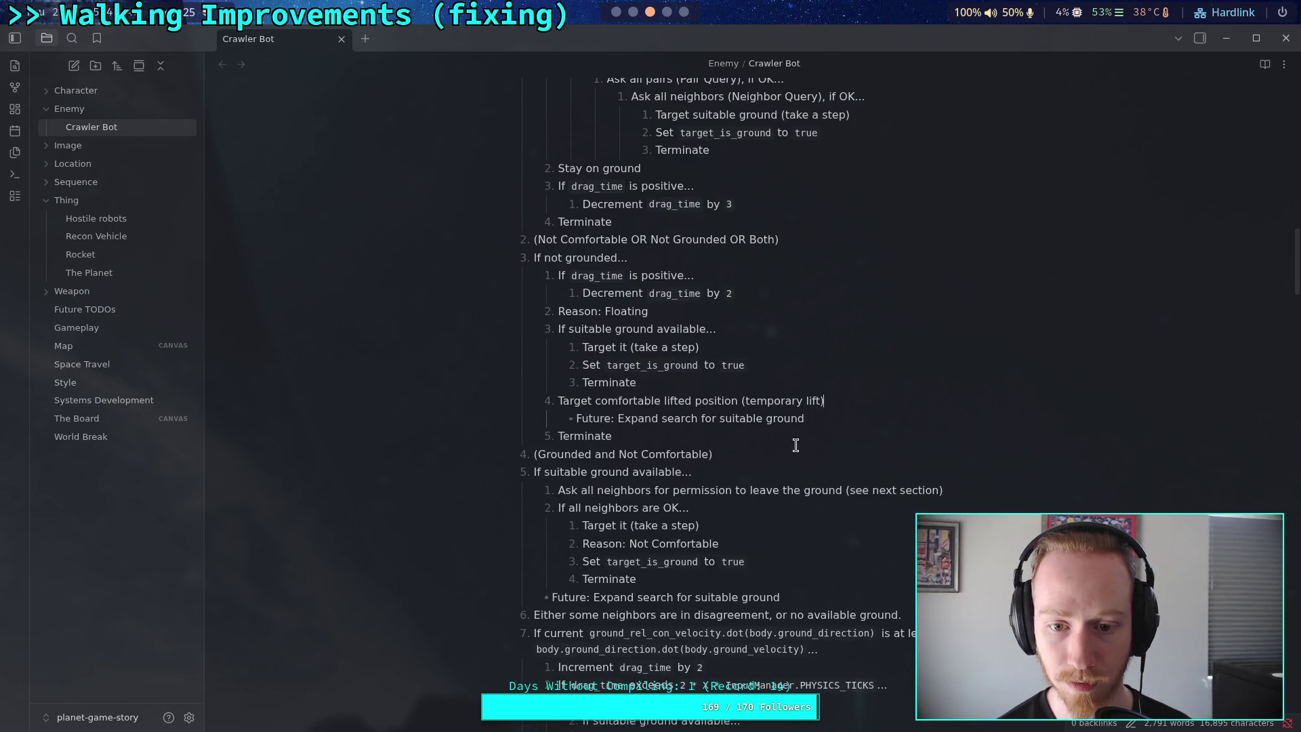
Review the Crawler Bot note down to the blank line above Target Time
{"action": "left_click", "coordinate": [806, 455]}
{"action": "scroll", "coordinate": [807, 455], "scroll_direction": "up", "scroll_amount": 3}
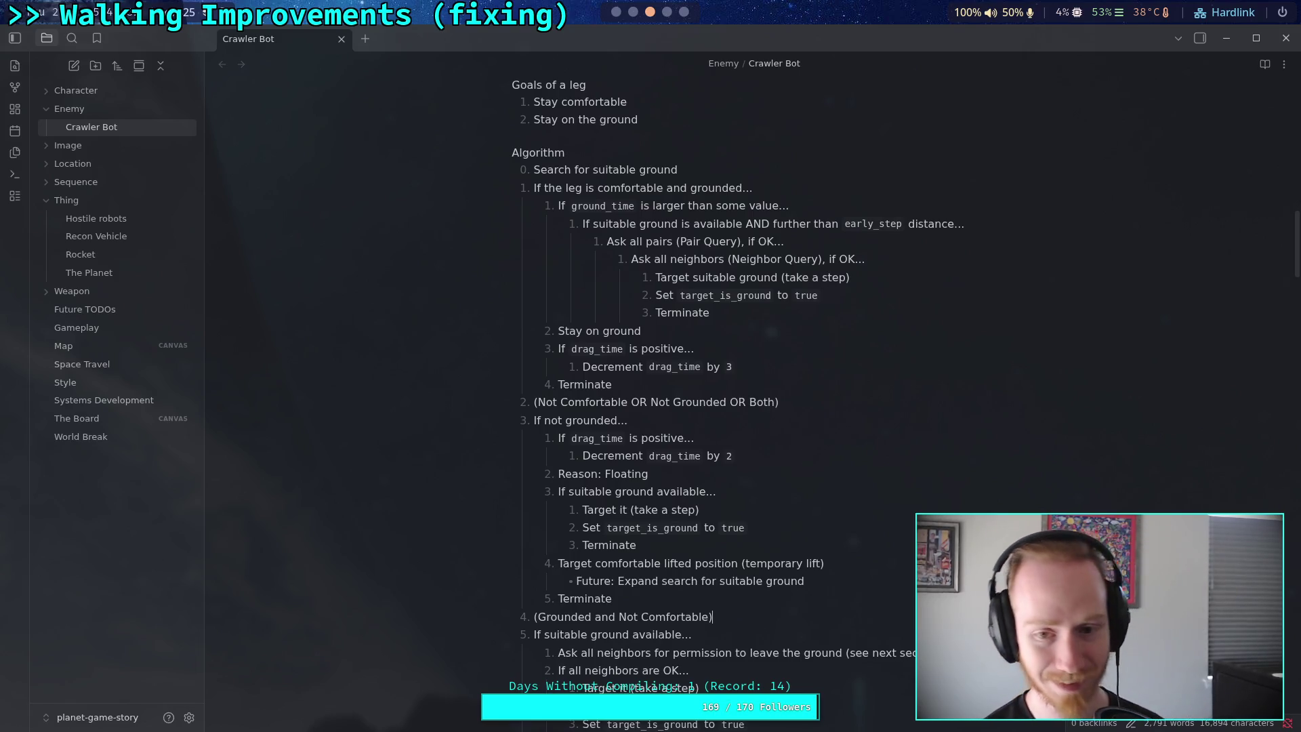
{"action": "scroll", "coordinate": [860, 521], "scroll_direction": "down", "scroll_amount": 15}
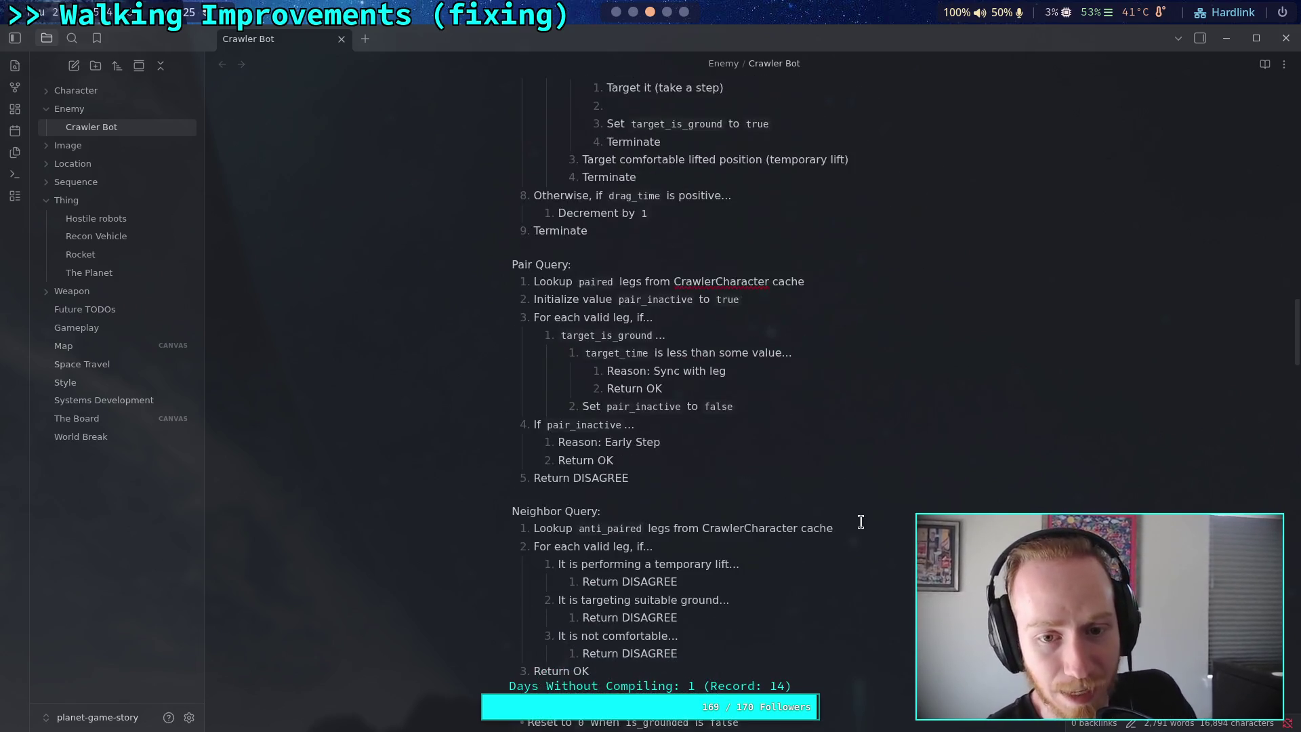
{"action": "scroll", "coordinate": [861, 521], "scroll_direction": "down", "scroll_amount": 3}
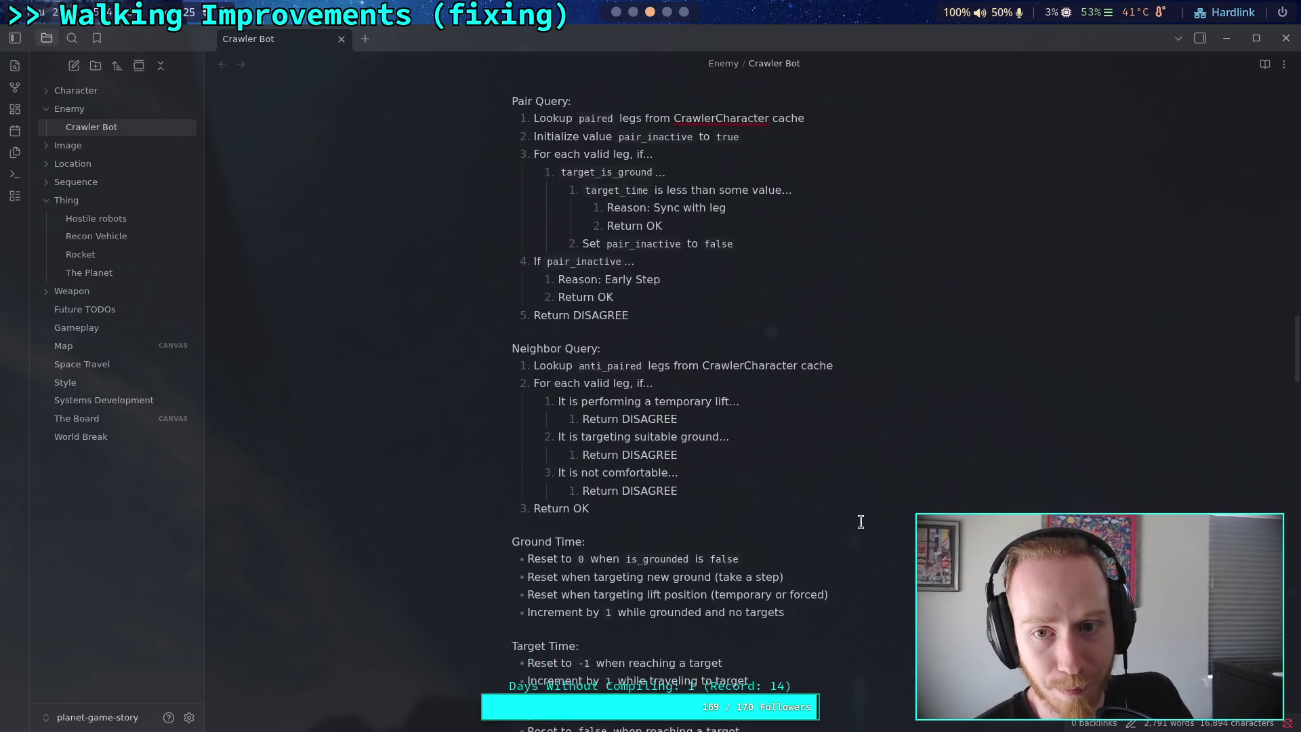
{"action": "scroll", "coordinate": [861, 521], "scroll_direction": "down", "scroll_amount": 3}
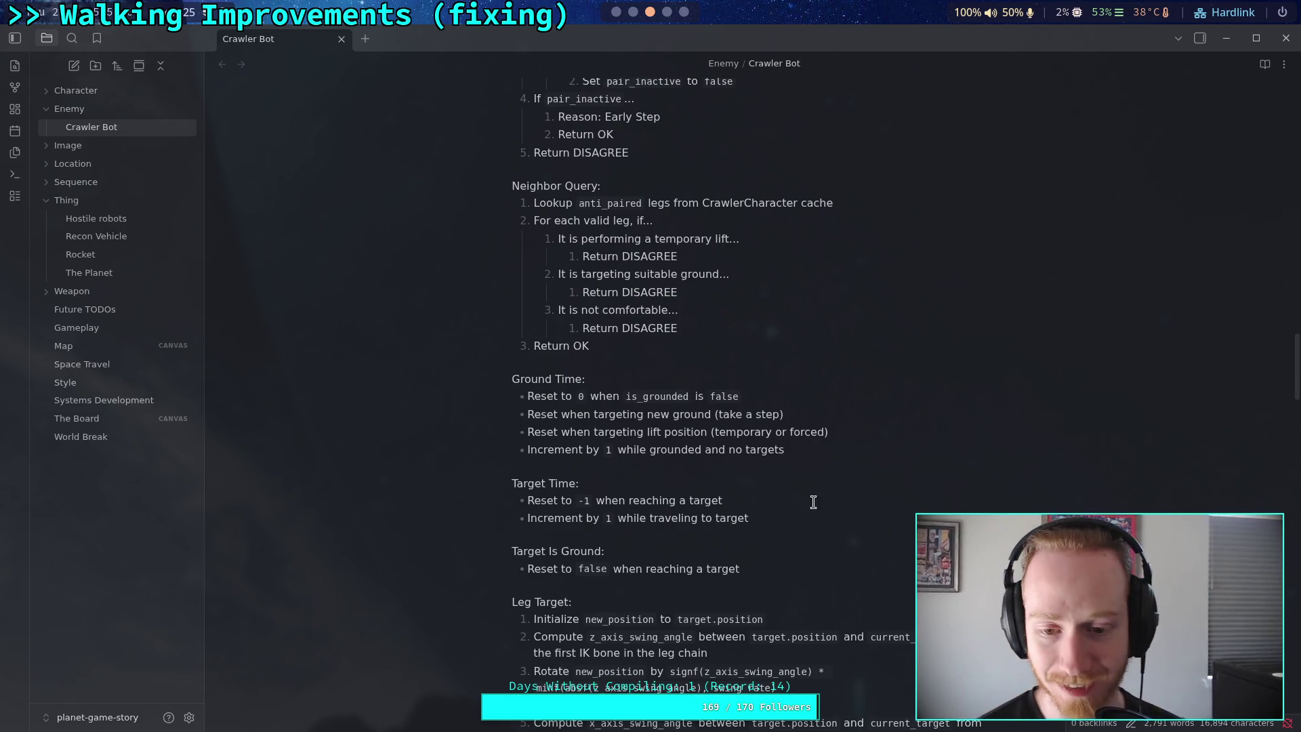
{"action": "left_click", "coordinate": [676, 466]}
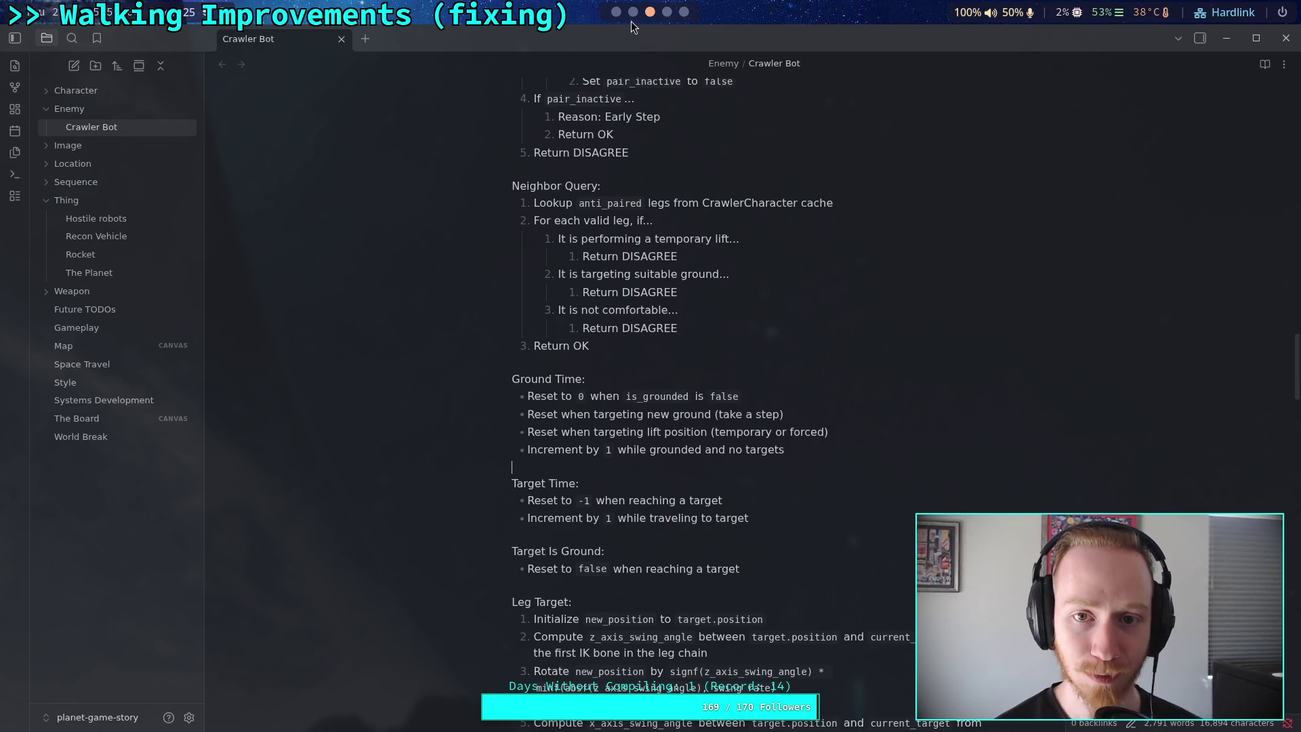
{"action": "left_click", "coordinate": [631, 20]}
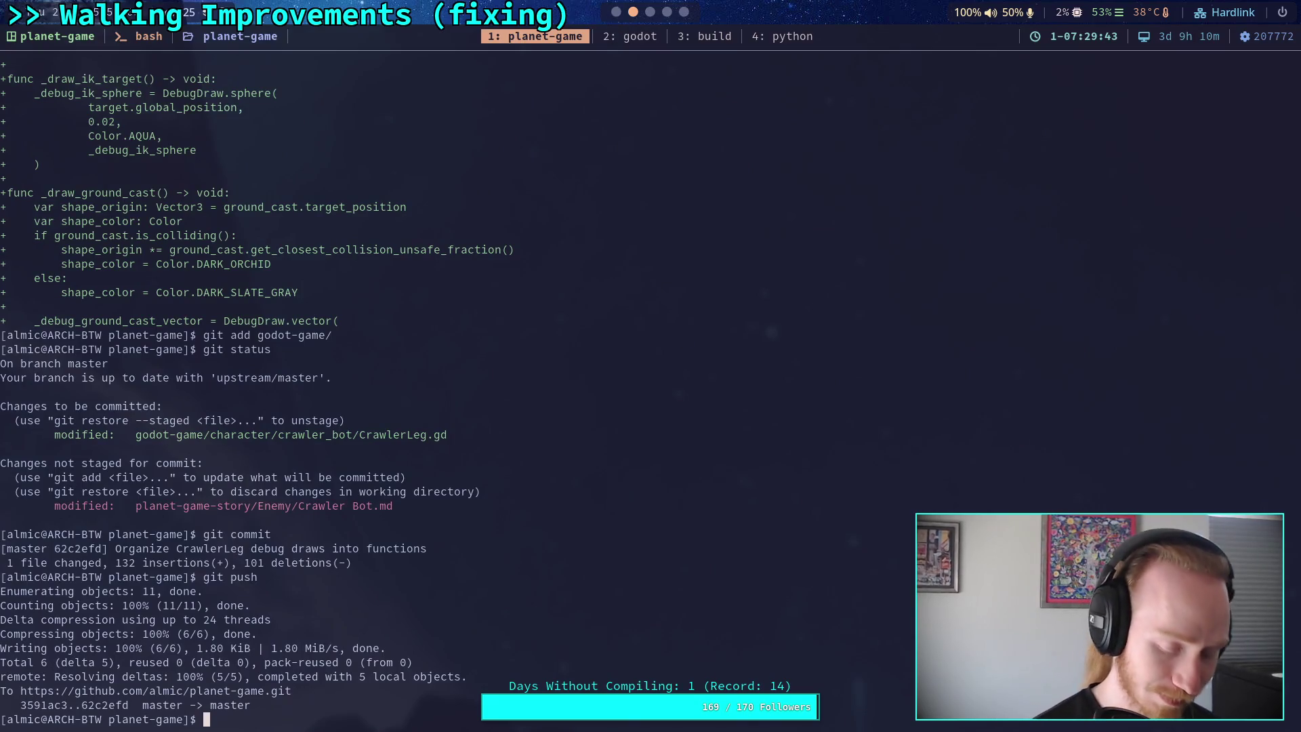
Run git status and git diff, paging down to the Algorithm and Pair Query changes
{"action": "type", "text": "git status"}
{"action": "key", "text": "Return"}
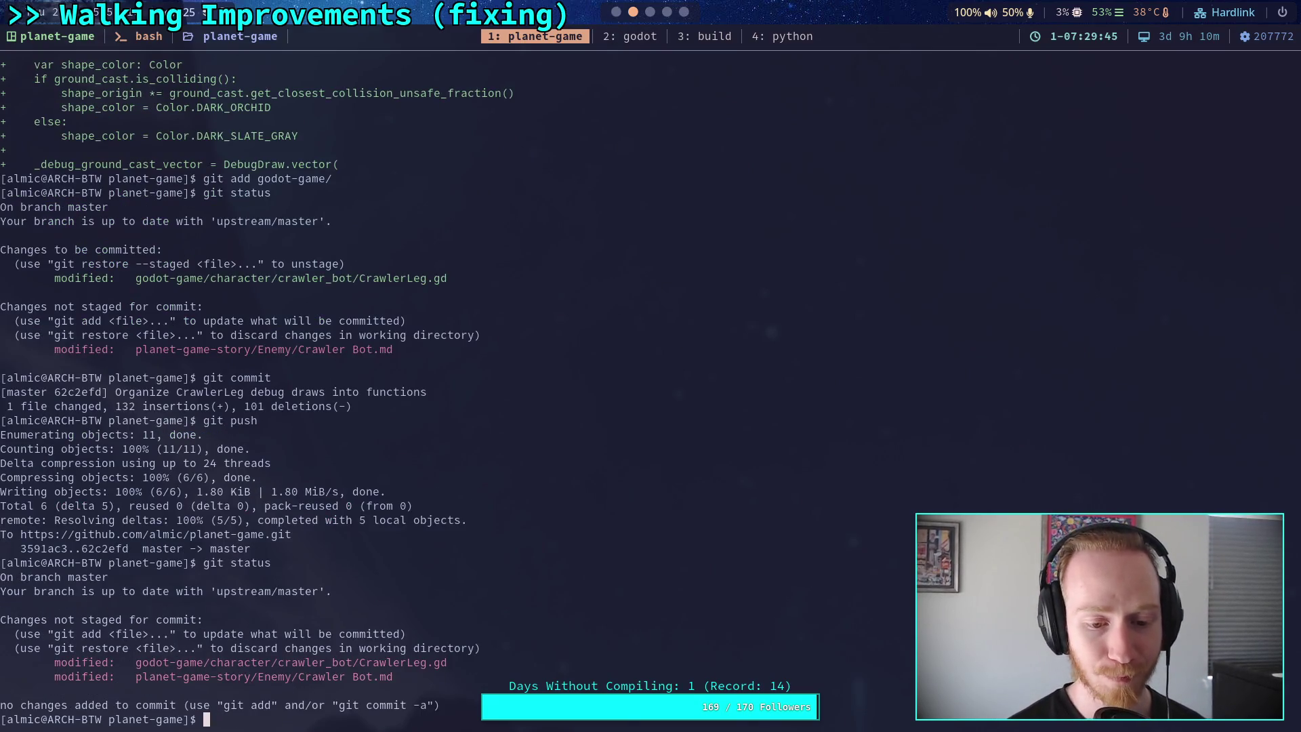
{"action": "type", "text": "git diff"}
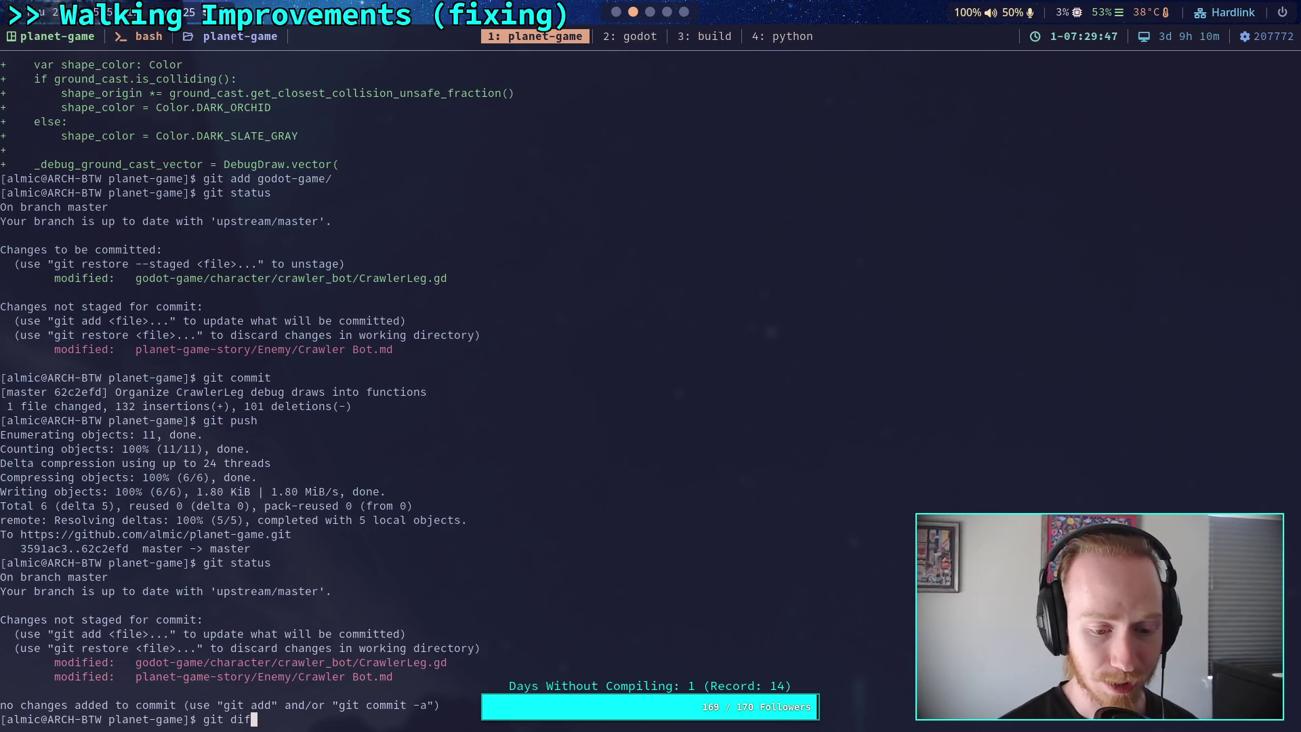
{"action": "key", "text": "Return"}
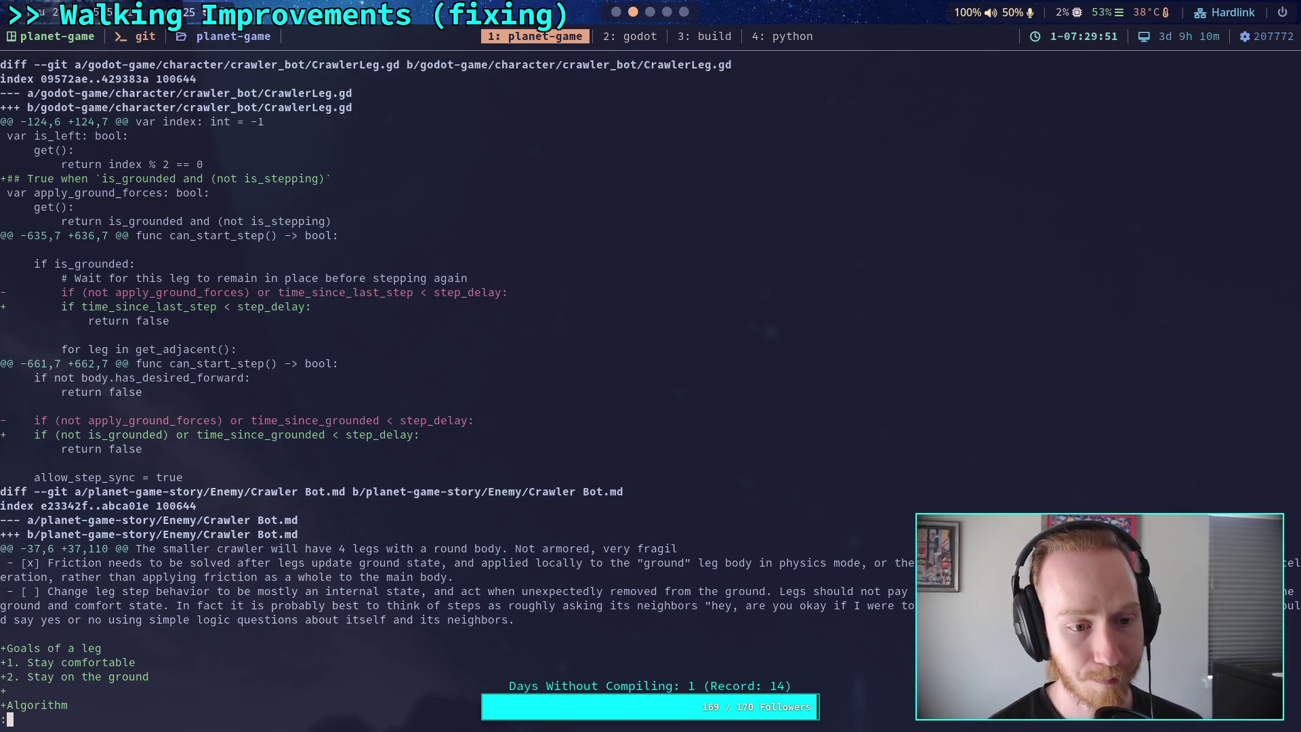
{"action": "key", "text": "Down"}
{"action": "key", "text": "Down"}
{"action": "key", "text": "Down"}
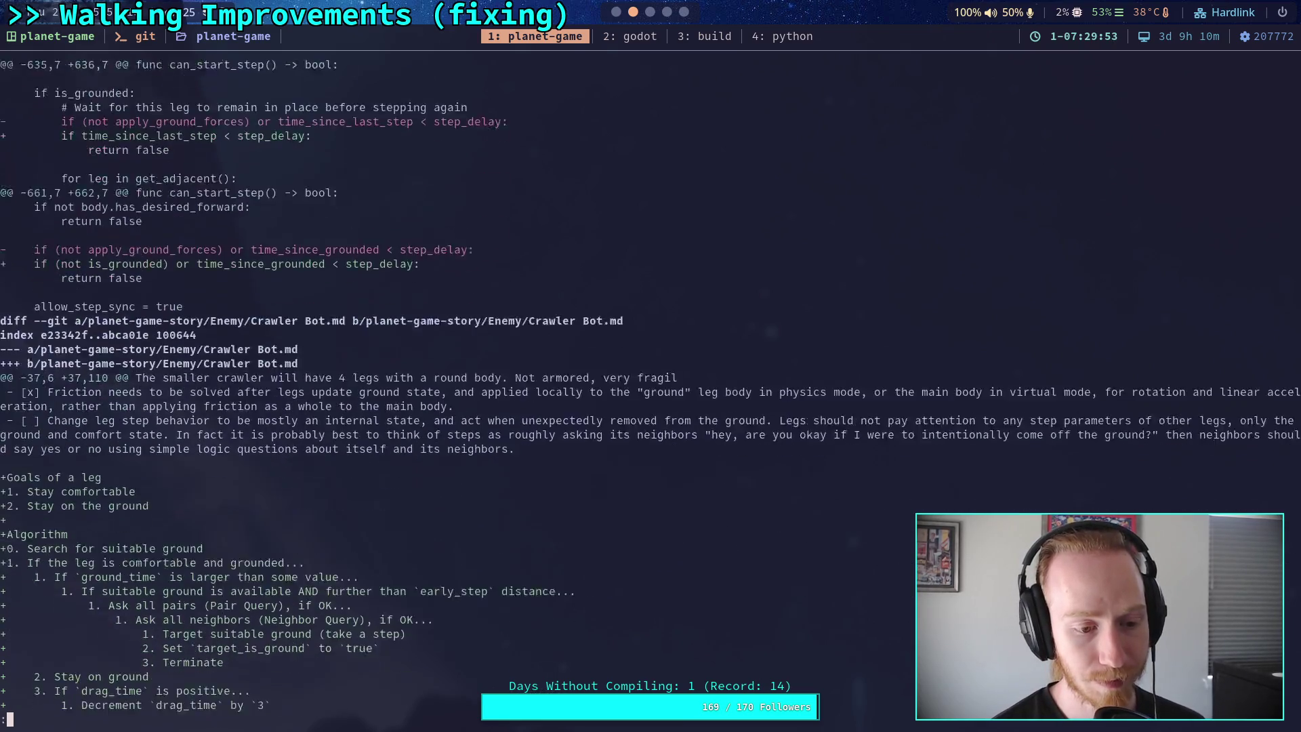
{"action": "key", "text": "Down"}
{"action": "key", "text": "Down"}
{"action": "key", "text": "Down"}
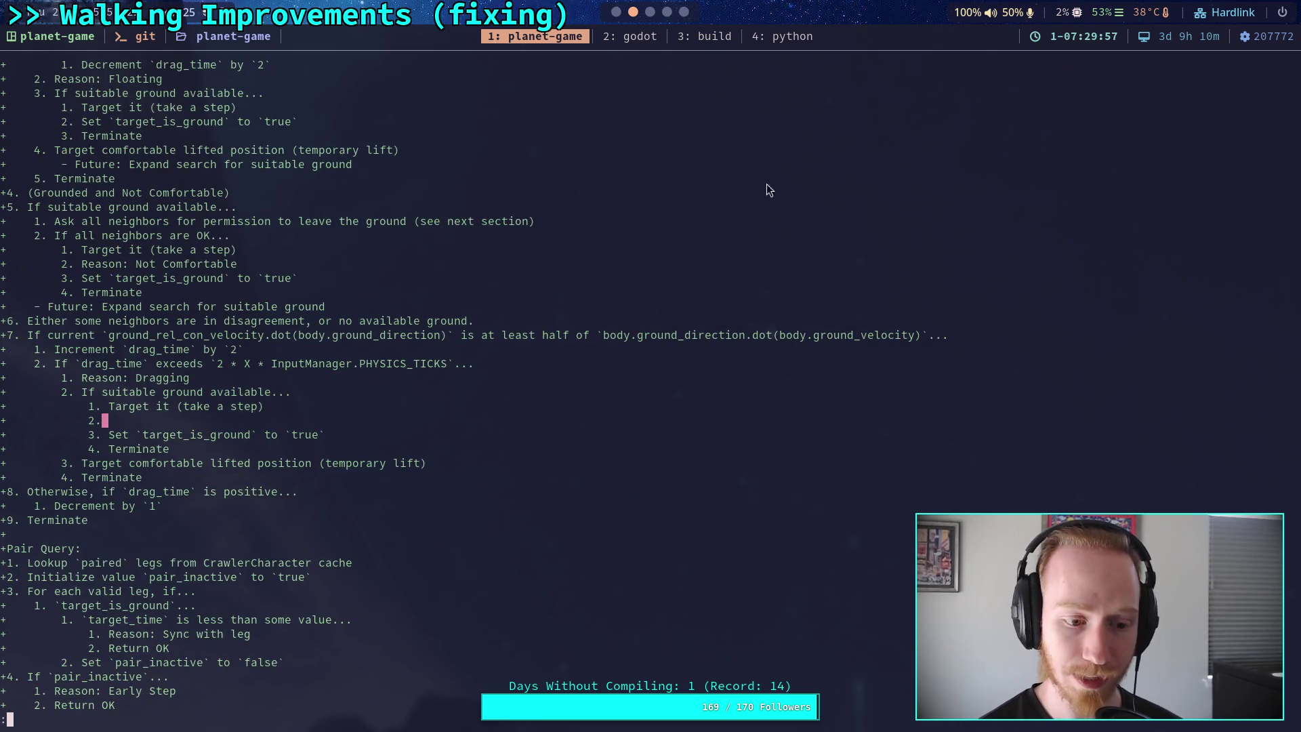
Delete the empty list item under Dragging in the Crawler Bot note
{"action": "left_click", "coordinate": [651, 14]}
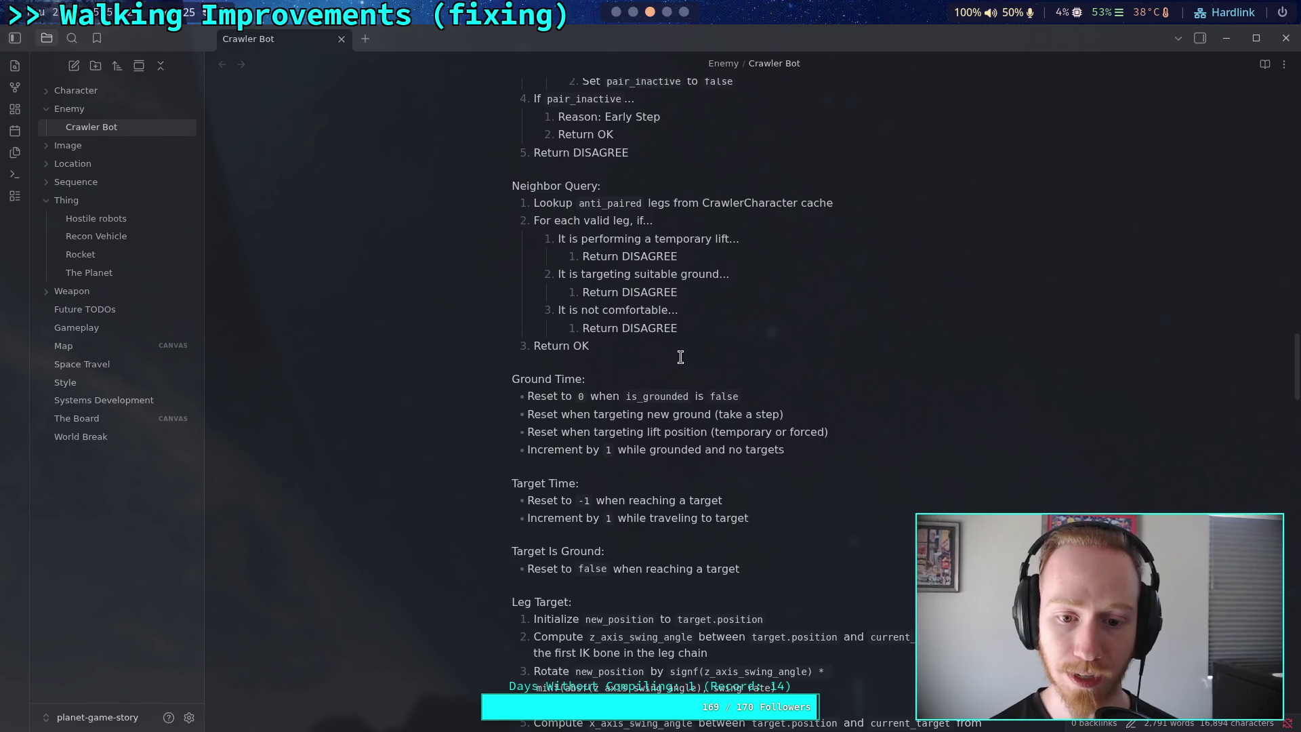
{"action": "scroll", "coordinate": [651, 353], "scroll_direction": "up", "scroll_amount": 5}
{"action": "scroll", "coordinate": [637, 349], "scroll_direction": "up", "scroll_amount": 5}
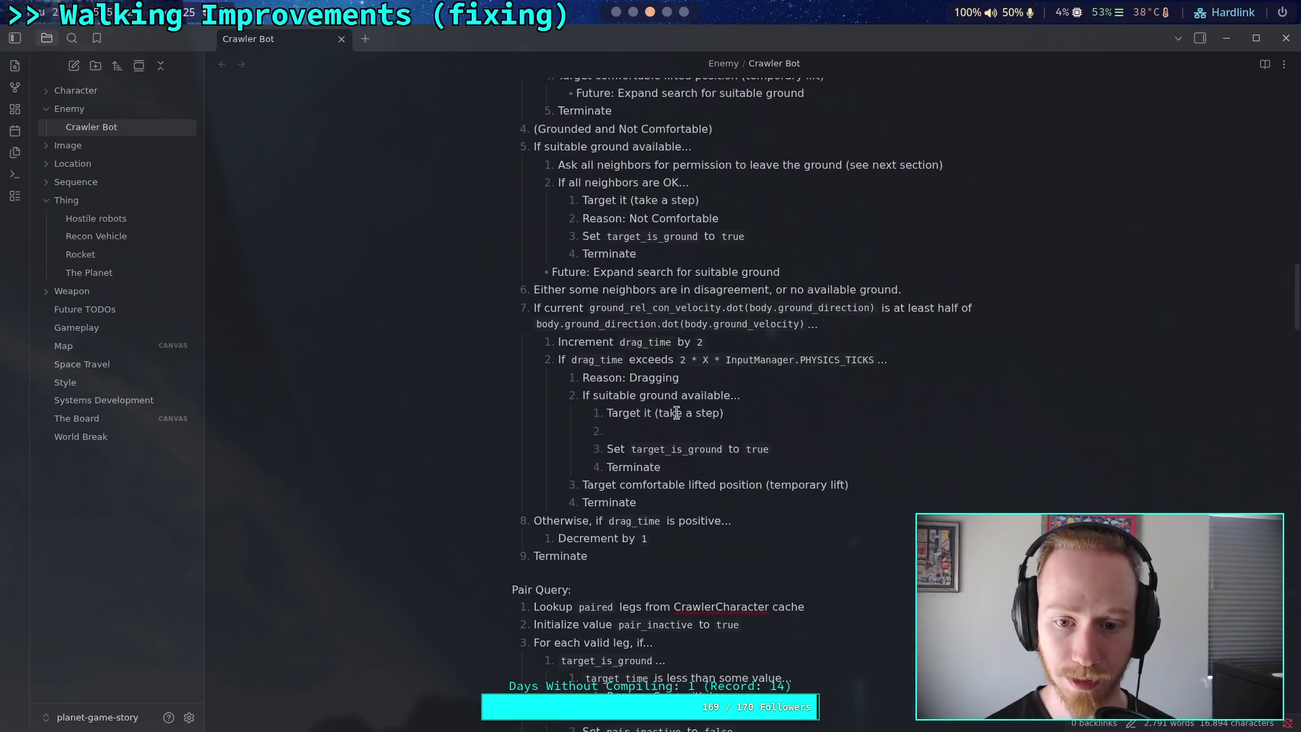
{"action": "left_click_drag", "start_coordinate": [675, 413], "coordinate": [771, 416]}
{"action": "key", "text": "BackSpace"}
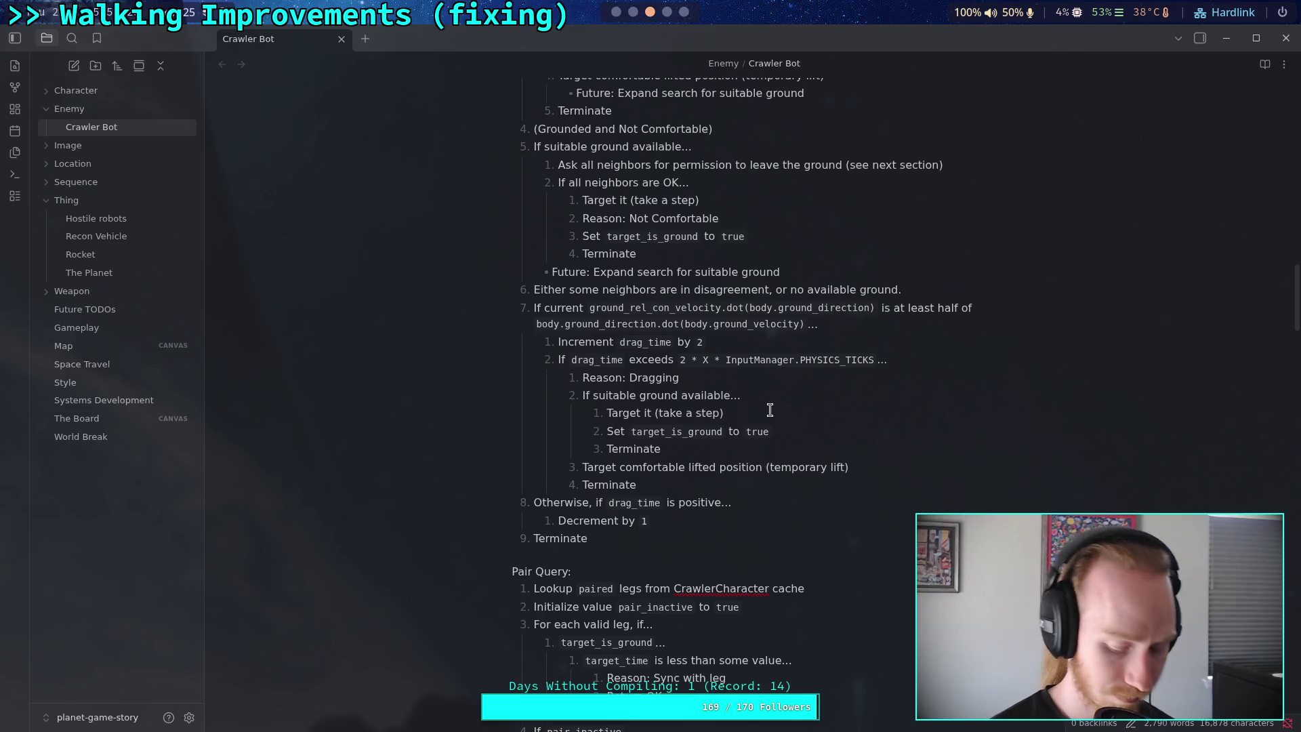
{"action": "key", "text": "super+2"}
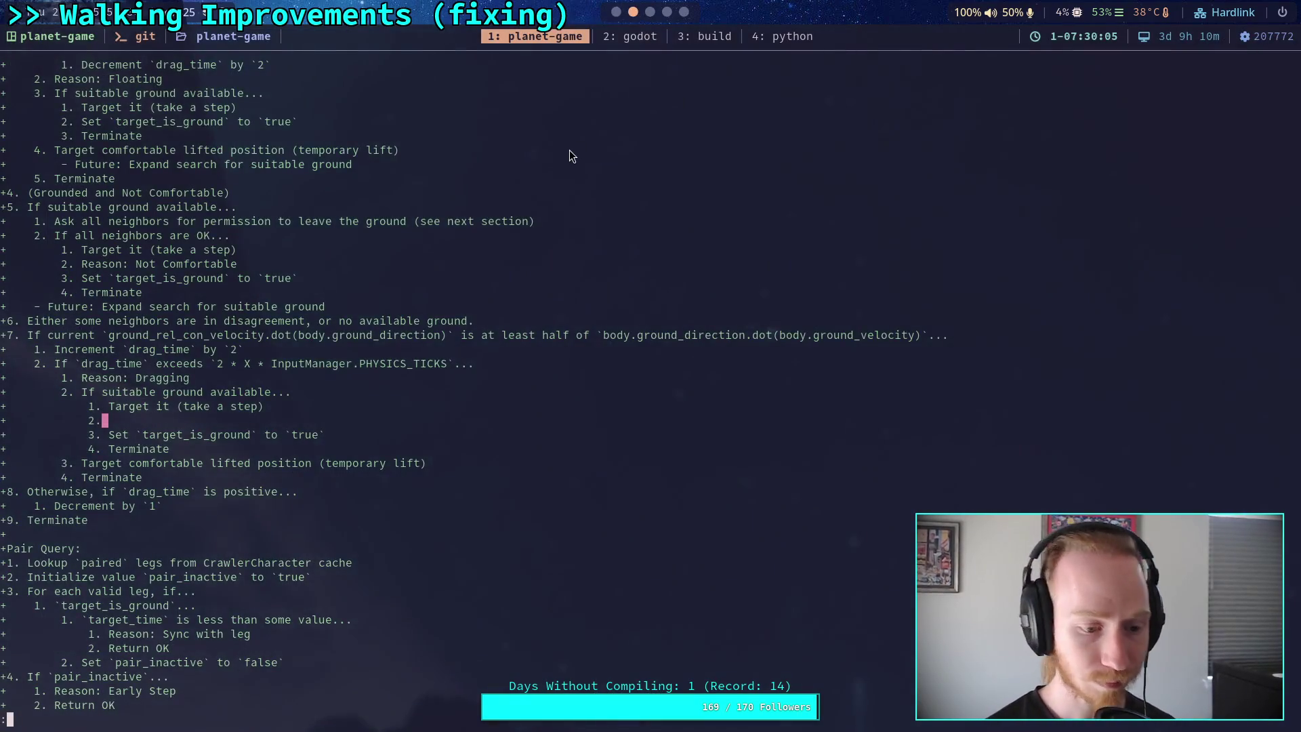
Re-run git diff to see the edit, page to its end, and return to Godot's CrawlerLeg.gd
{"action": "key", "text": "q"}
{"action": "key", "text": "Up"}
{"action": "key", "text": "Return"}
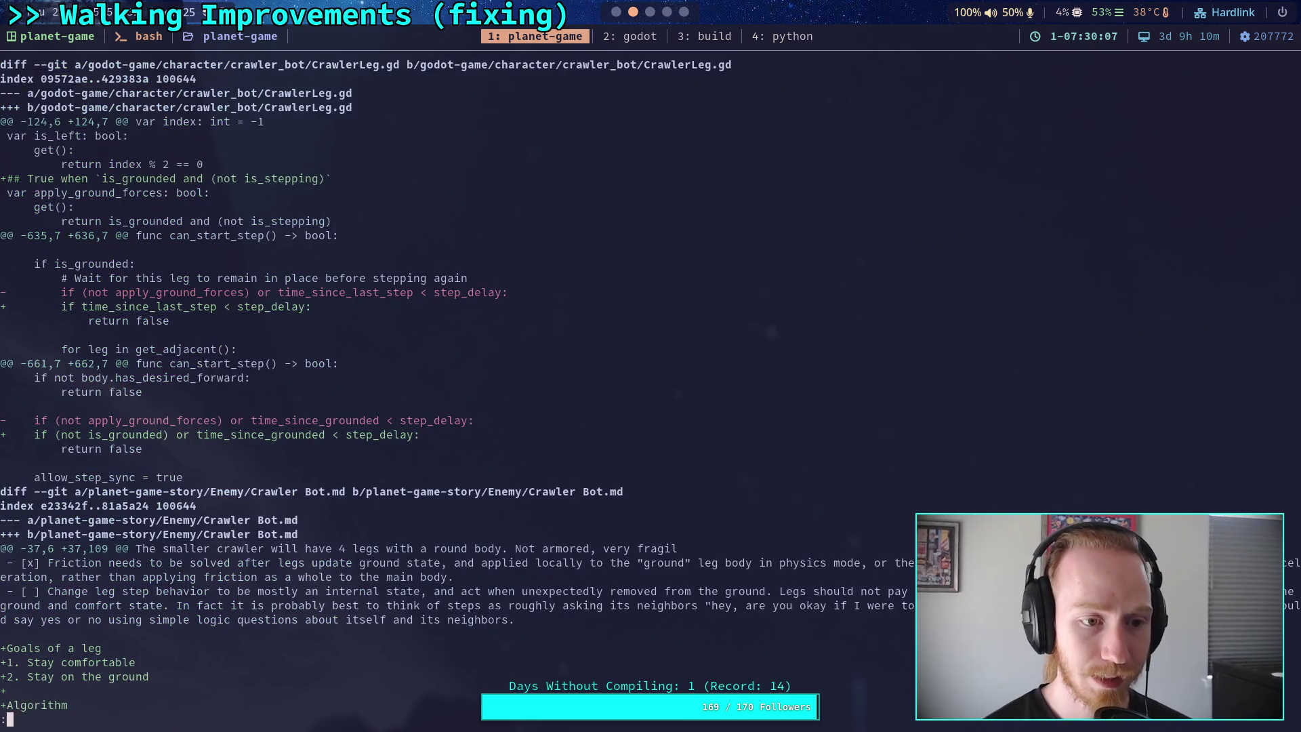
{"action": "key", "text": "space"}
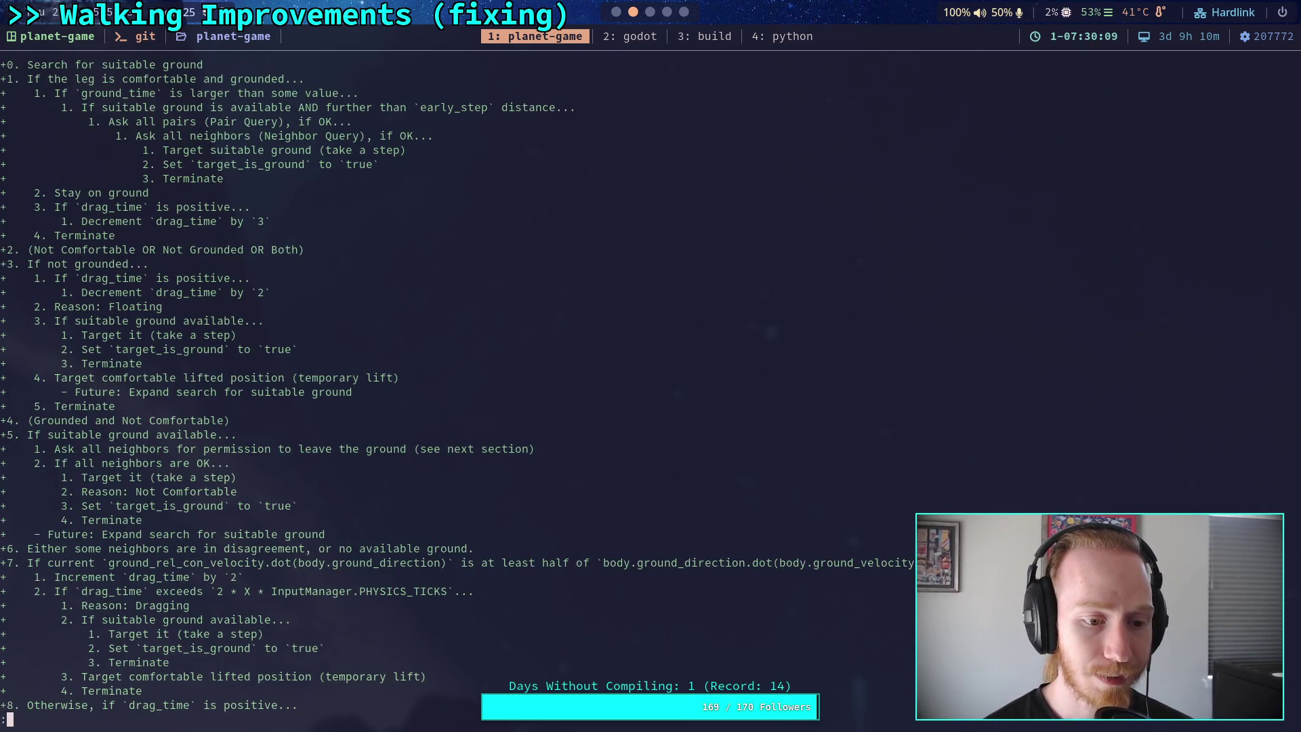
{"action": "key", "text": "q"}
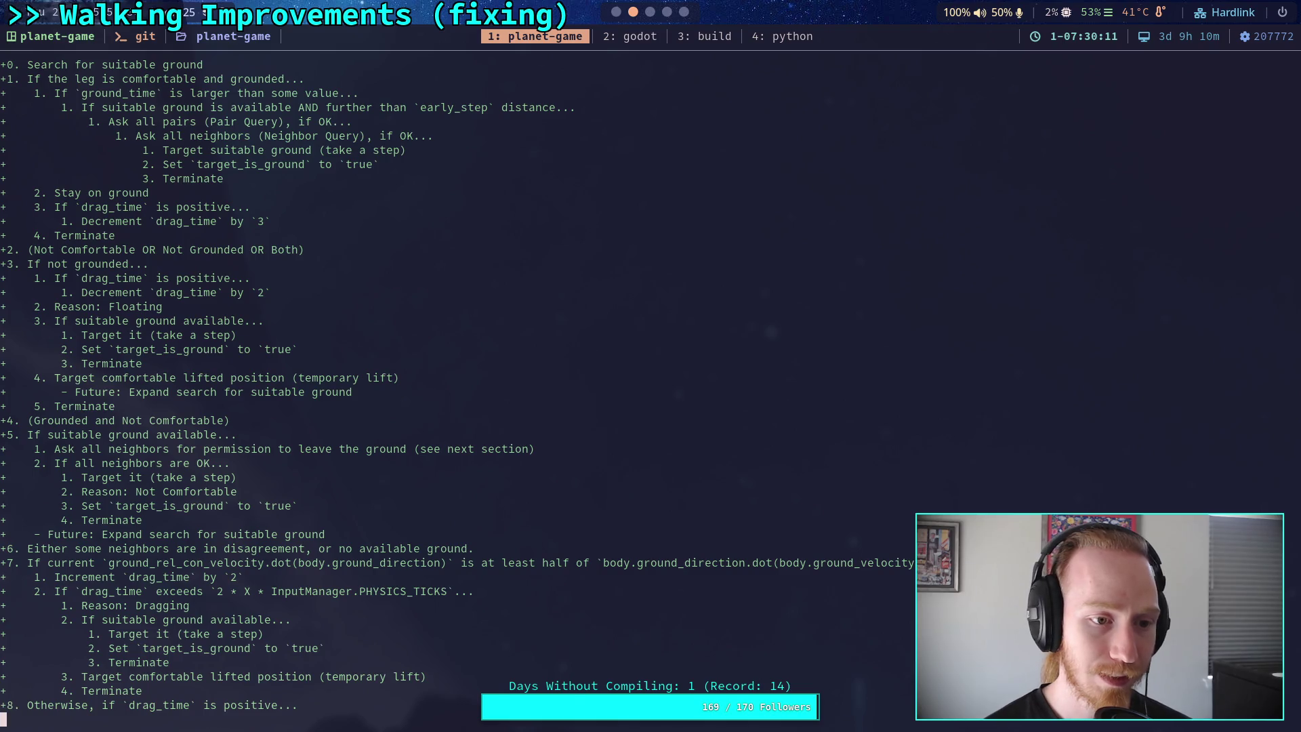
{"action": "key", "text": "space"}
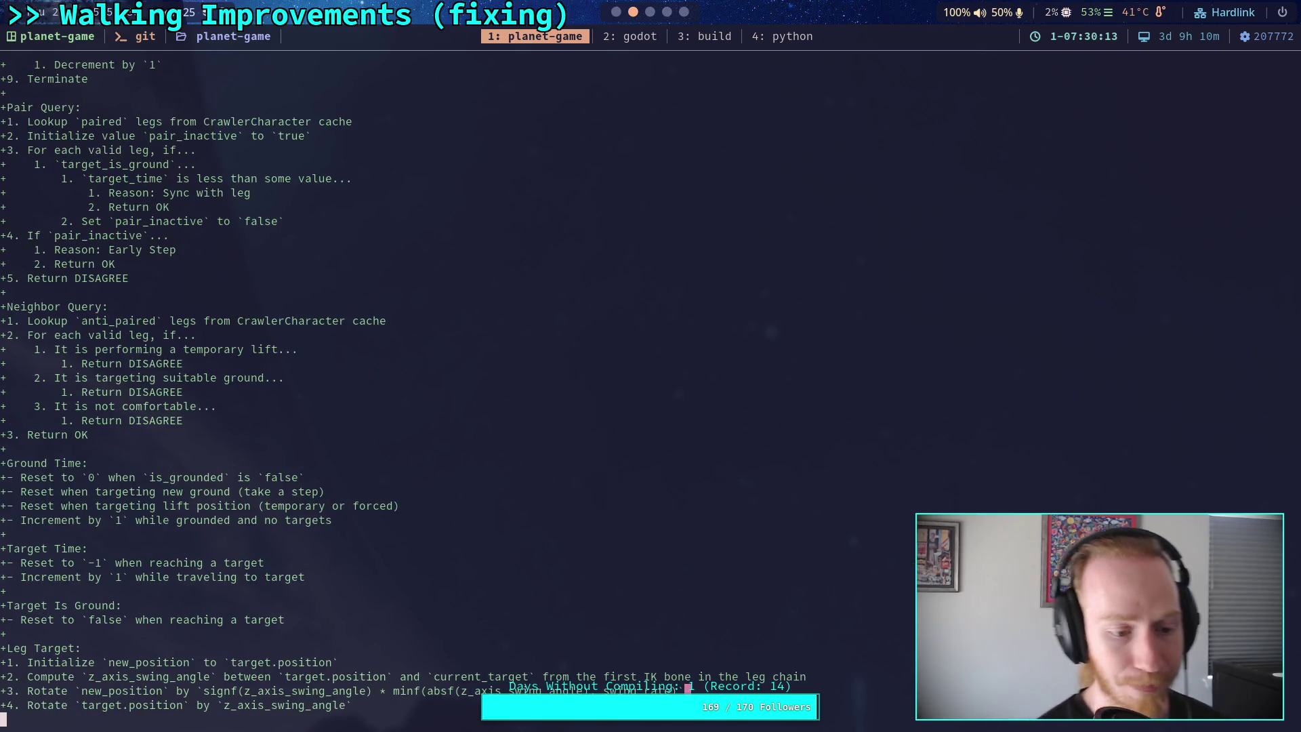
{"action": "key", "text": "space"}
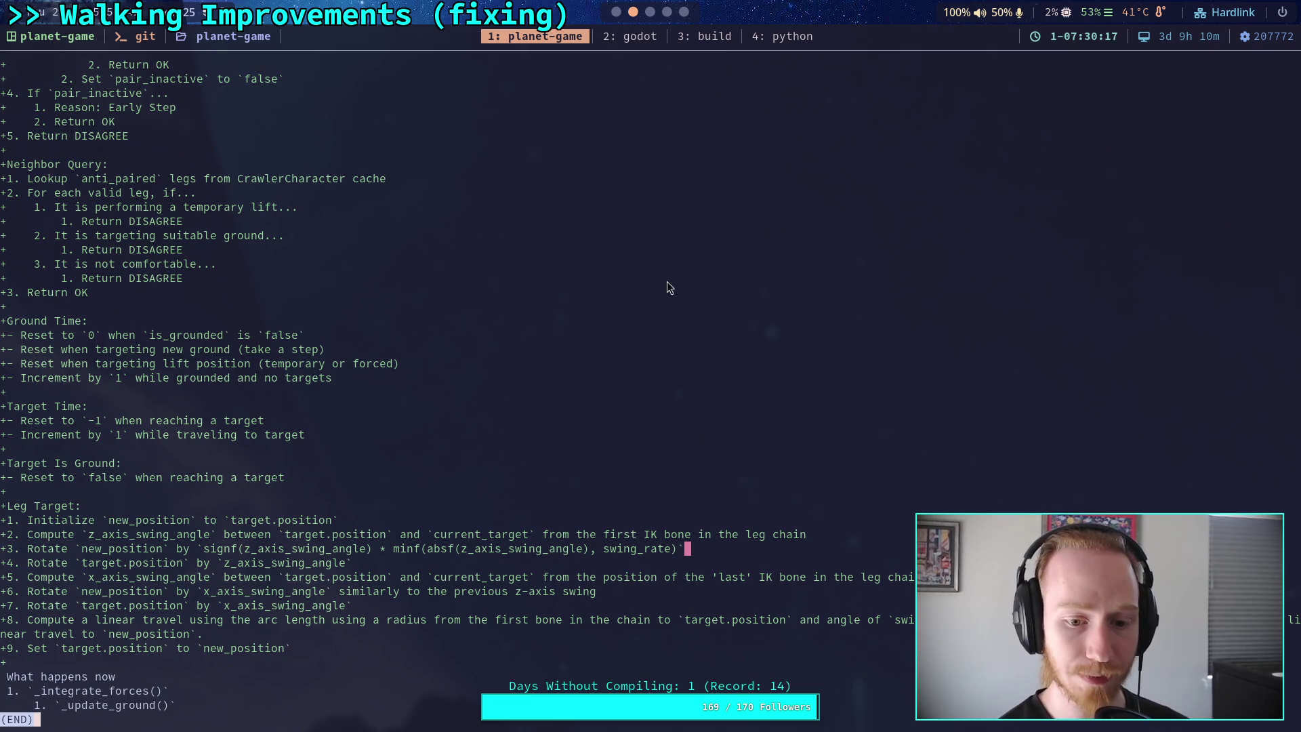
{"action": "left_click", "coordinate": [616, 11]}
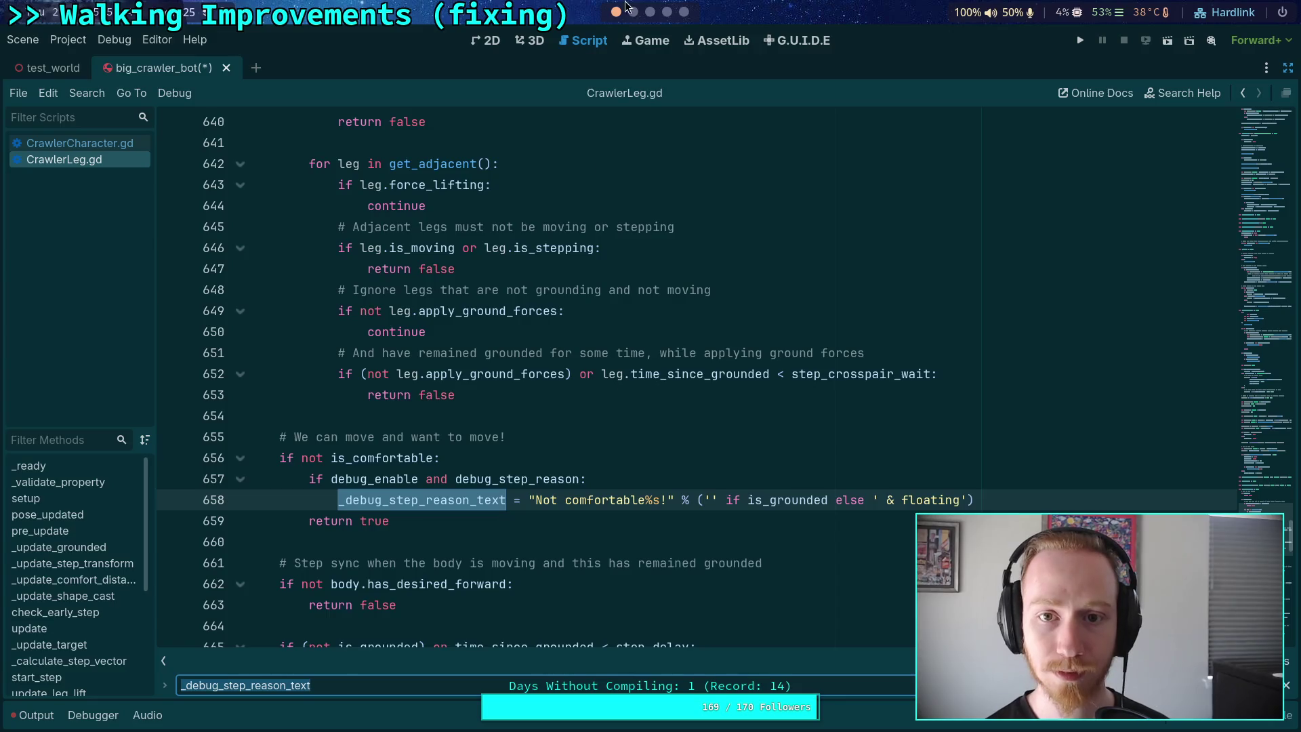
Recheck the markup of Leg Target steps 7, 9 and 3 in the Crawler Bot note, then return to the terminal
{"action": "left_click", "coordinate": [650, 11]}
{"action": "scroll", "coordinate": [795, 479], "scroll_direction": "down", "scroll_amount": 10}
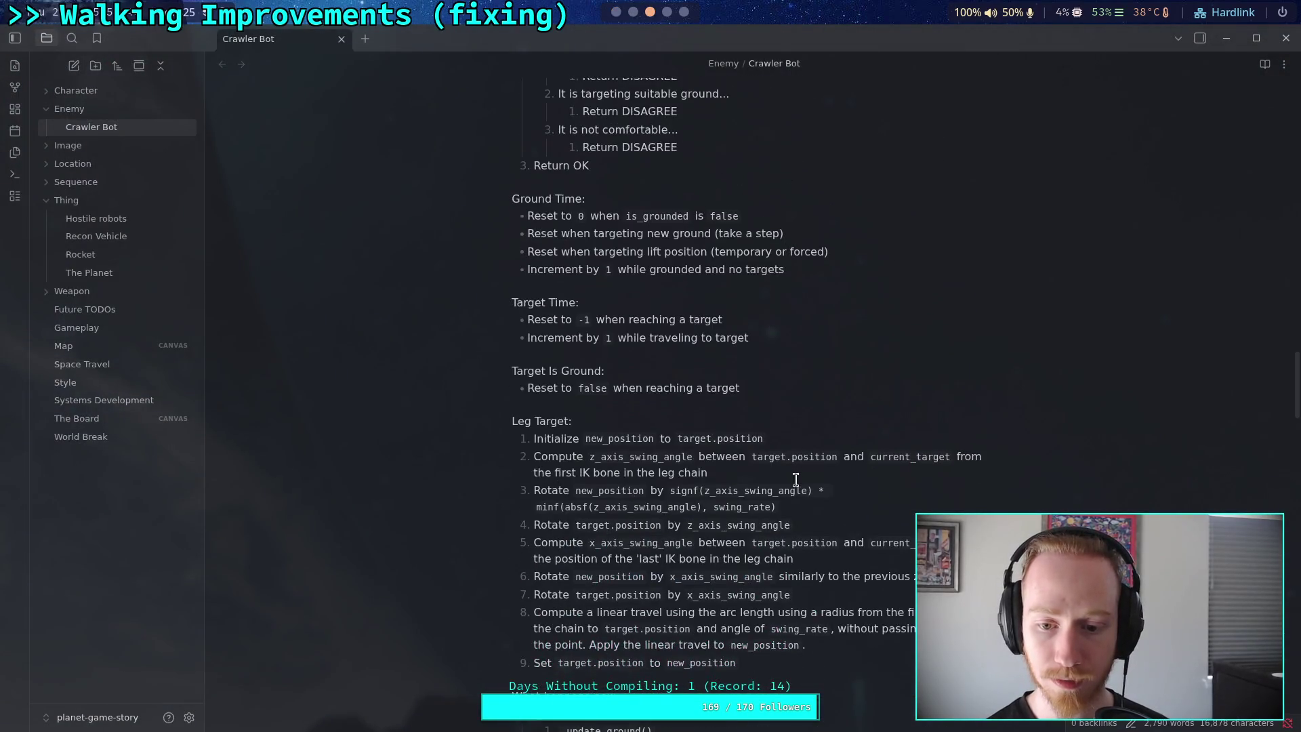
{"action": "scroll", "coordinate": [797, 481], "scroll_direction": "down", "scroll_amount": 2}
{"action": "left_click", "coordinate": [855, 515]}
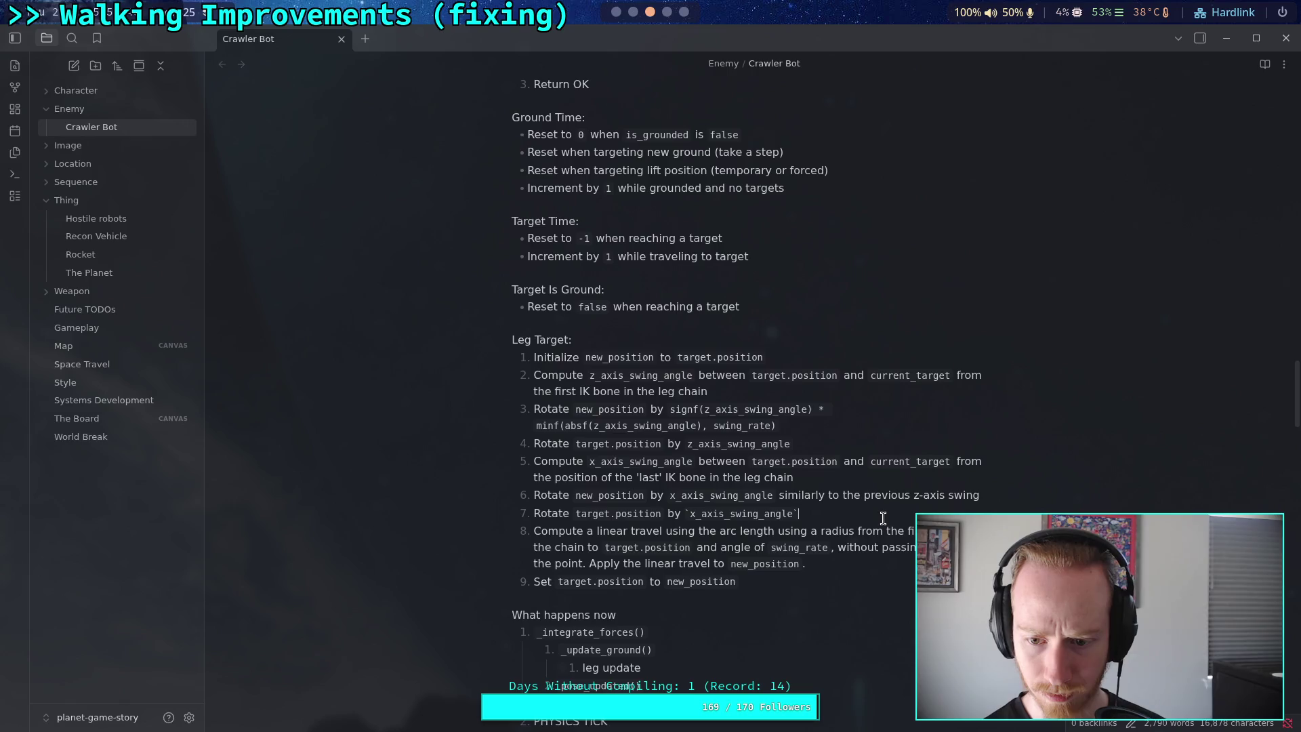
{"action": "left_click", "coordinate": [888, 561]}
{"action": "left_click", "coordinate": [855, 583]}
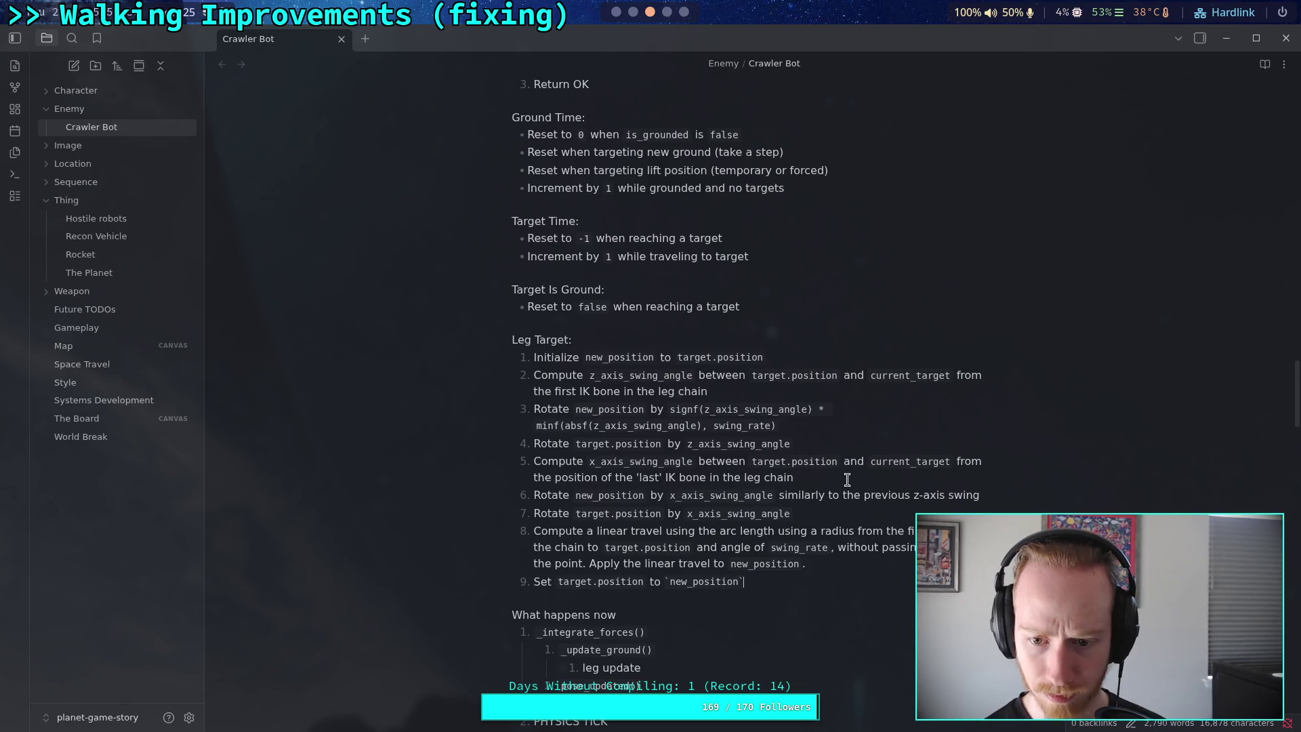
{"action": "left_click", "coordinate": [841, 425]}
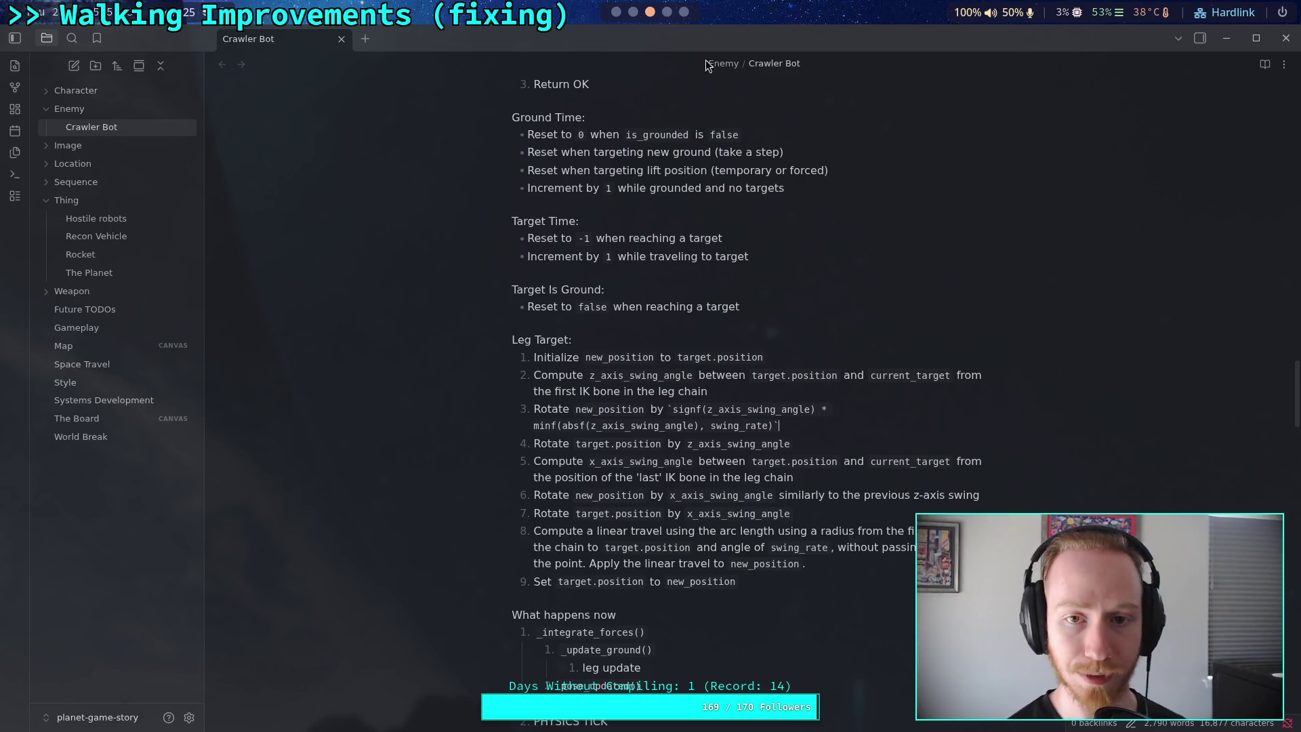
{"action": "key", "text": "super+2"}
Page through the updated diff from top to end and back, then return to the Obsidian note
{"action": "key", "text": "g"}
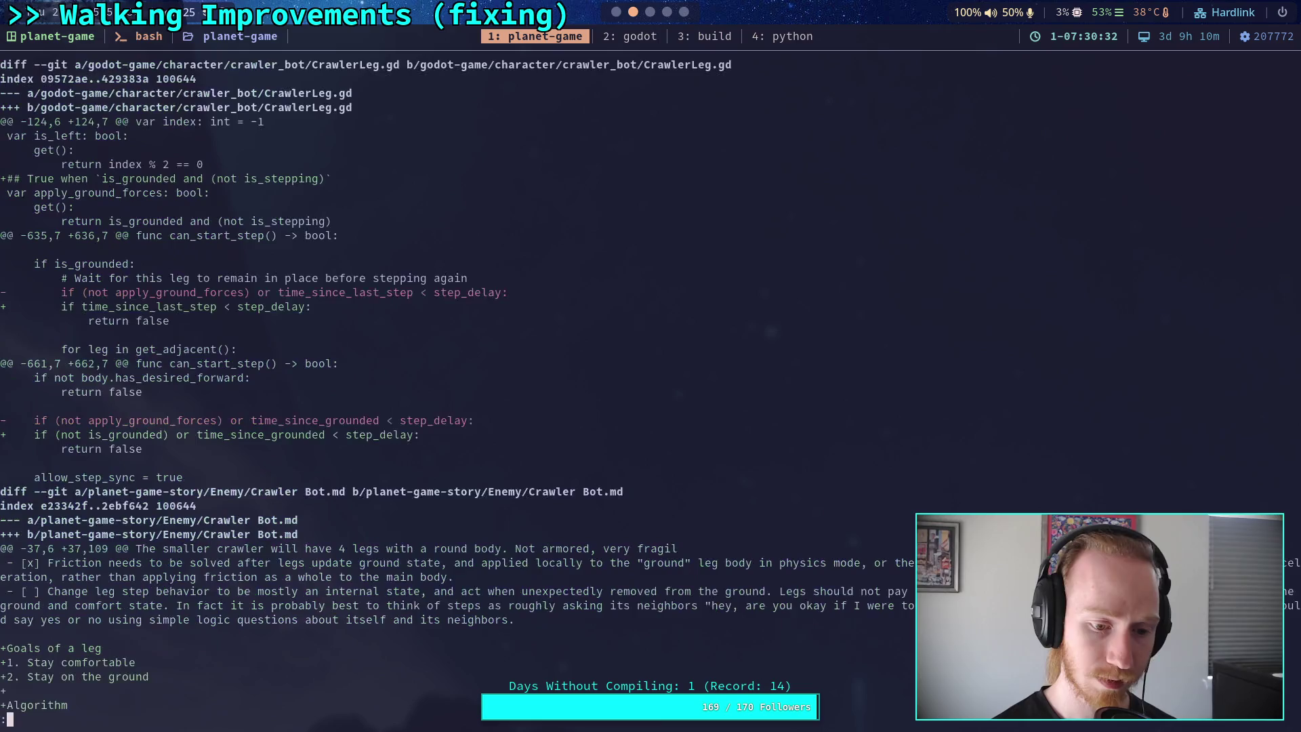
{"action": "key", "text": "shift+g"}
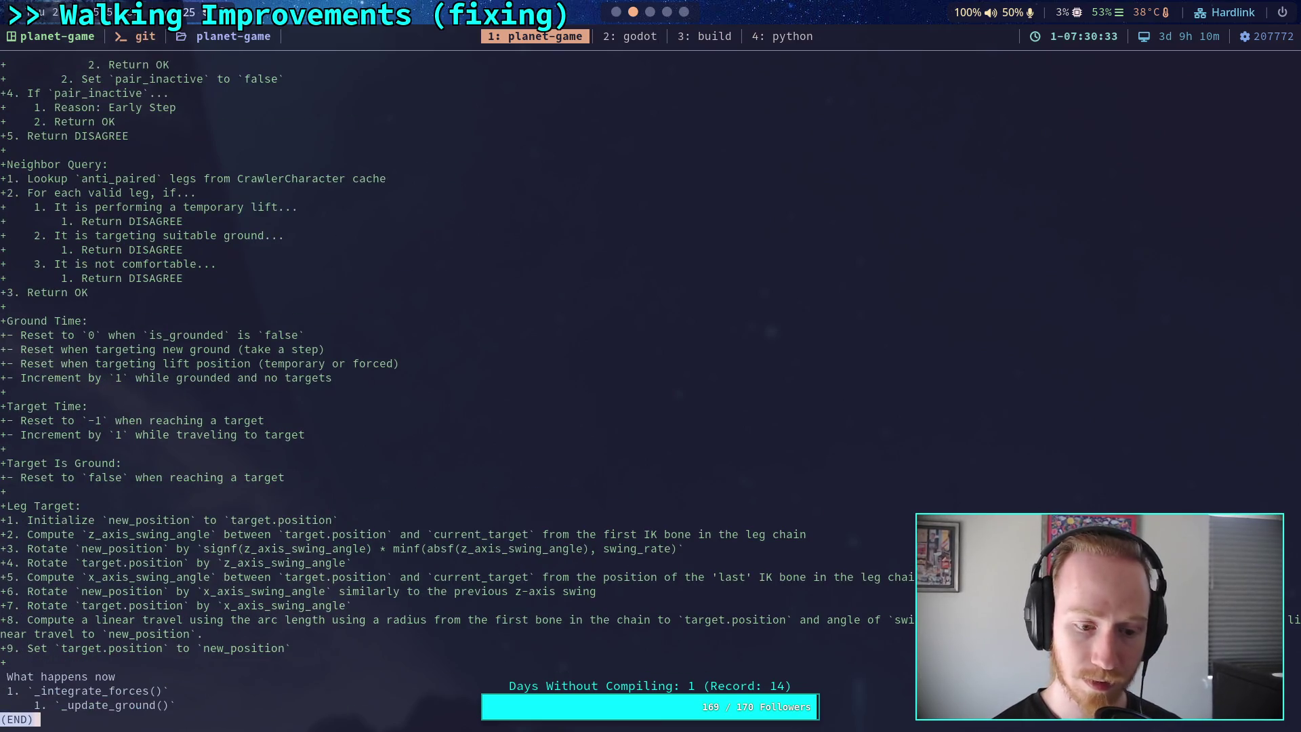
{"action": "key", "text": "b"}
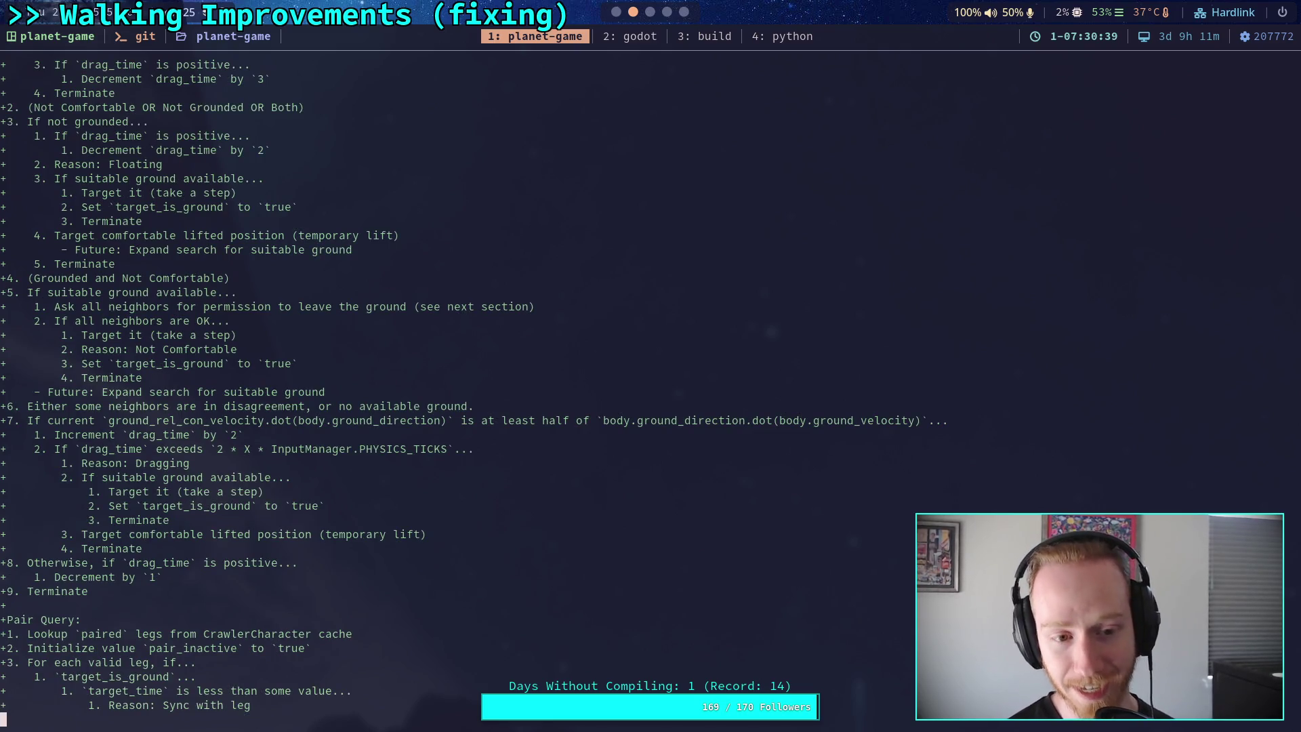
{"action": "key", "text": "b"}
{"action": "key", "text": "q"}
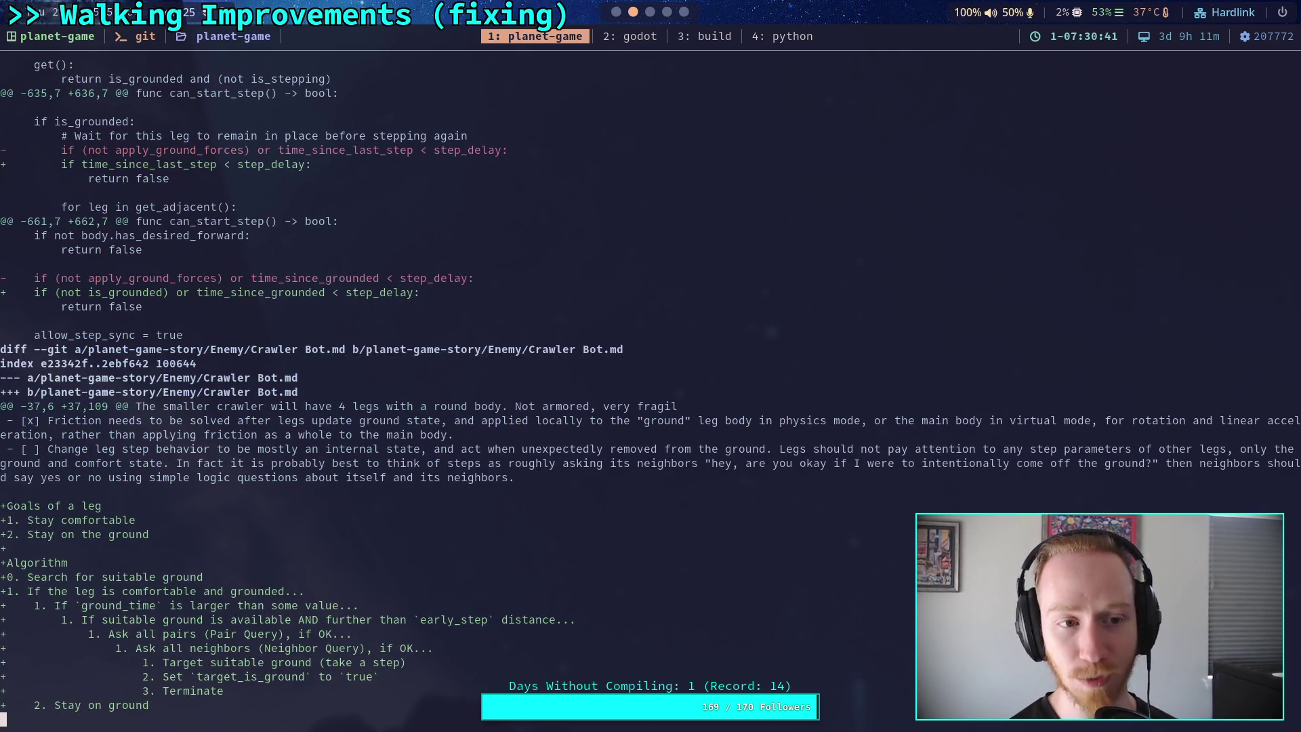
{"action": "key", "text": "space"}
{"action": "key", "text": "b"}
{"action": "left_click", "coordinate": [648, 20]}
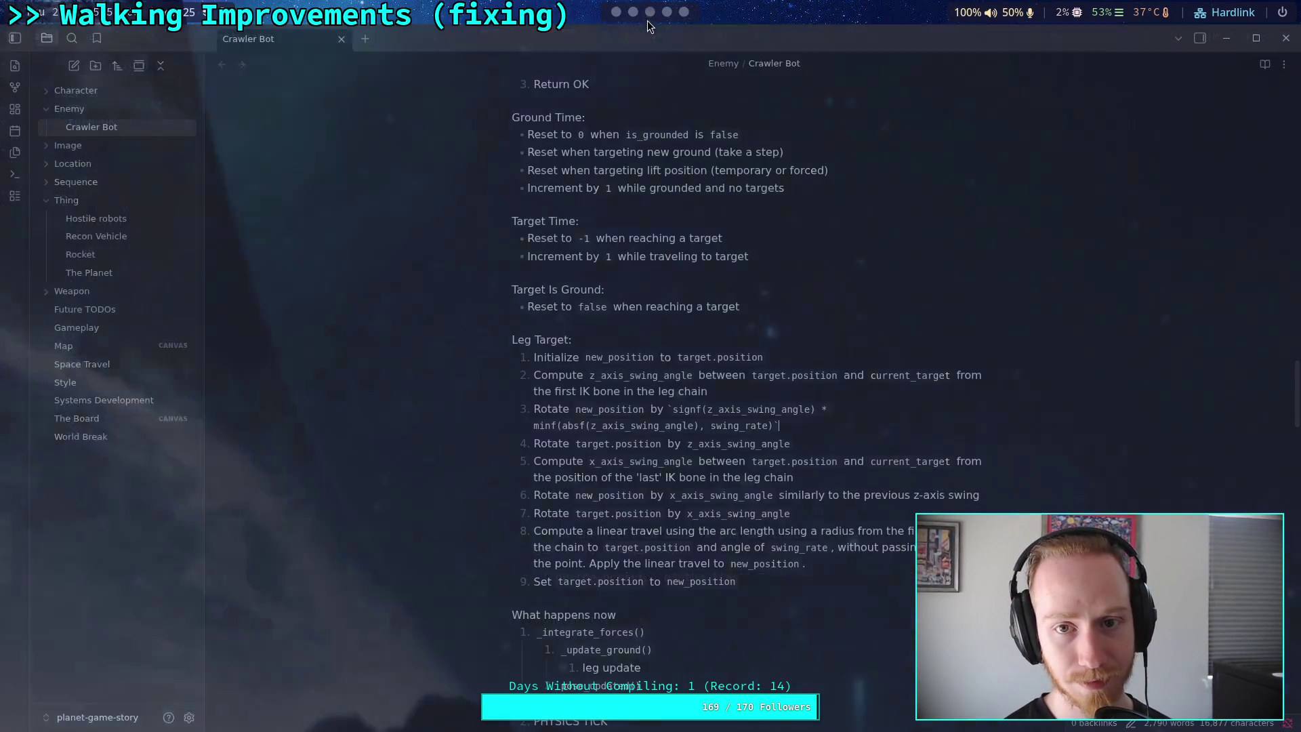
{"action": "scroll", "coordinate": [764, 504], "scroll_direction": "down", "scroll_amount": 7}
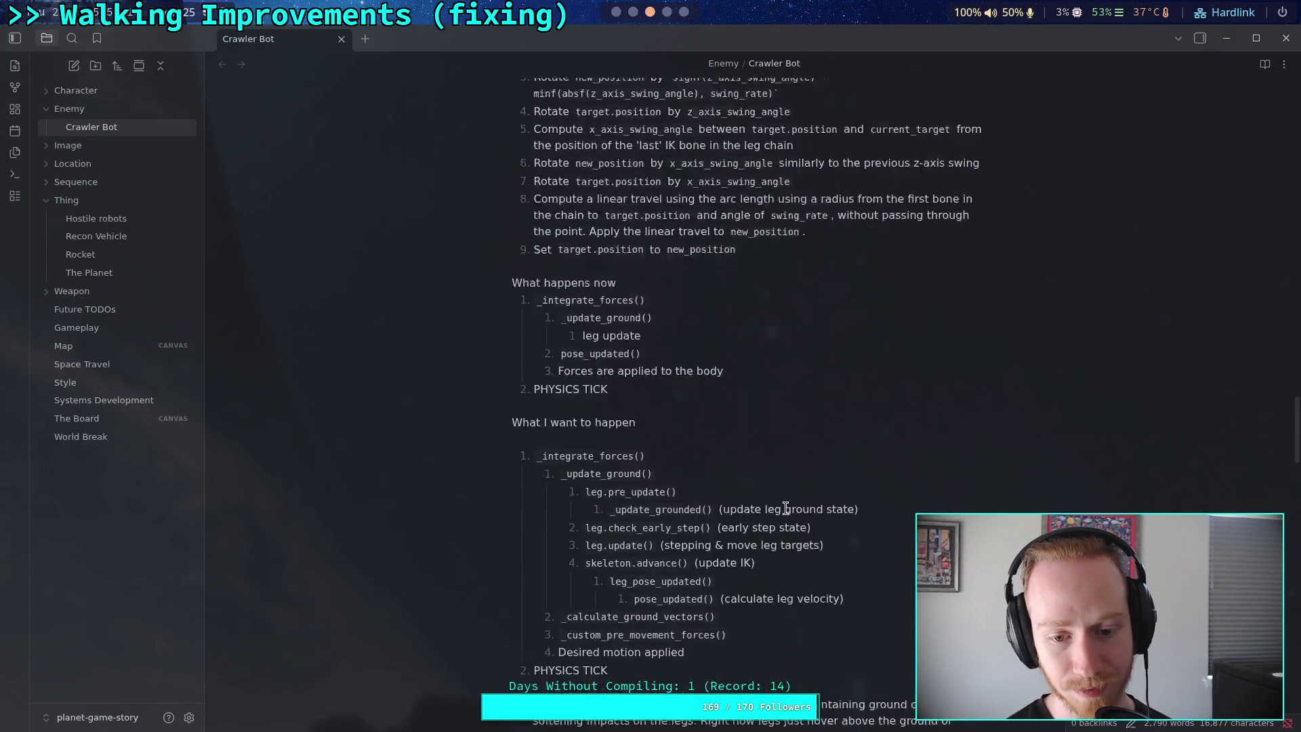
{"action": "scroll", "coordinate": [786, 509], "scroll_direction": "up", "scroll_amount": 3}
{"action": "scroll", "coordinate": [792, 507], "scroll_direction": "up", "scroll_amount": 15}
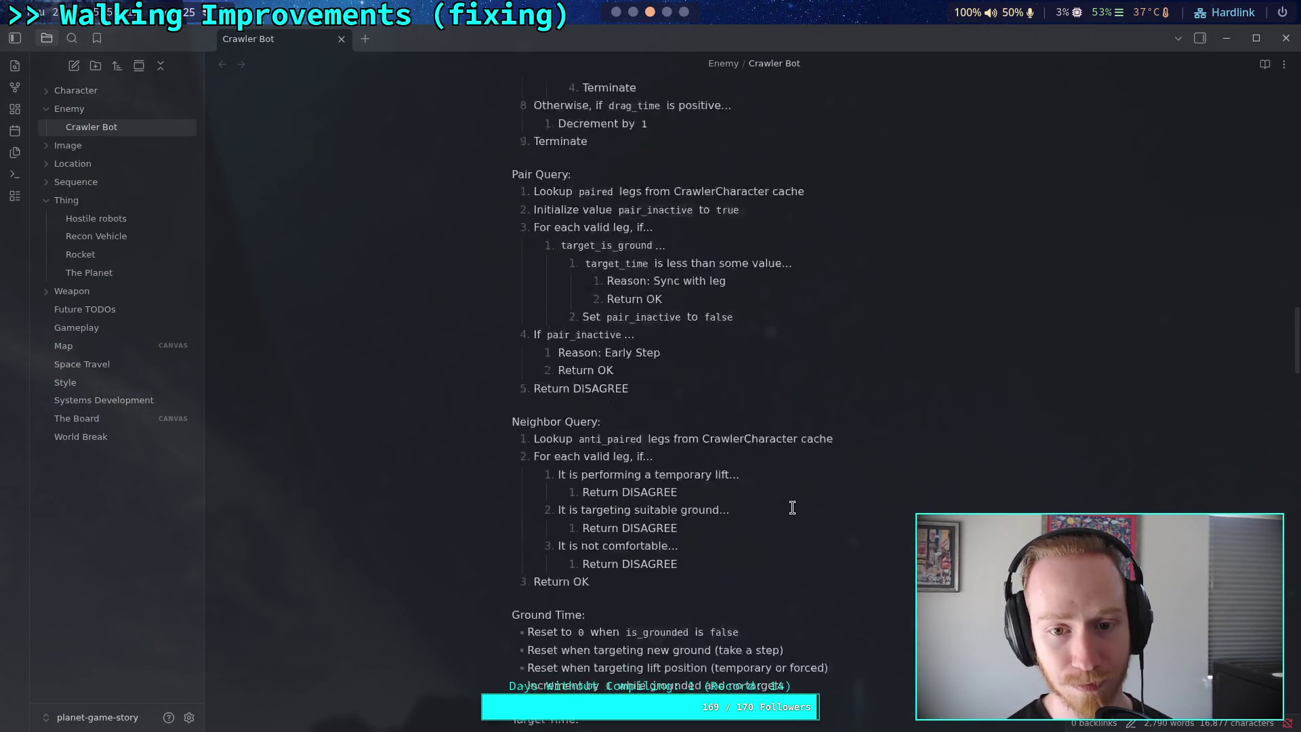
{"action": "scroll", "coordinate": [712, 485], "scroll_direction": "up", "scroll_amount": 3}
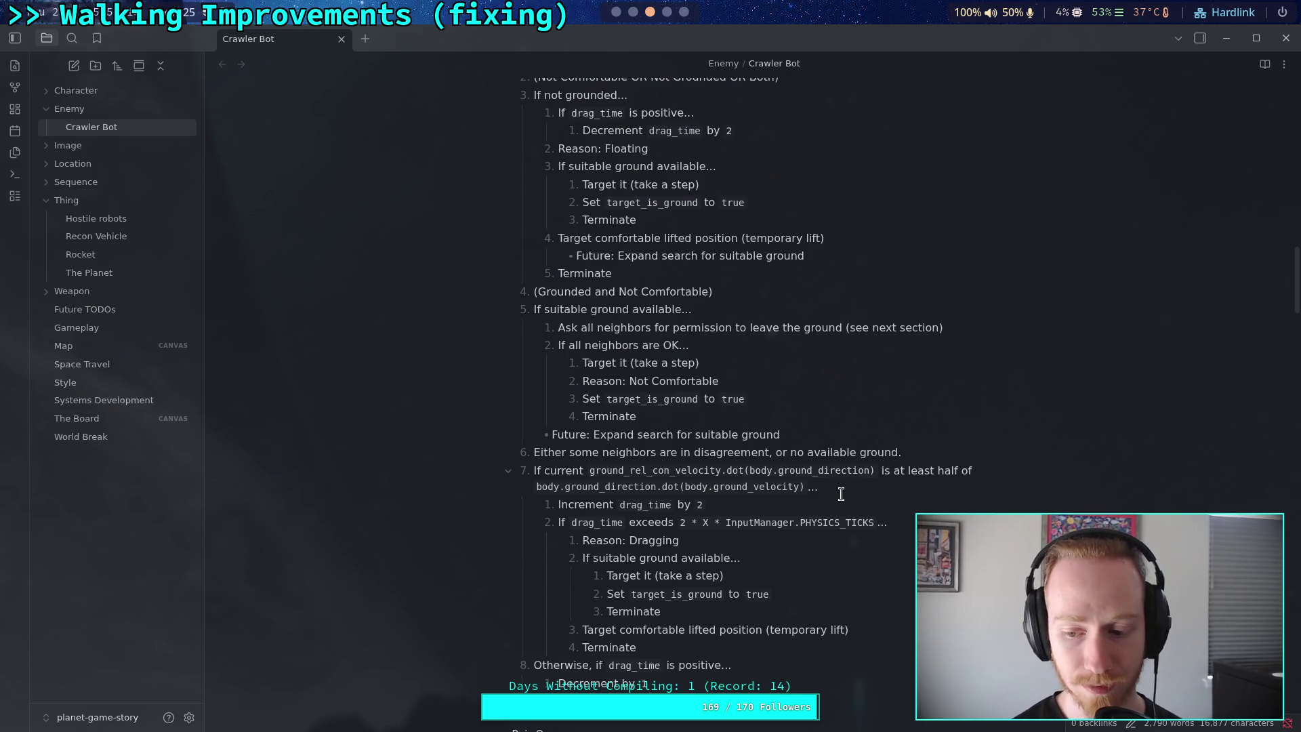
{"action": "scroll", "coordinate": [837, 502], "scroll_direction": "up", "scroll_amount": 3}
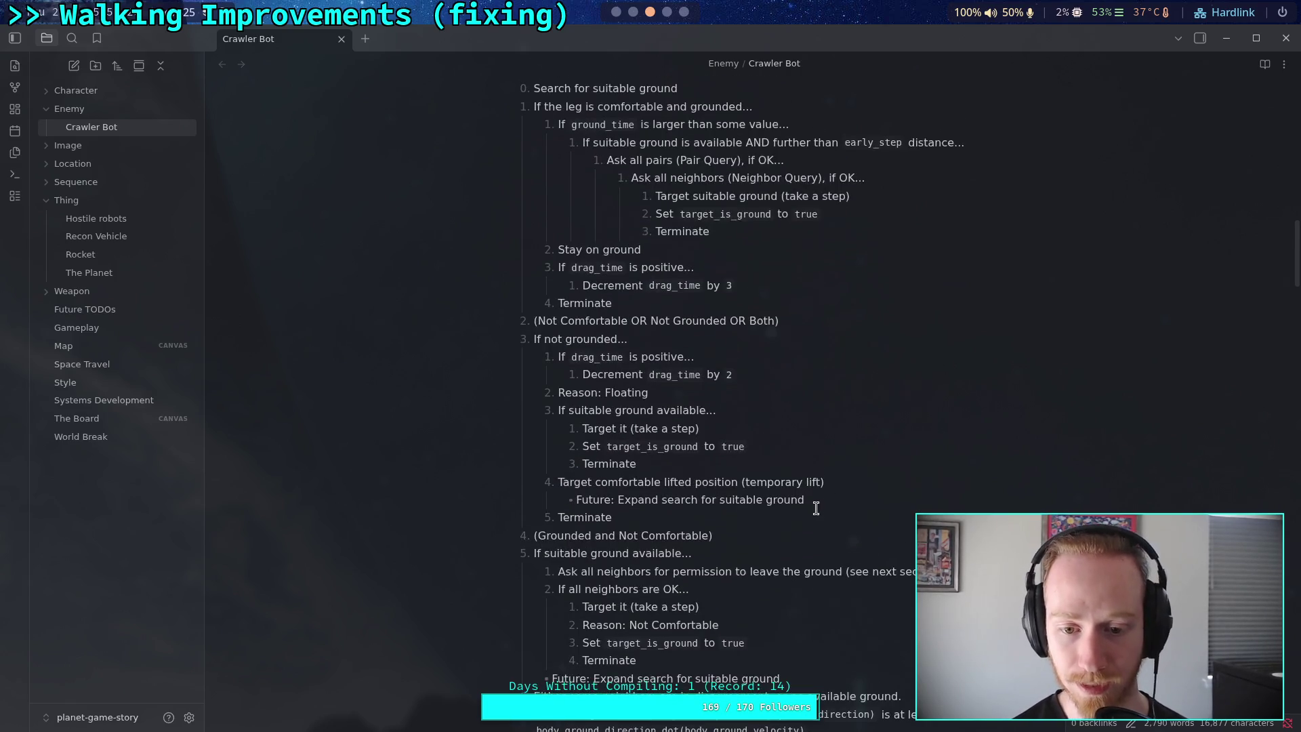
{"action": "scroll", "coordinate": [830, 543], "scroll_direction": "down", "scroll_amount": 3}
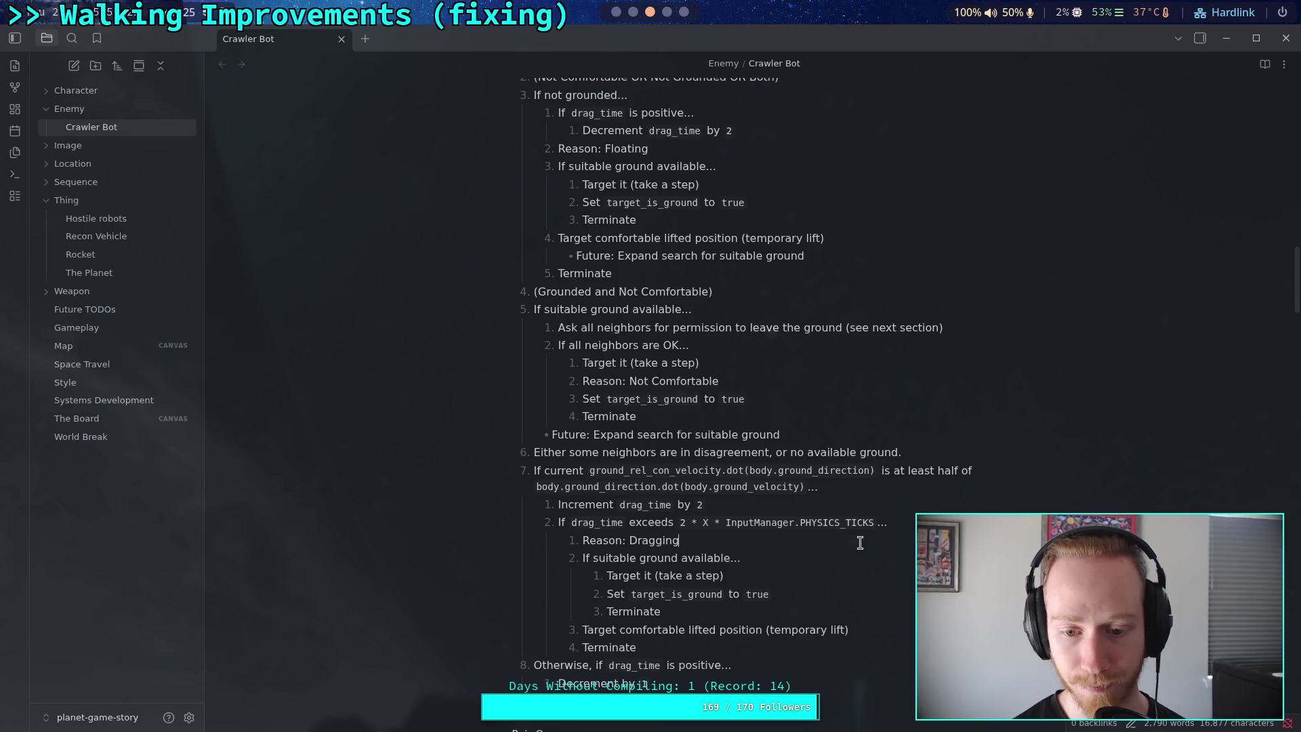
{"action": "scroll", "coordinate": [860, 543], "scroll_direction": "down", "scroll_amount": 1}
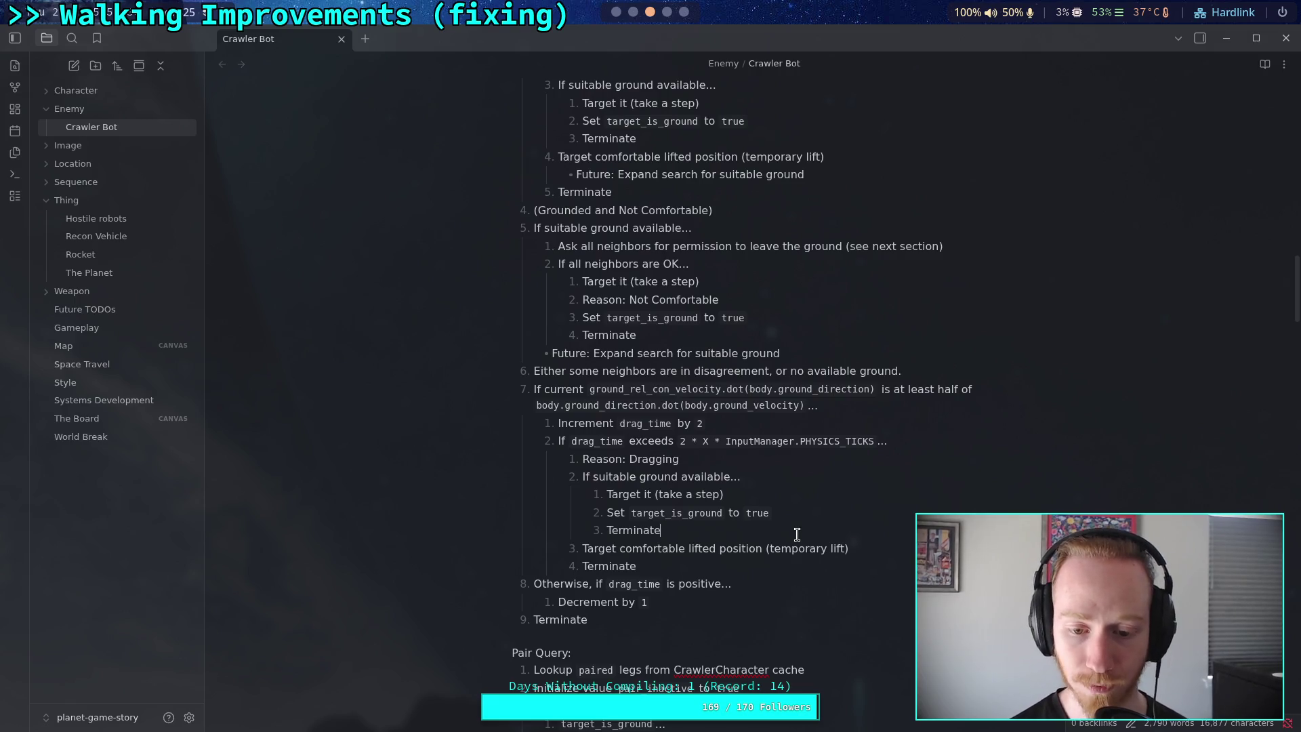
{"action": "scroll", "coordinate": [797, 535], "scroll_direction": "down", "scroll_amount": 3}
{"action": "scroll", "coordinate": [798, 536], "scroll_direction": "up", "scroll_amount": 7}
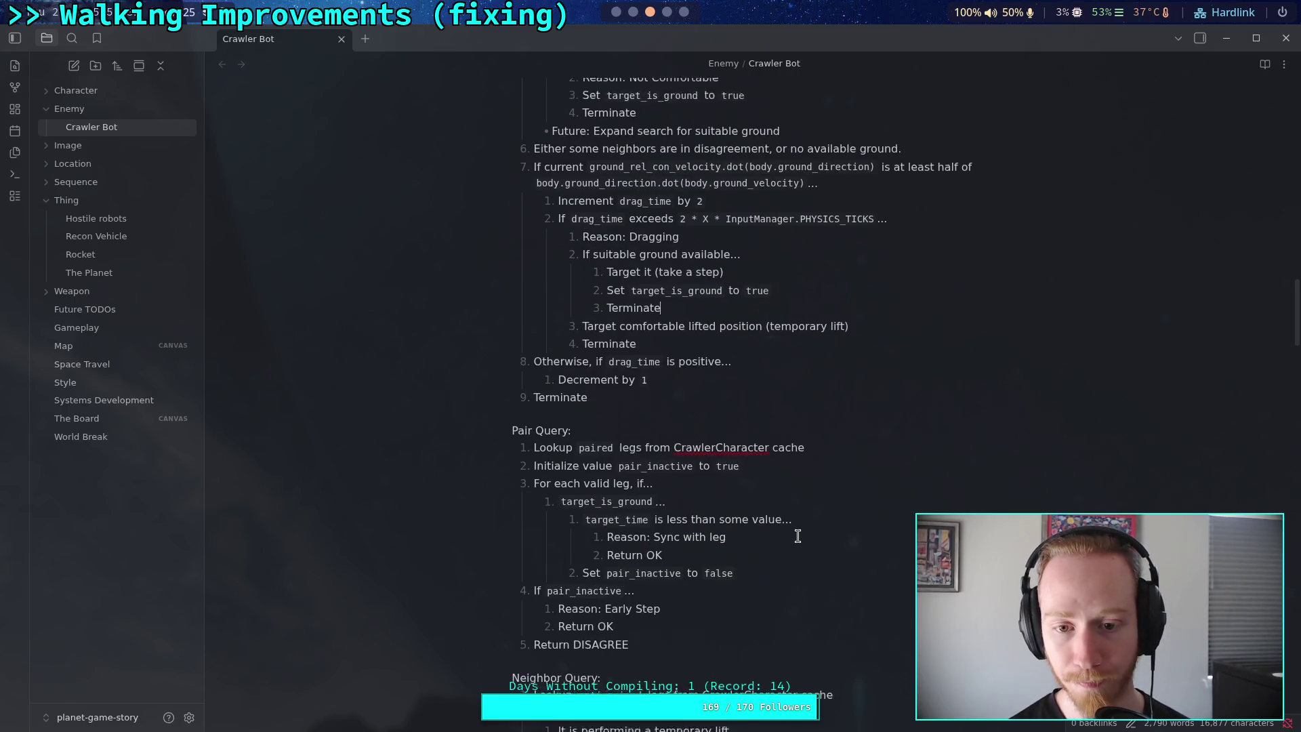
{"action": "scroll", "coordinate": [797, 535], "scroll_direction": "up", "scroll_amount": 4}
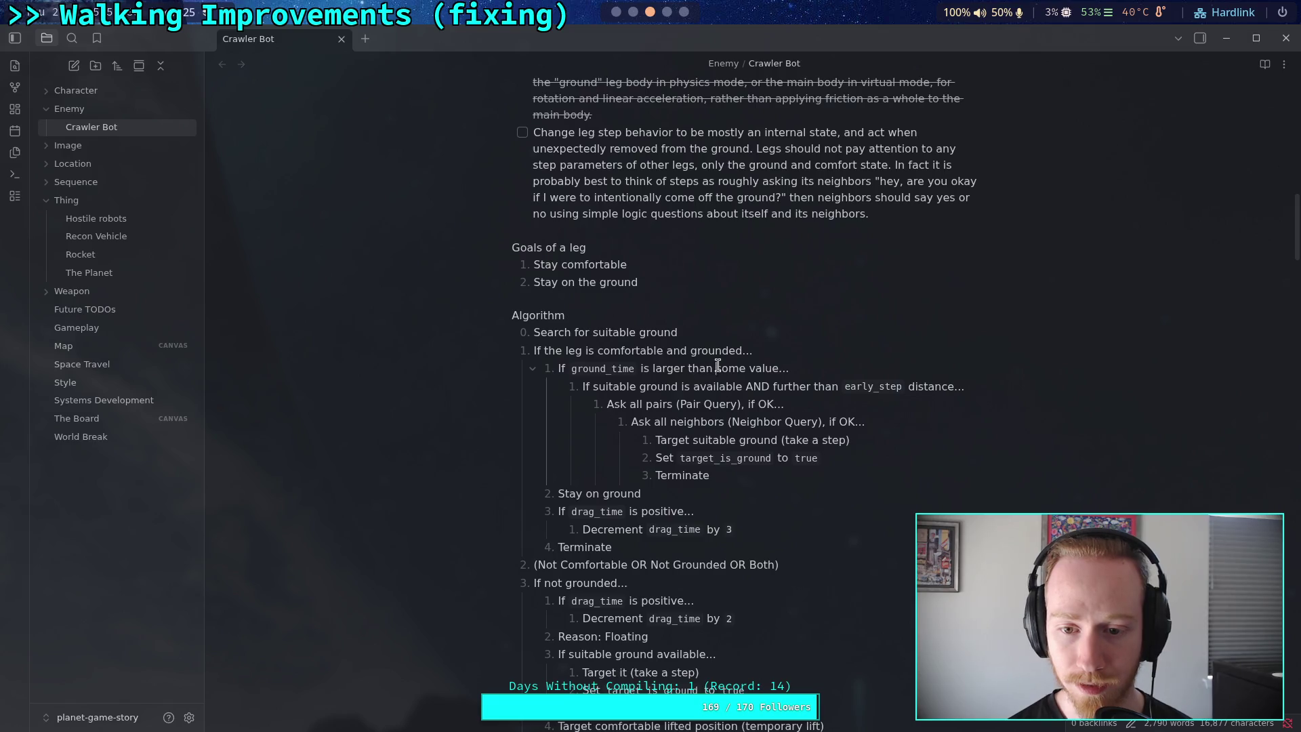
Replace 'some value' in the ground_time condition with X * InputManager.PHYSICS_TICKS
{"action": "left_click_drag", "start_coordinate": [718, 367], "coordinate": [787, 371]}
{"action": "key", "text": "BackSpace"}
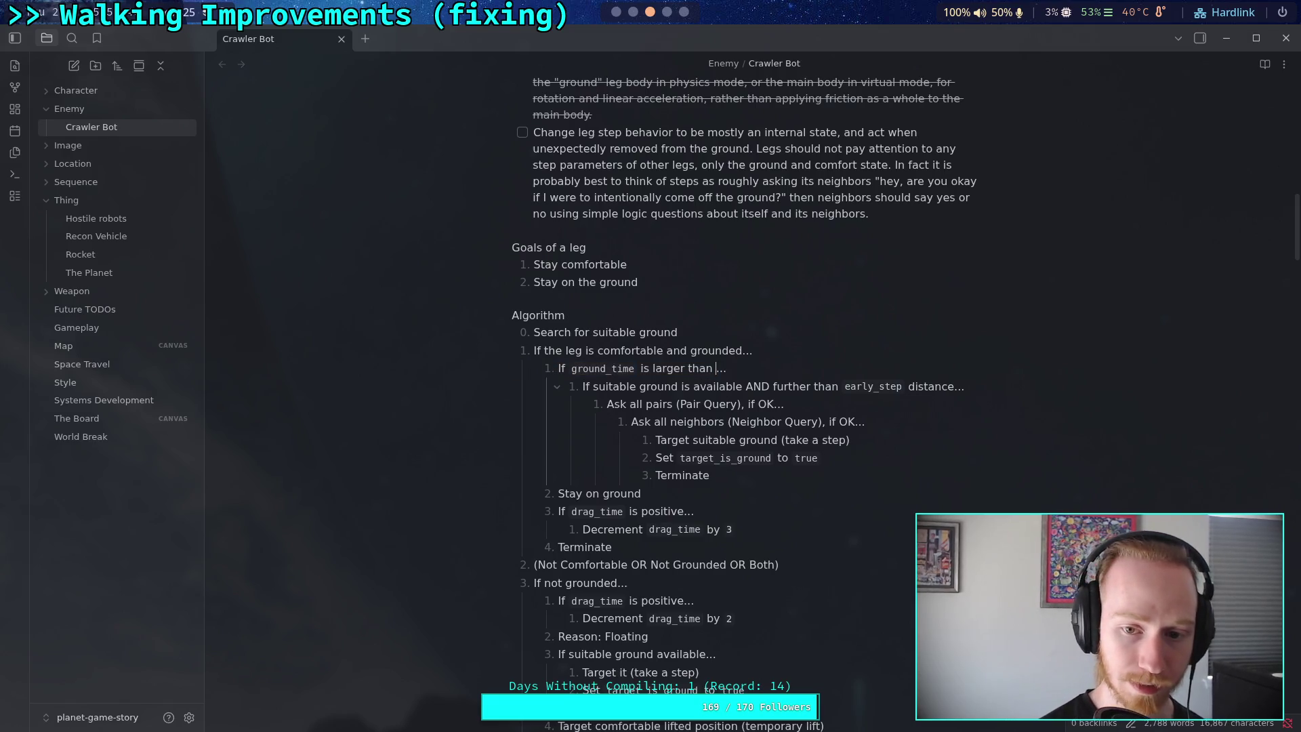
{"action": "type", "text": "``"}
{"action": "key", "text": "ctrl+z"}
{"action": "type", "text": "X *"}
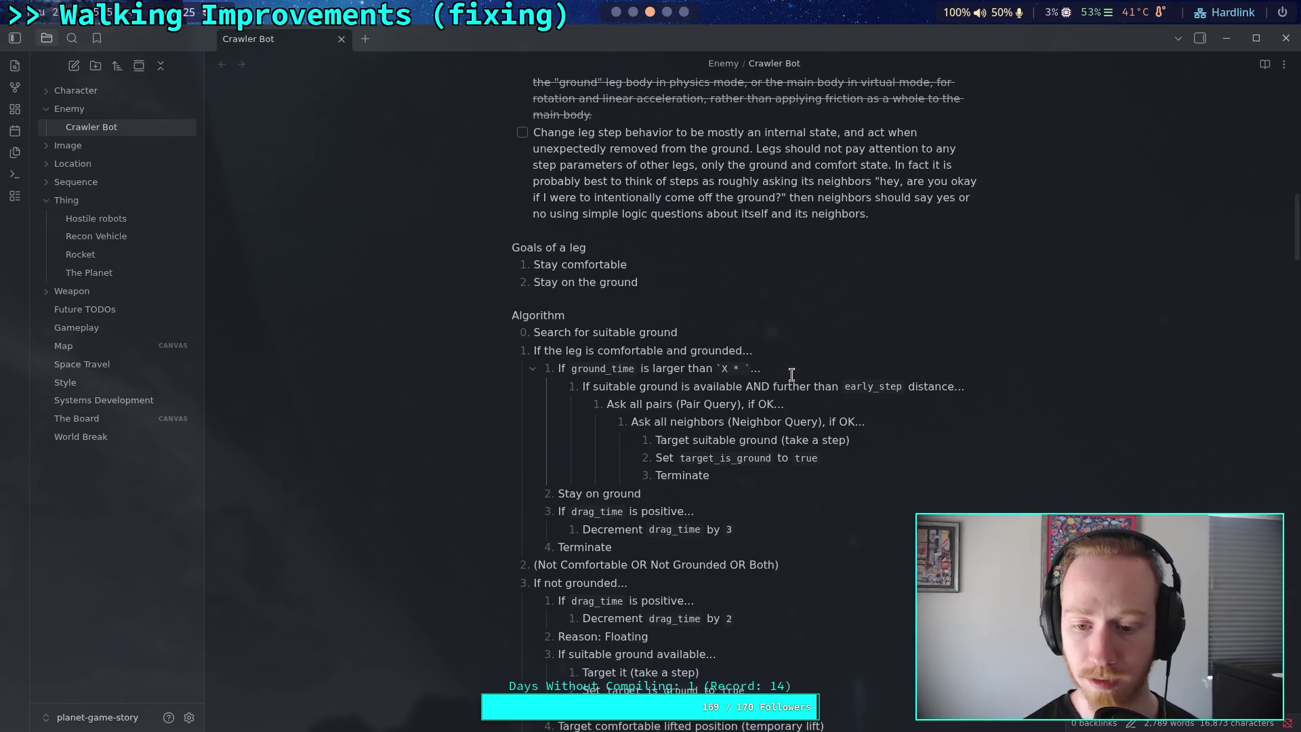
{"action": "scroll", "coordinate": [792, 374], "scroll_direction": "down", "scroll_amount": 9}
{"action": "scroll", "coordinate": [793, 468], "scroll_direction": "up", "scroll_amount": 6}
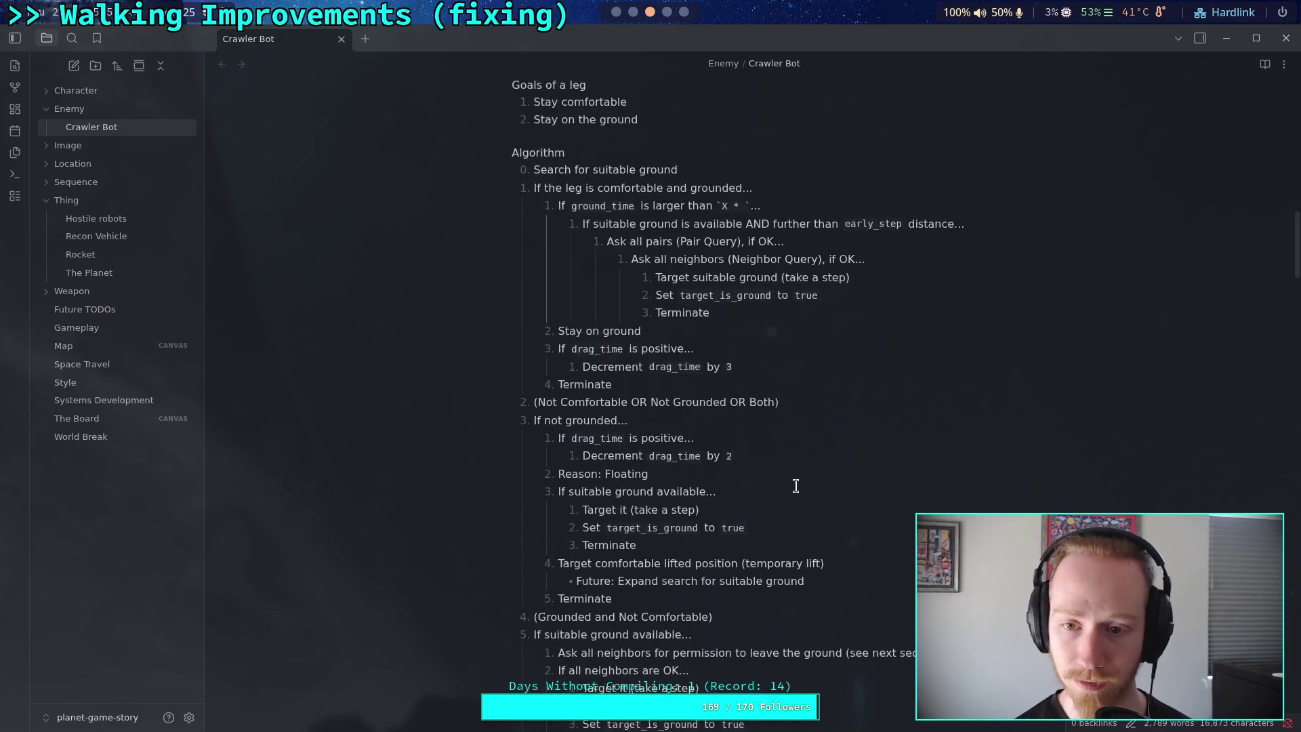
{"action": "scroll", "coordinate": [779, 433], "scroll_direction": "up", "scroll_amount": 3}
{"action": "type", "text": "In"}
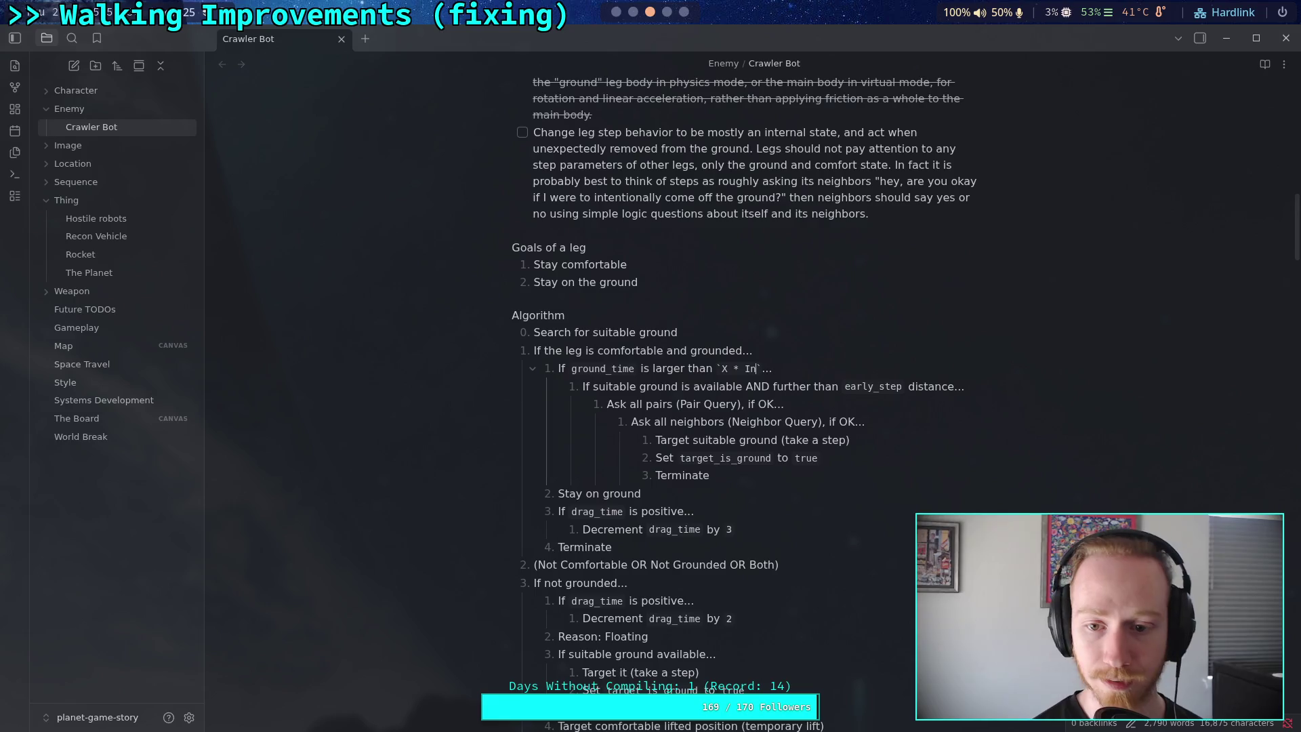
{"action": "type", "text": "putManager."}
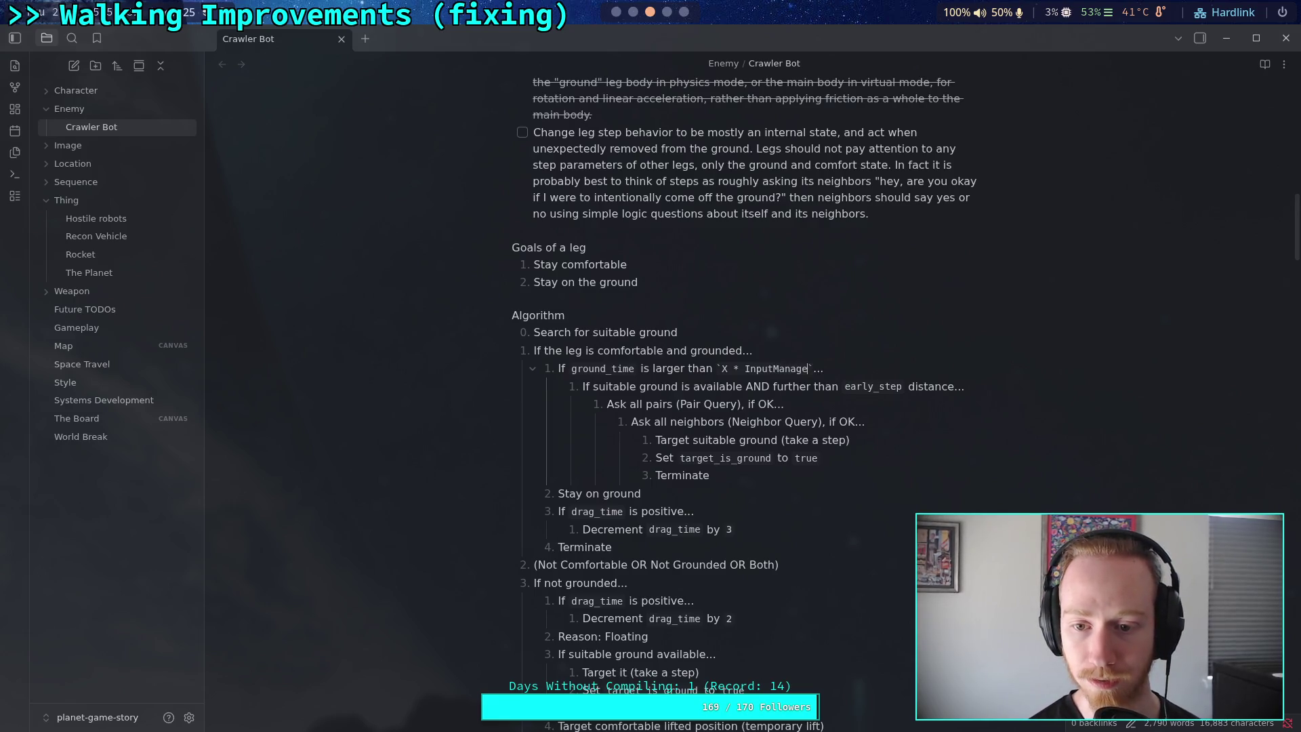
{"action": "type", "text": "PHYSICS_T"}
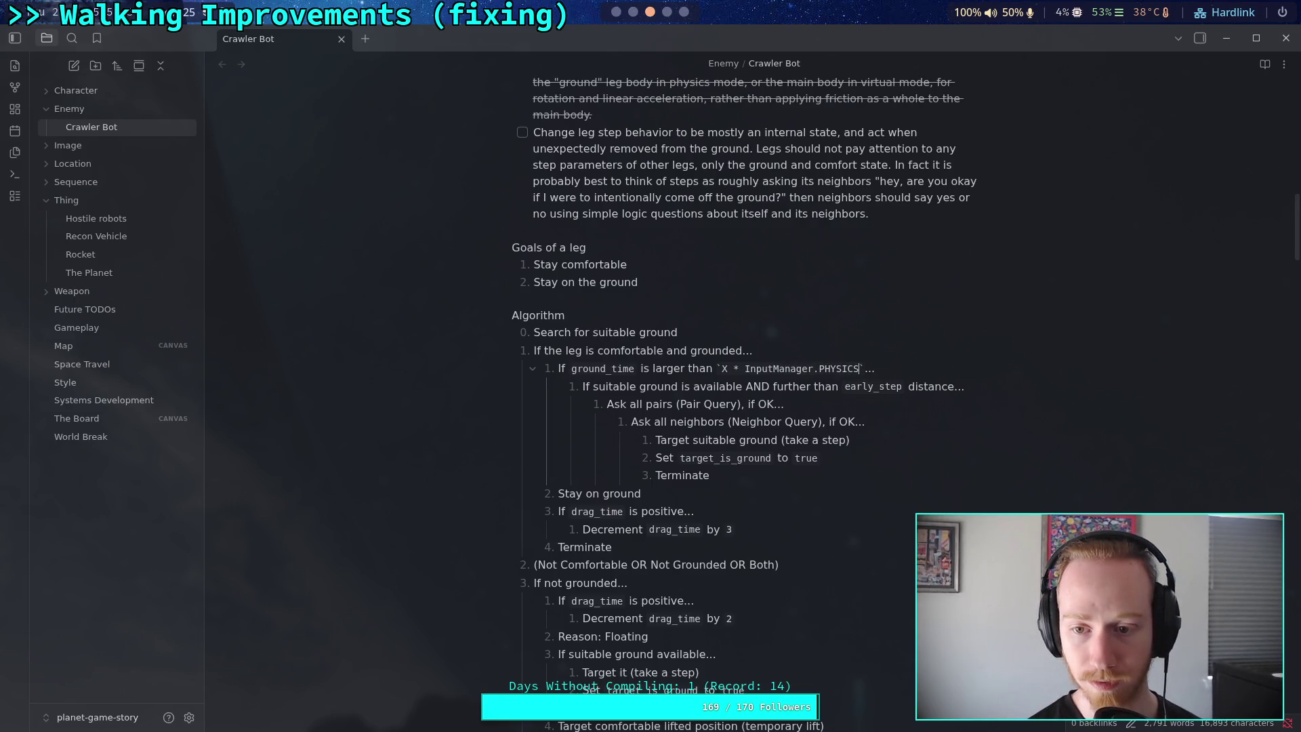
{"action": "type", "text": "ICKS"}
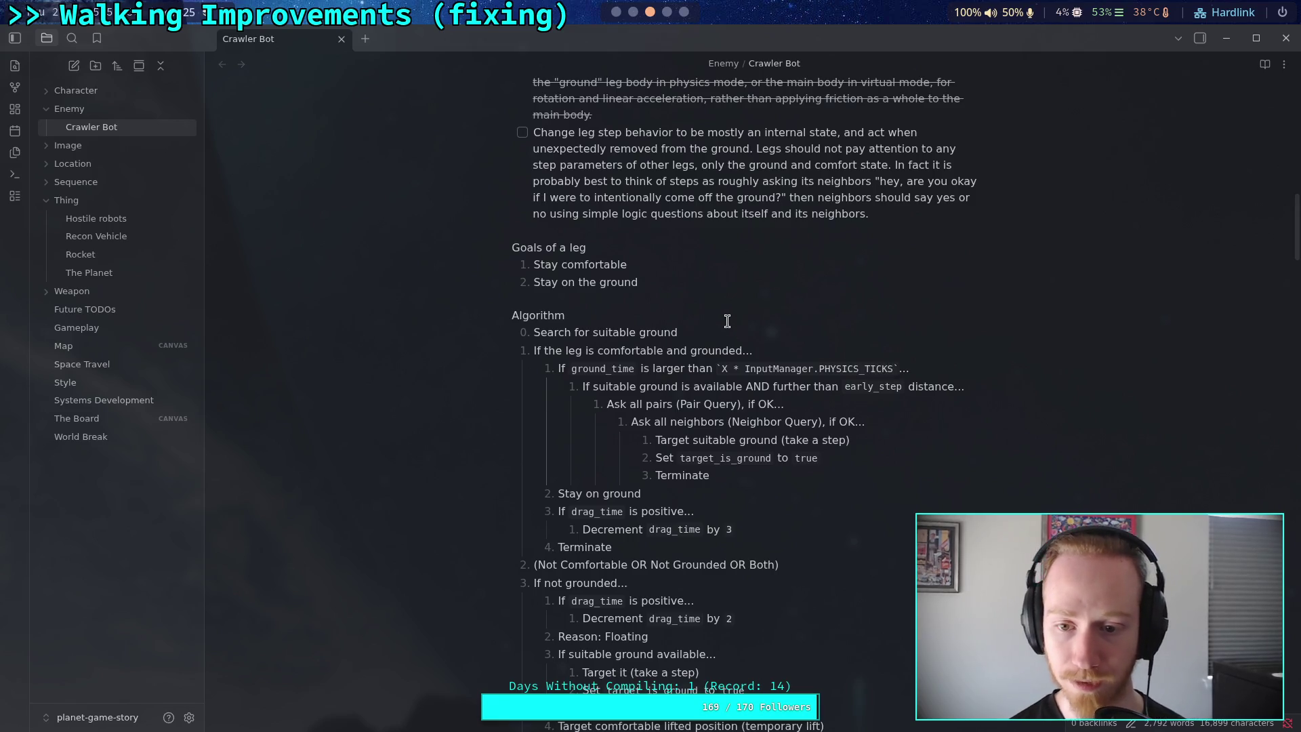
{"action": "left_click", "coordinate": [727, 321]}
{"action": "scroll", "coordinate": [753, 510], "scroll_direction": "down", "scroll_amount": 2}
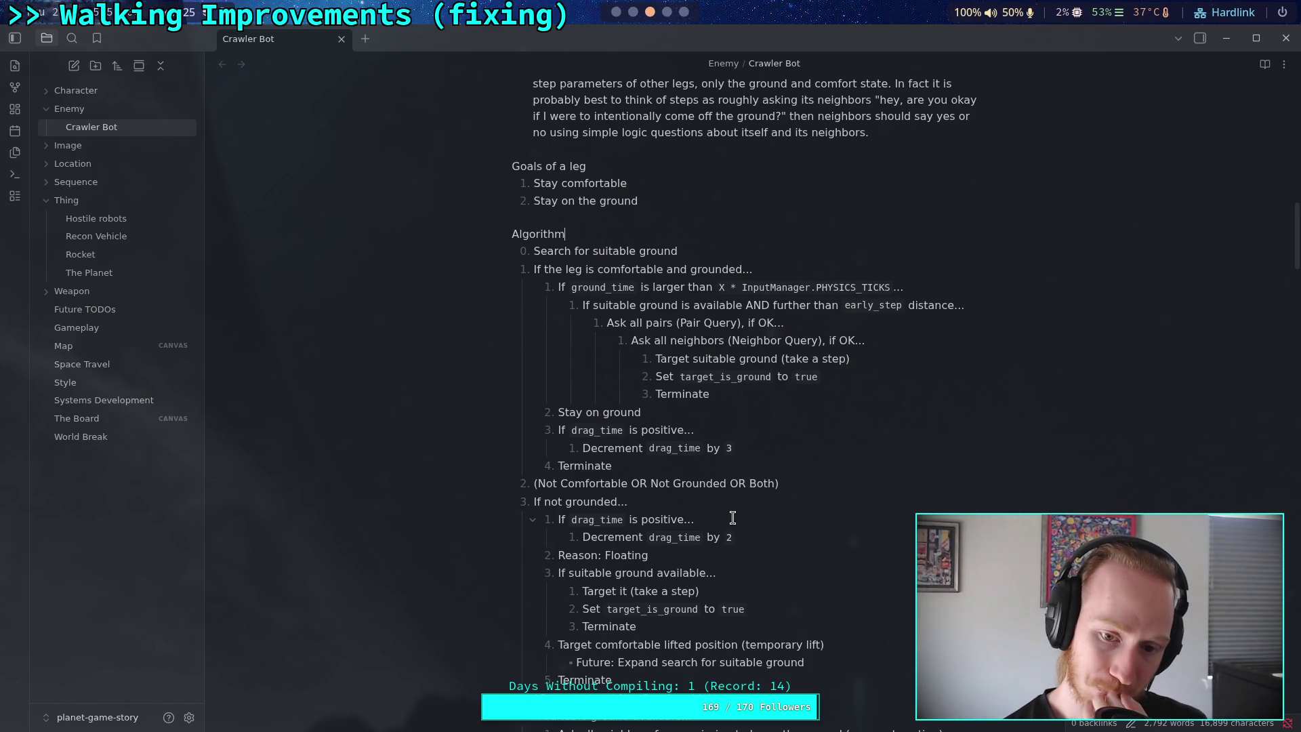
{"action": "scroll", "coordinate": [732, 517], "scroll_direction": "down", "scroll_amount": 10}
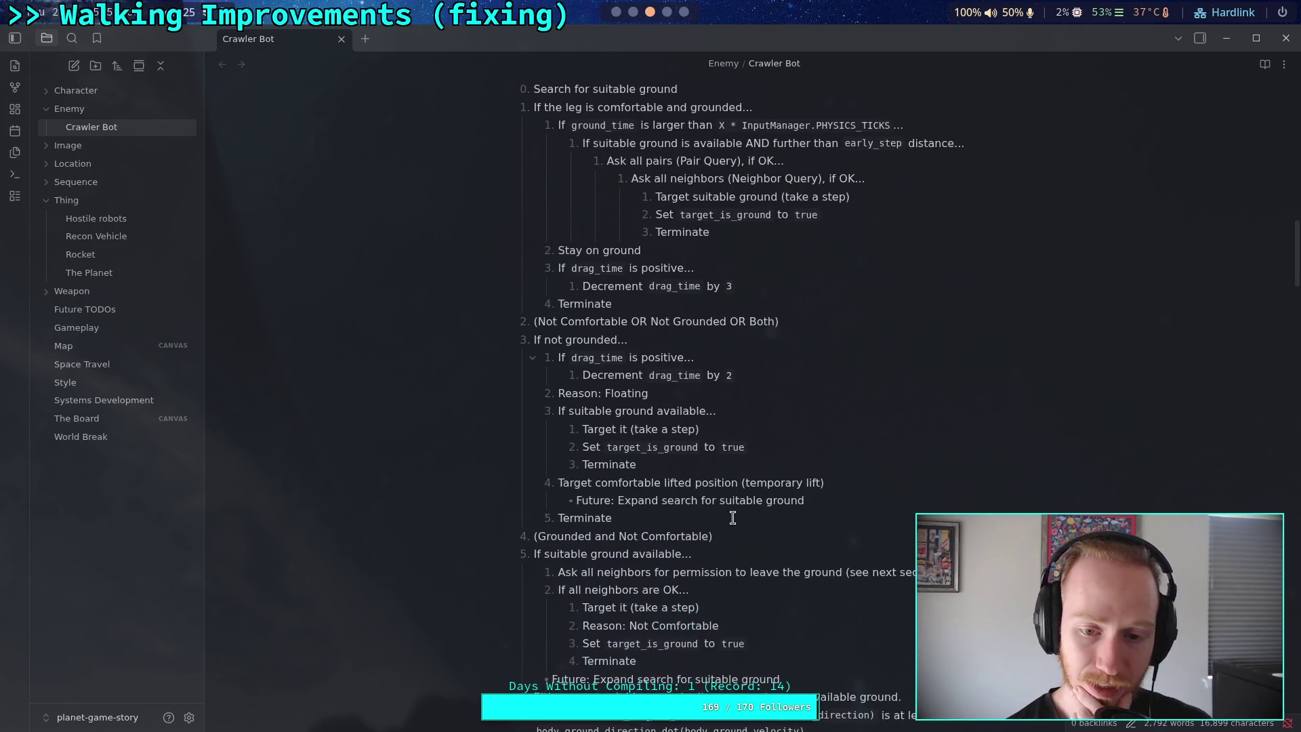
{"action": "scroll", "coordinate": [733, 518], "scroll_direction": "down", "scroll_amount": 2}
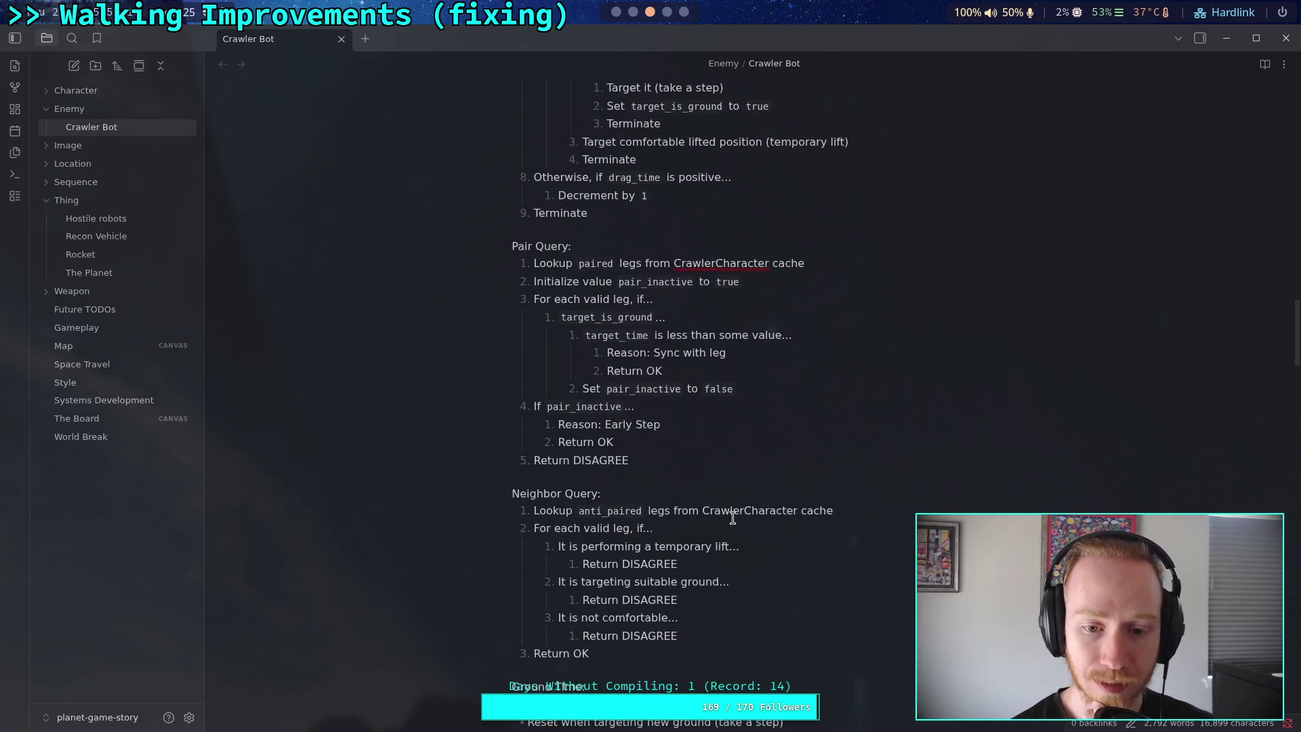
{"action": "scroll", "coordinate": [733, 518], "scroll_direction": "down", "scroll_amount": 8}
{"action": "scroll", "coordinate": [733, 517], "scroll_direction": "down", "scroll_amount": 5}
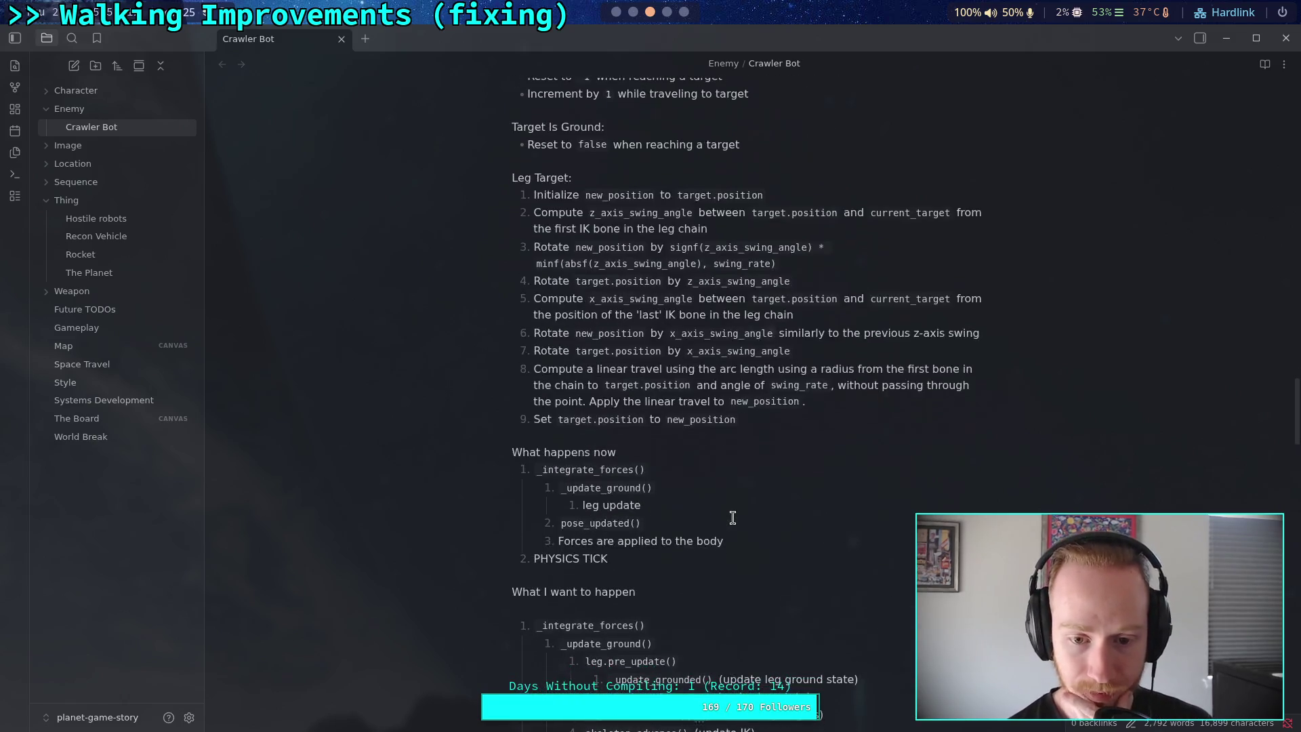
{"action": "scroll", "coordinate": [733, 518], "scroll_direction": "up", "scroll_amount": 4}
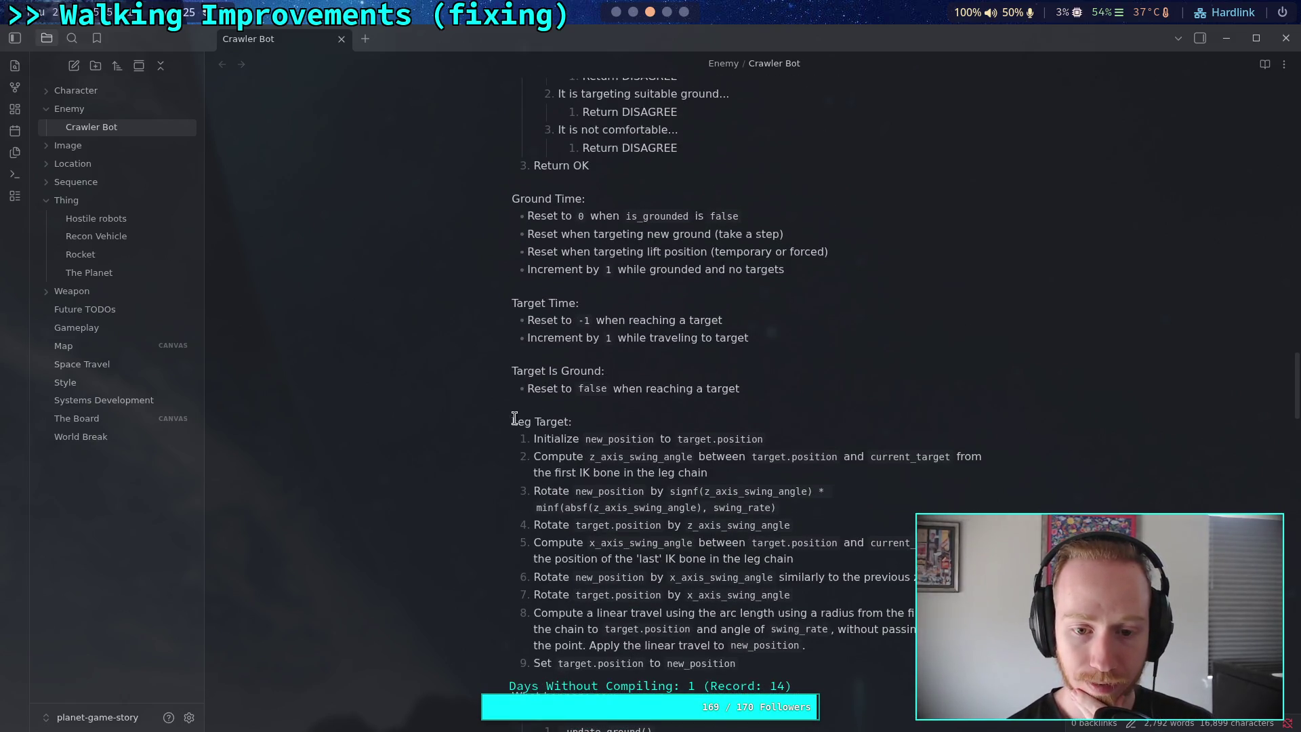
{"action": "left_click_drag", "start_coordinate": [512, 421], "coordinate": [610, 423]}
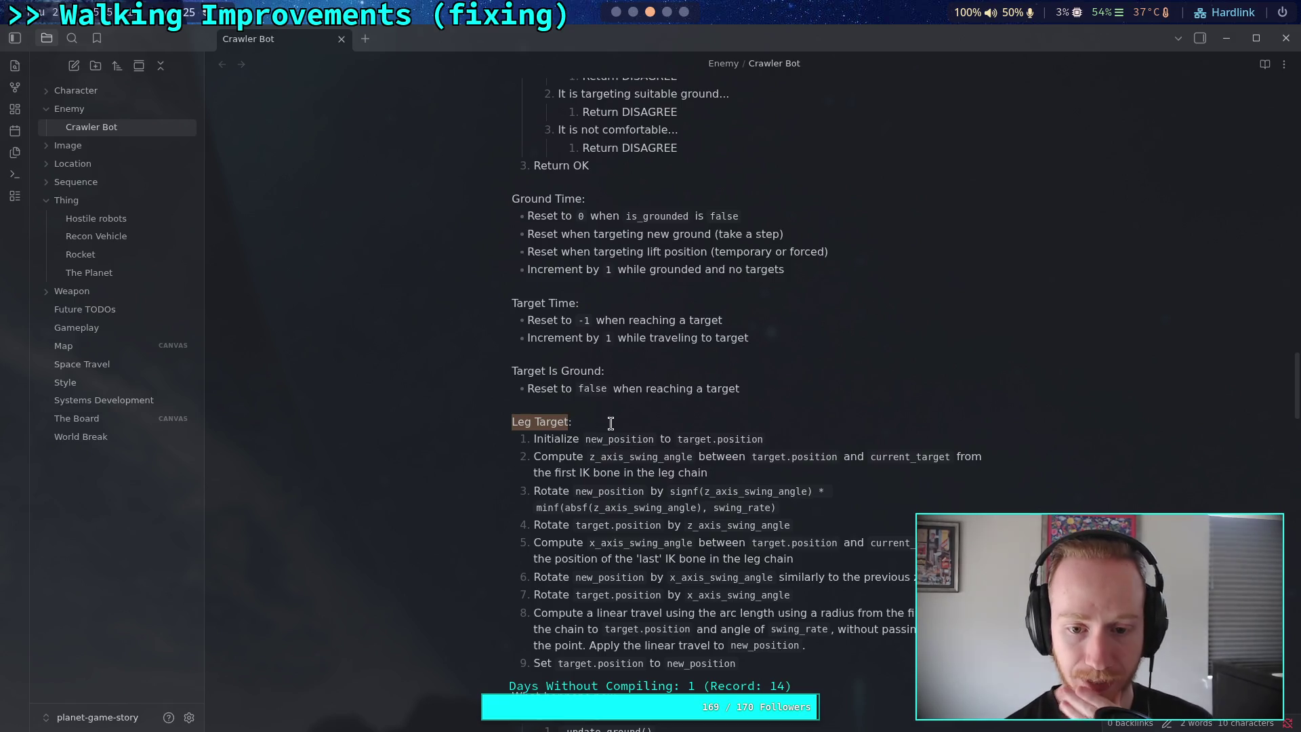
{"action": "scroll", "coordinate": [608, 425], "scroll_direction": "up", "scroll_amount": 5}
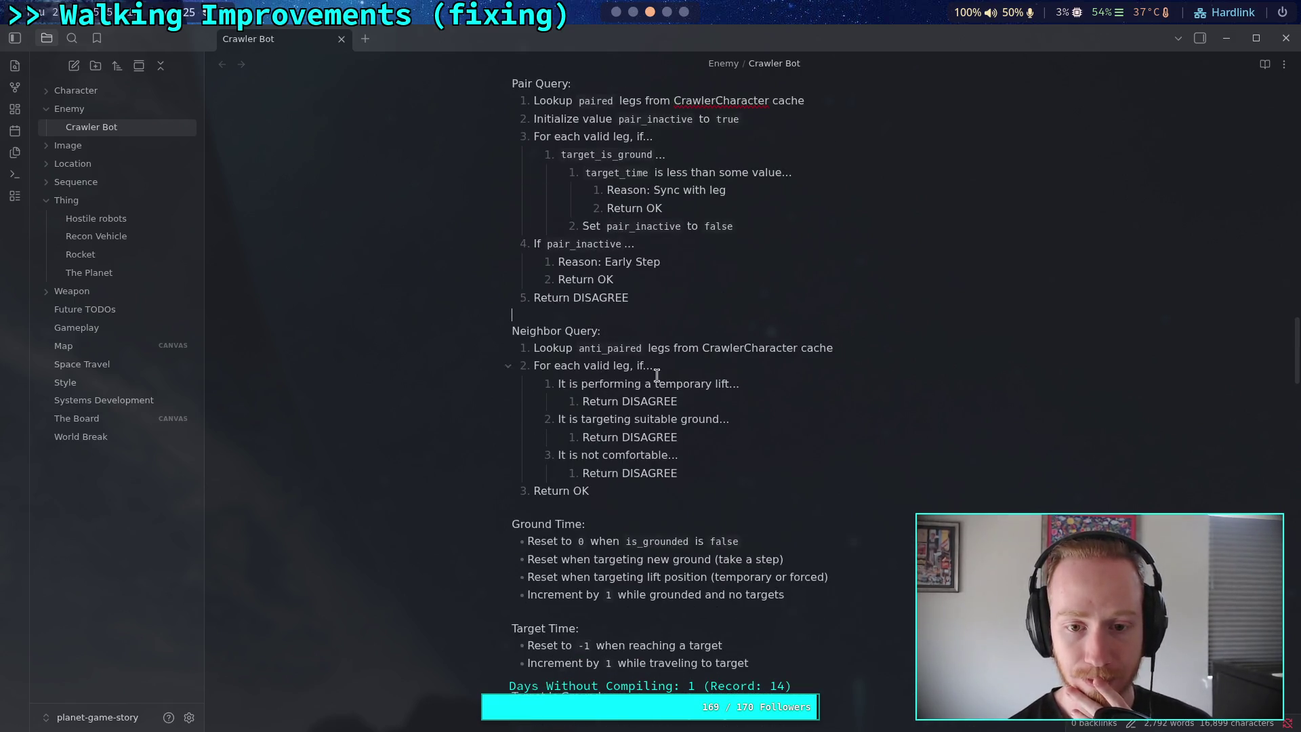
{"action": "scroll", "coordinate": [656, 376], "scroll_direction": "up", "scroll_amount": 4}
{"action": "scroll", "coordinate": [687, 439], "scroll_direction": "up", "scroll_amount": 10}
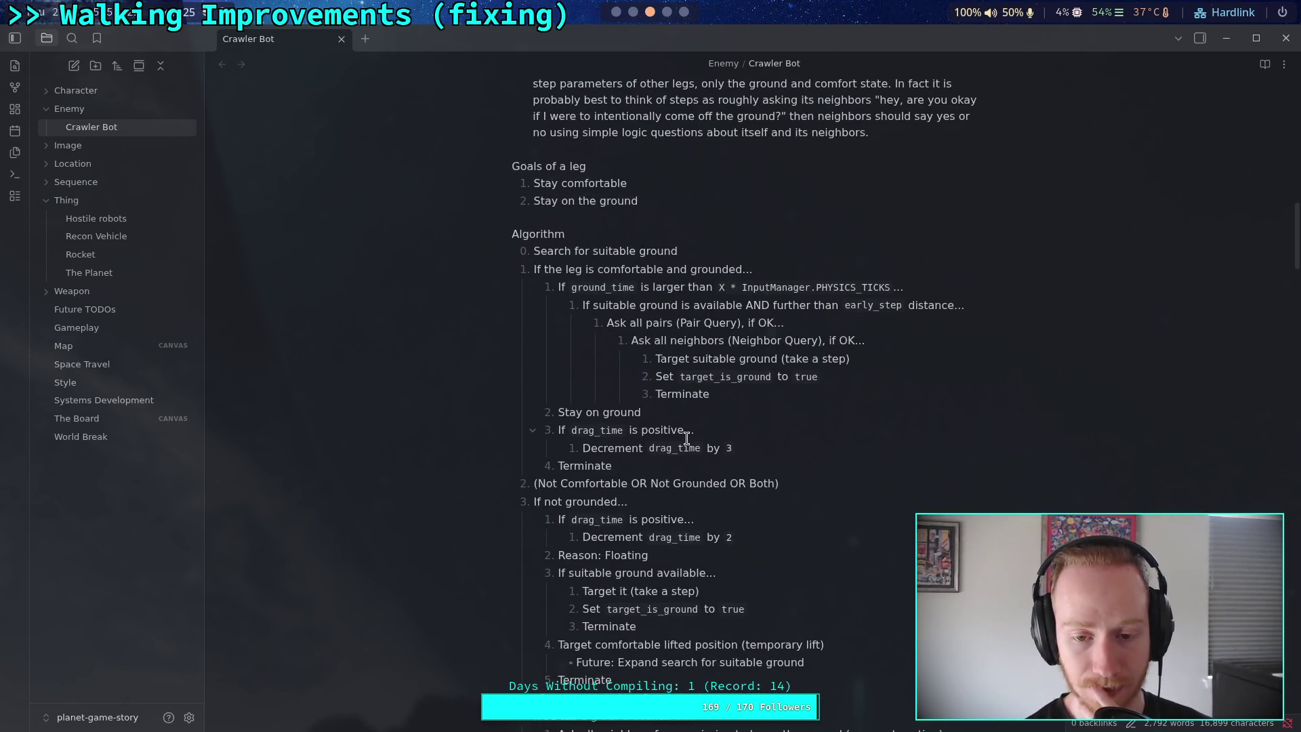
{"action": "scroll", "coordinate": [686, 439], "scroll_direction": "down", "scroll_amount": 12}
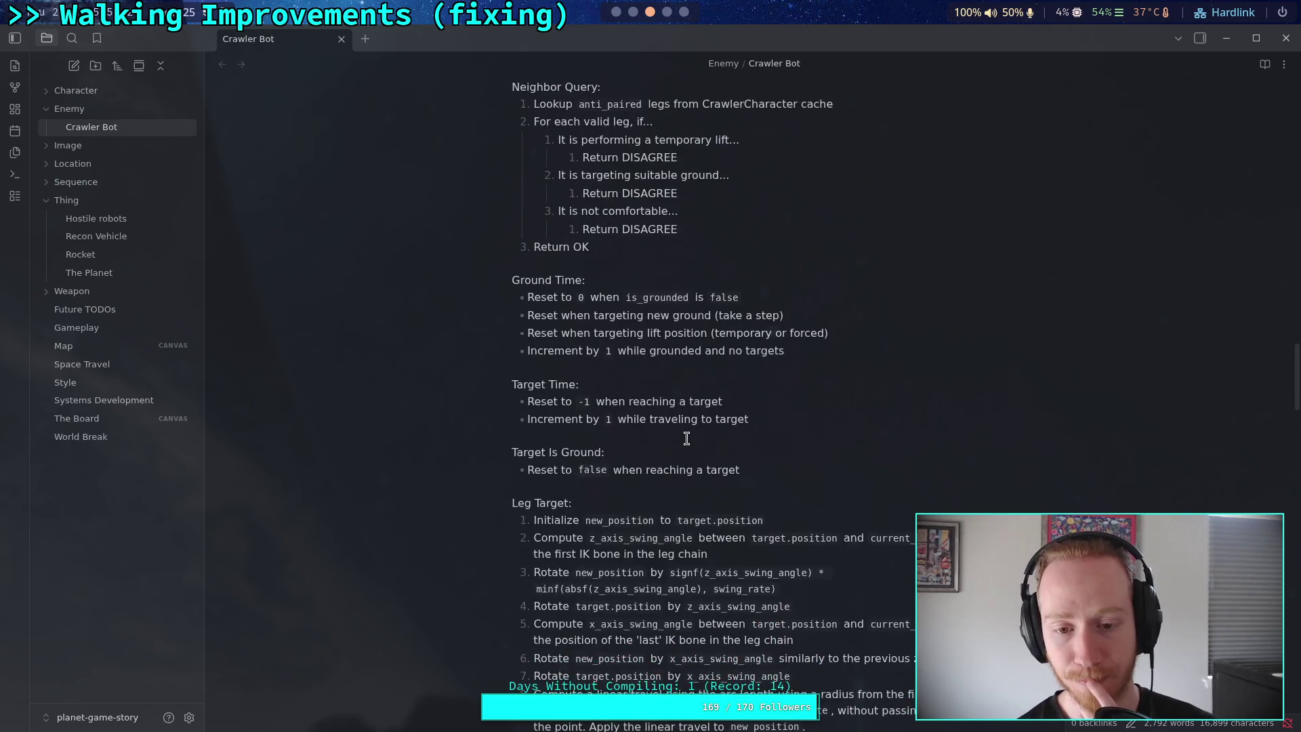
{"action": "scroll", "coordinate": [687, 438], "scroll_direction": "down", "scroll_amount": 3}
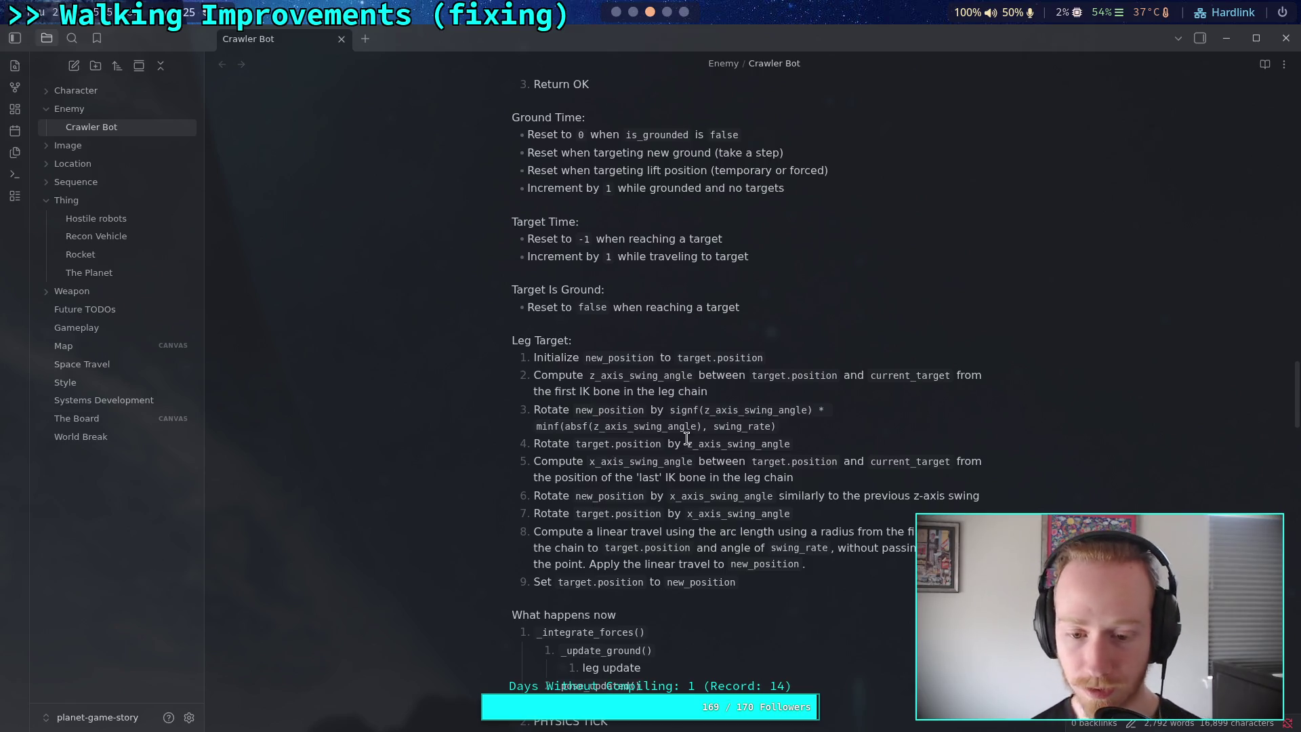
{"action": "scroll", "coordinate": [686, 439], "scroll_direction": "up", "scroll_amount": 10}
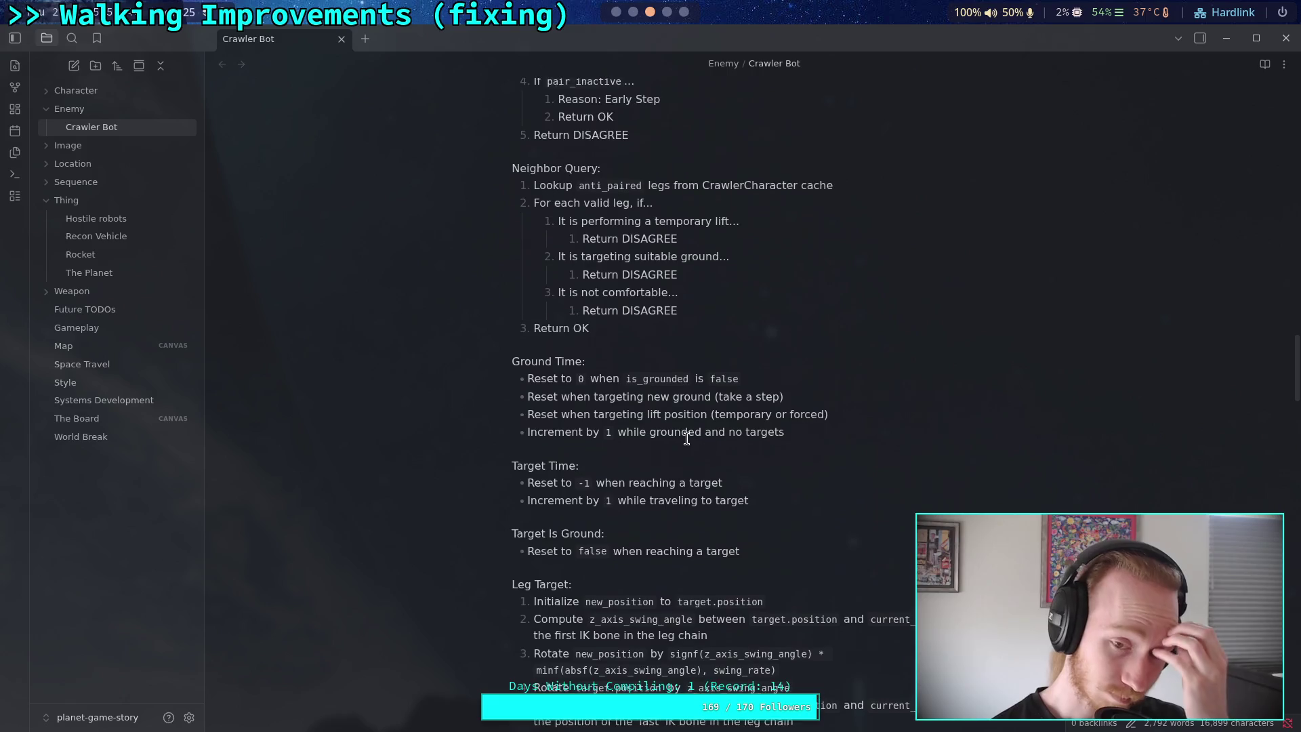
{"action": "scroll", "coordinate": [687, 438], "scroll_direction": "up", "scroll_amount": 4}
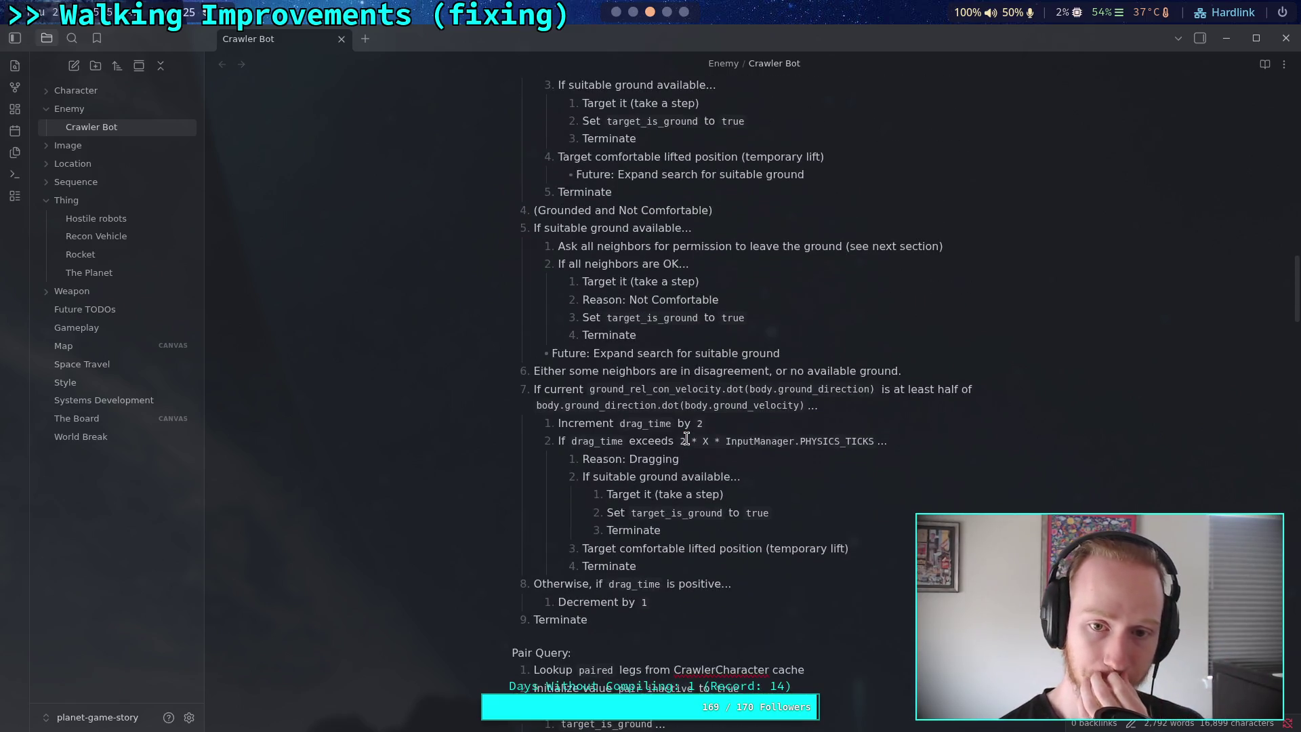
{"action": "scroll", "coordinate": [686, 438], "scroll_direction": "up", "scroll_amount": 8}
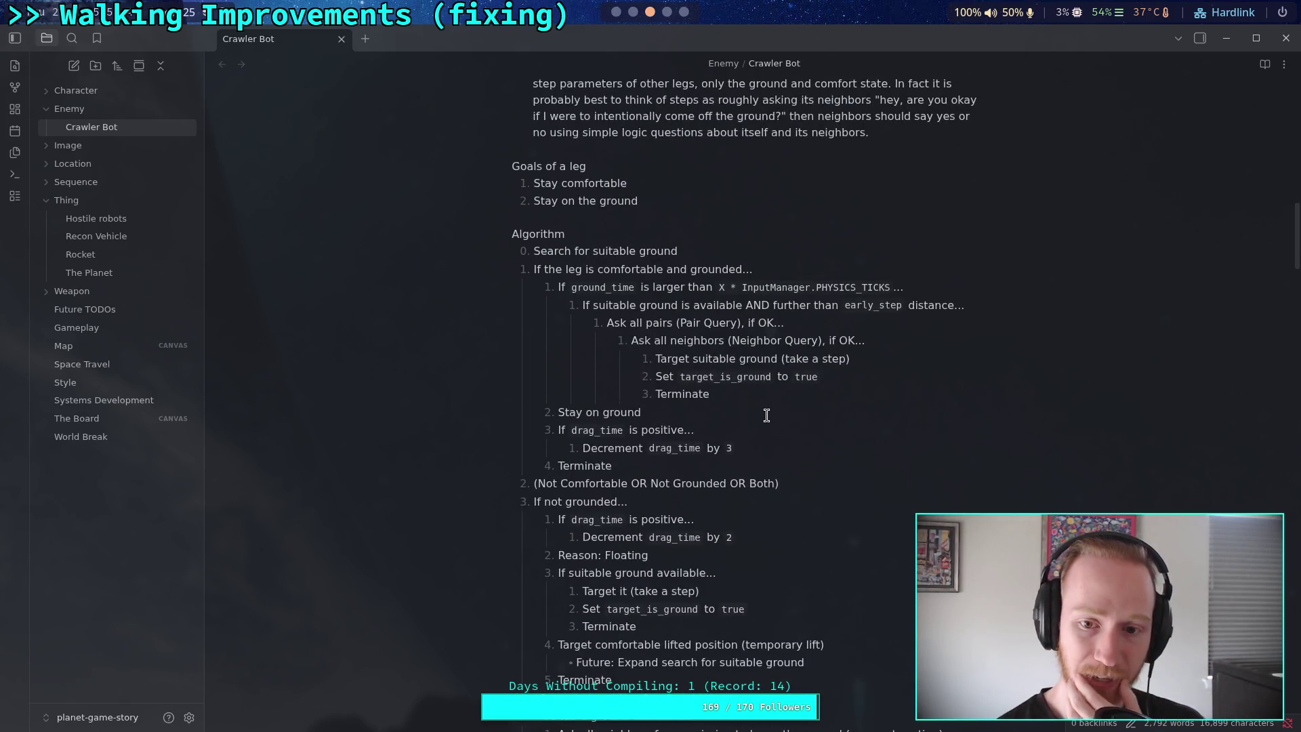
{"action": "left_click_drag", "start_coordinate": [641, 413], "coordinate": [557, 413]}
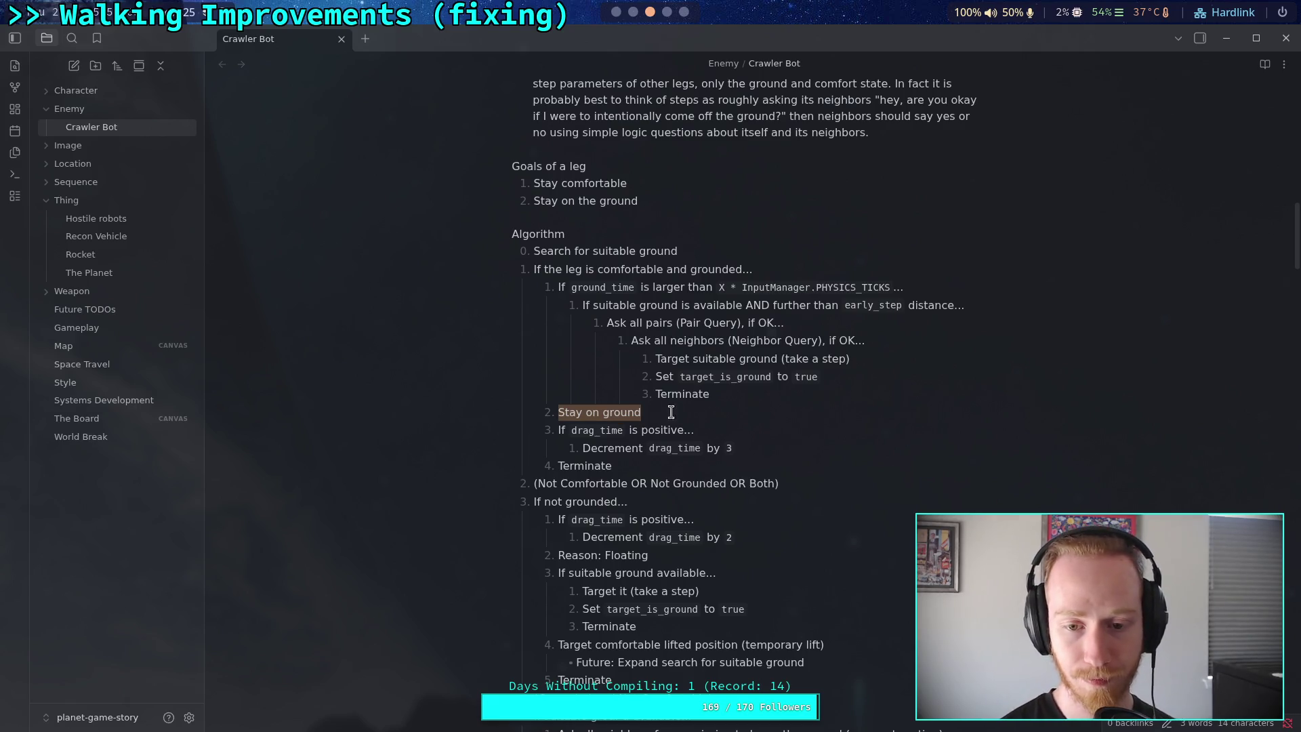
Deselect 'Stay on ground' and return to the terminal's git diff
{"action": "left_click", "coordinate": [703, 417]}
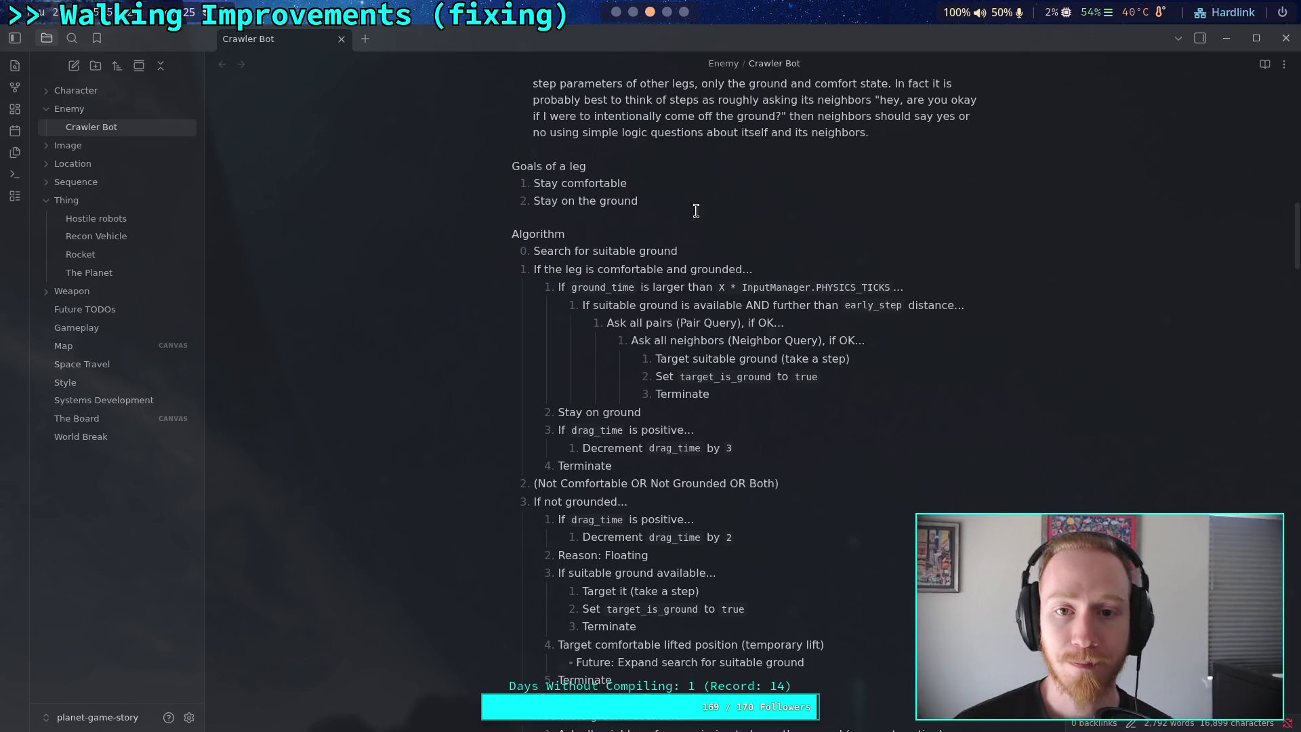
{"action": "key", "text": "super+2"}
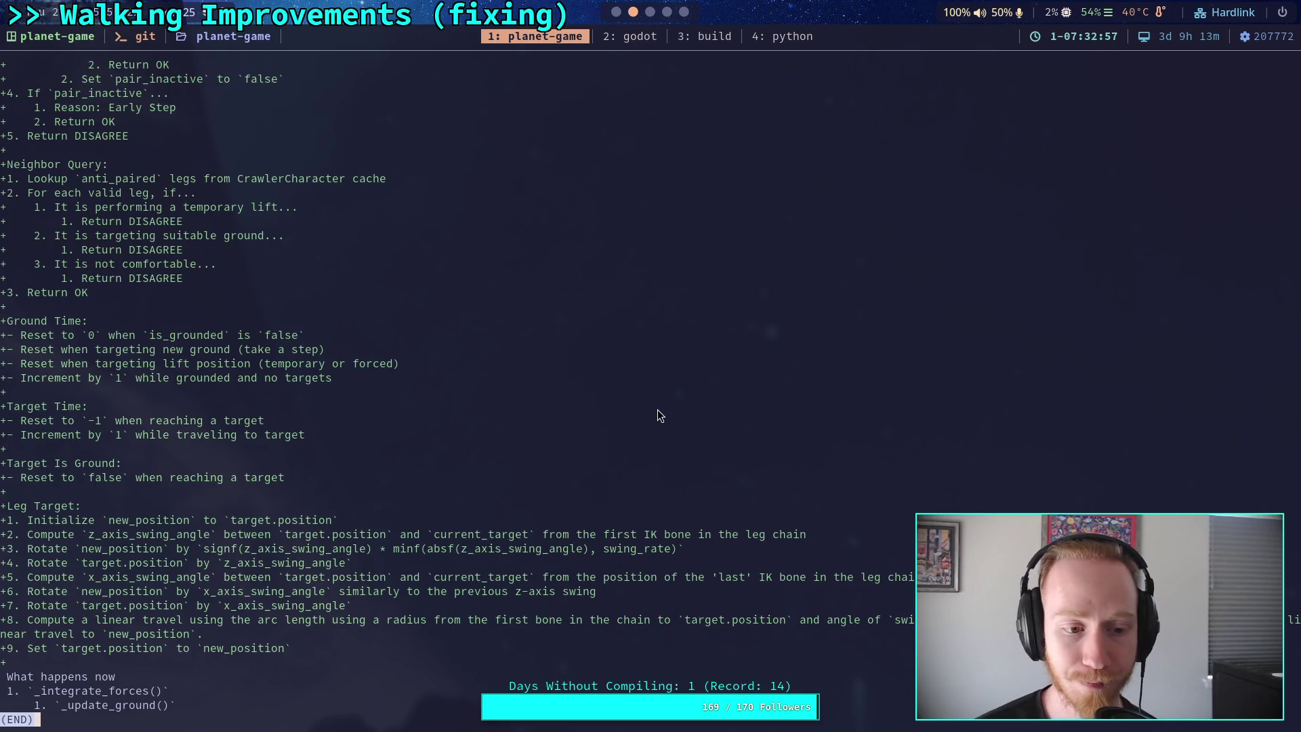
Check git status and stage the planet-game-story/ folder
{"action": "type", "text": "q"}
{"action": "type", "text": "git s"}
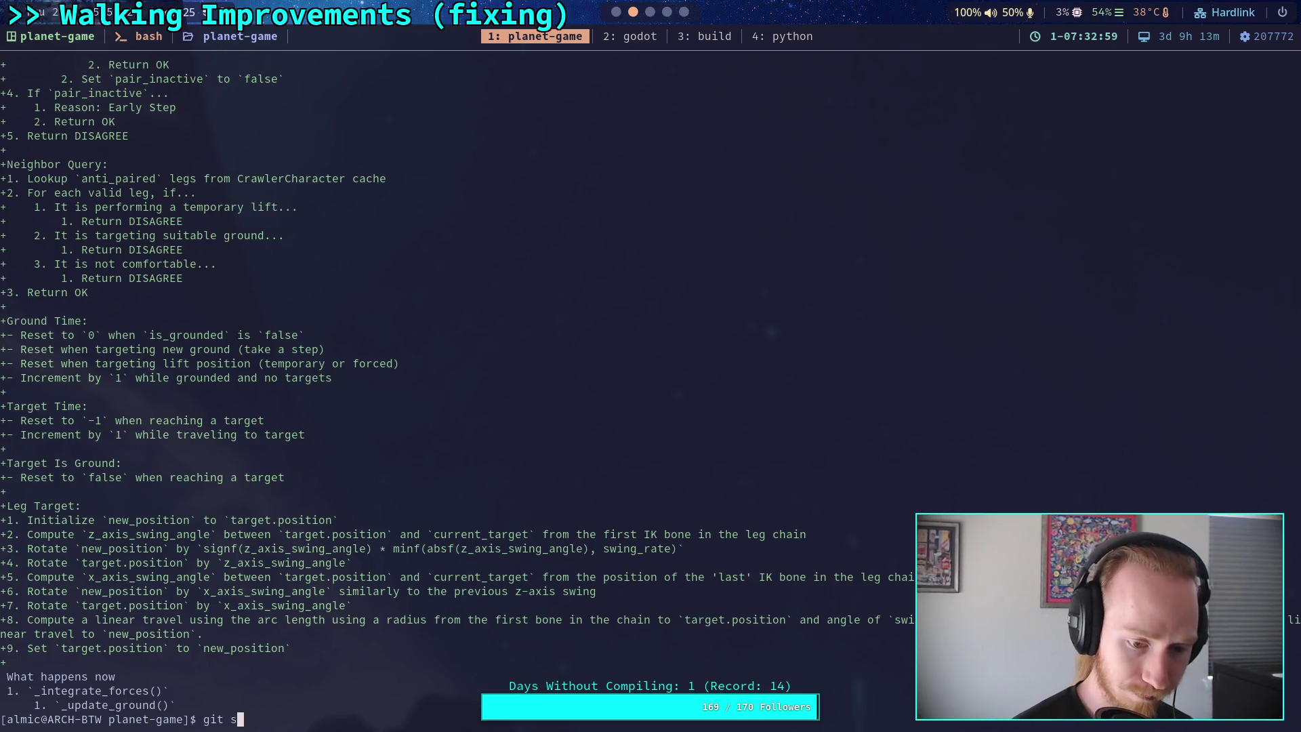
{"action": "type", "text": "tatus"}
{"action": "key", "text": "Return"}
{"action": "type", "text": "git "}
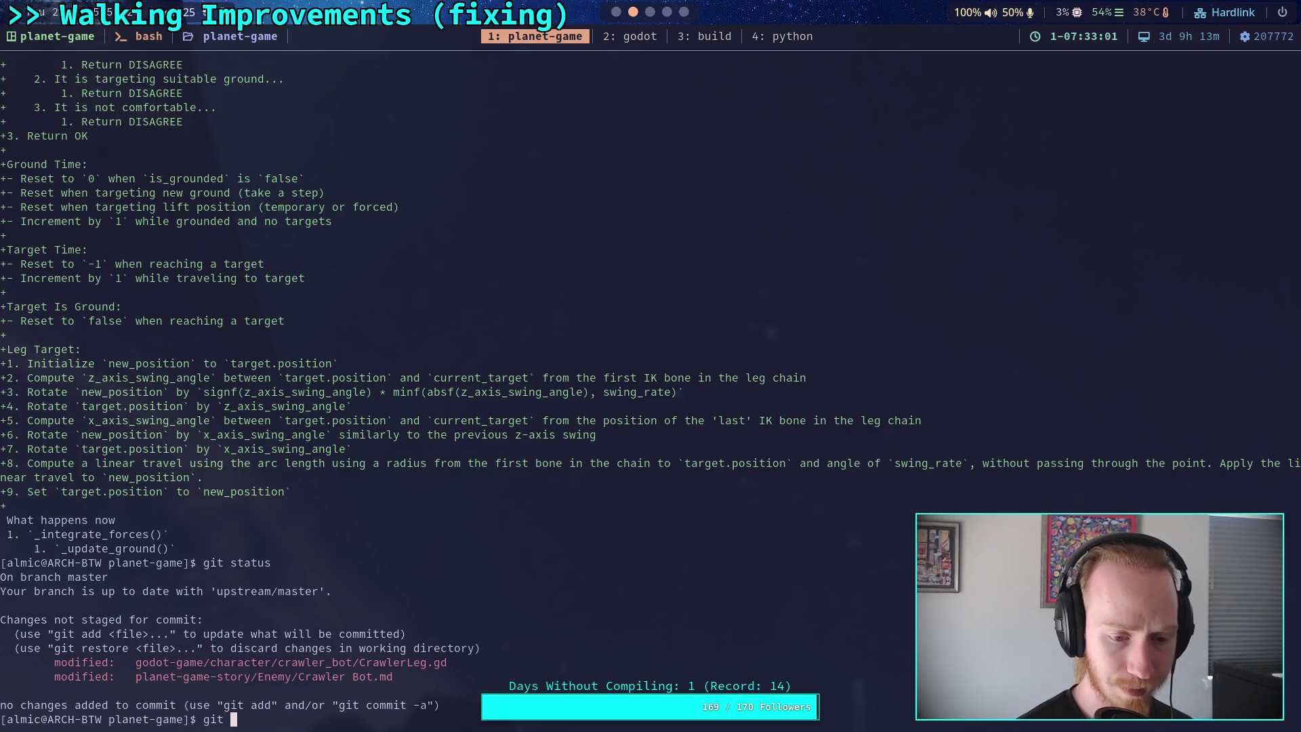
{"action": "type", "text": "add pl"}
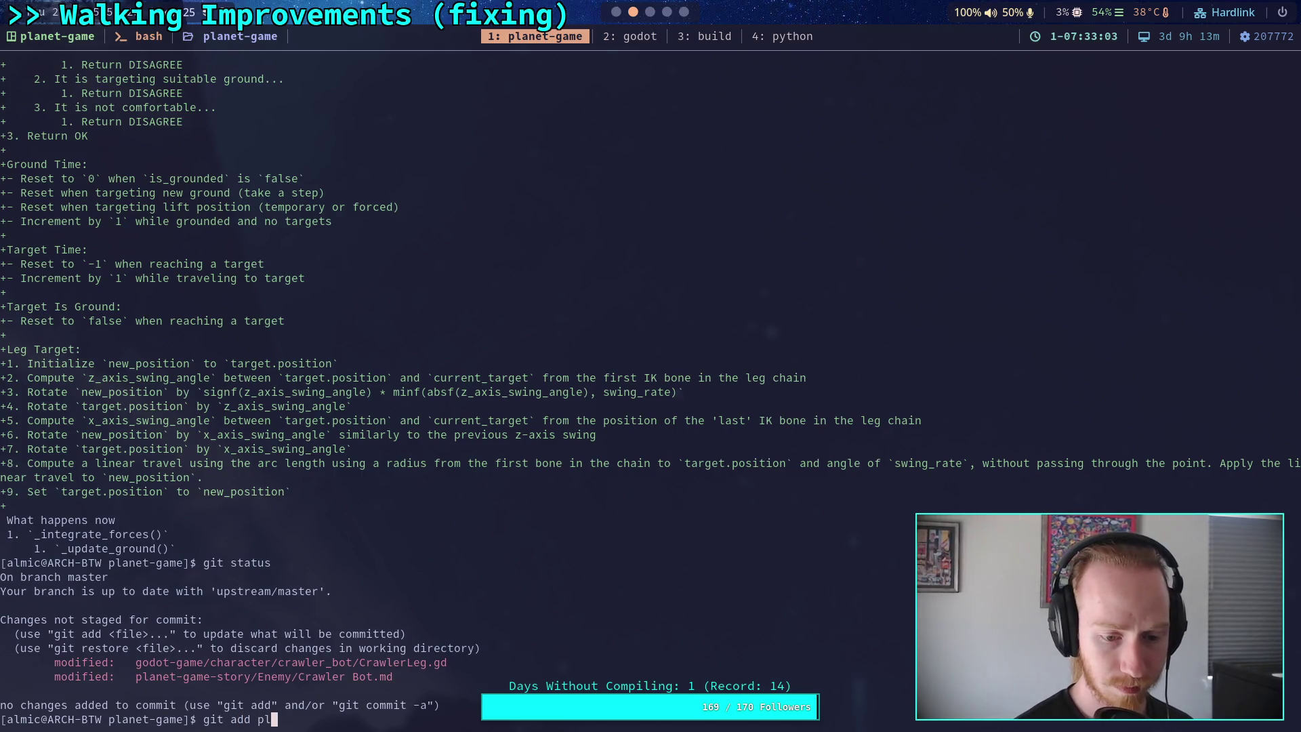
{"action": "key", "text": "Tab"}
{"action": "key", "text": "Return"}
Review the staged notes diff with git diff --staged, then start git commit
{"action": "type", "text": "git dif"}
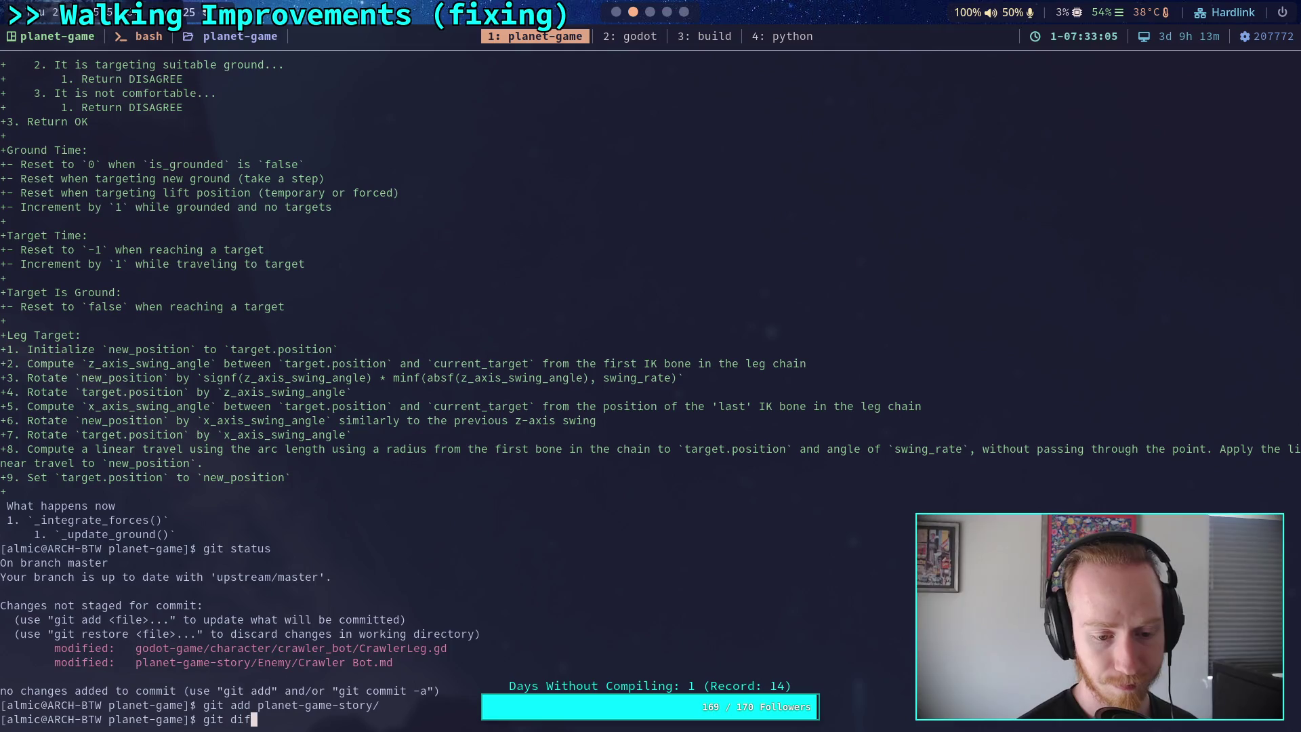
{"action": "type", "text": "f --staged"}
{"action": "key", "text": "Return"}
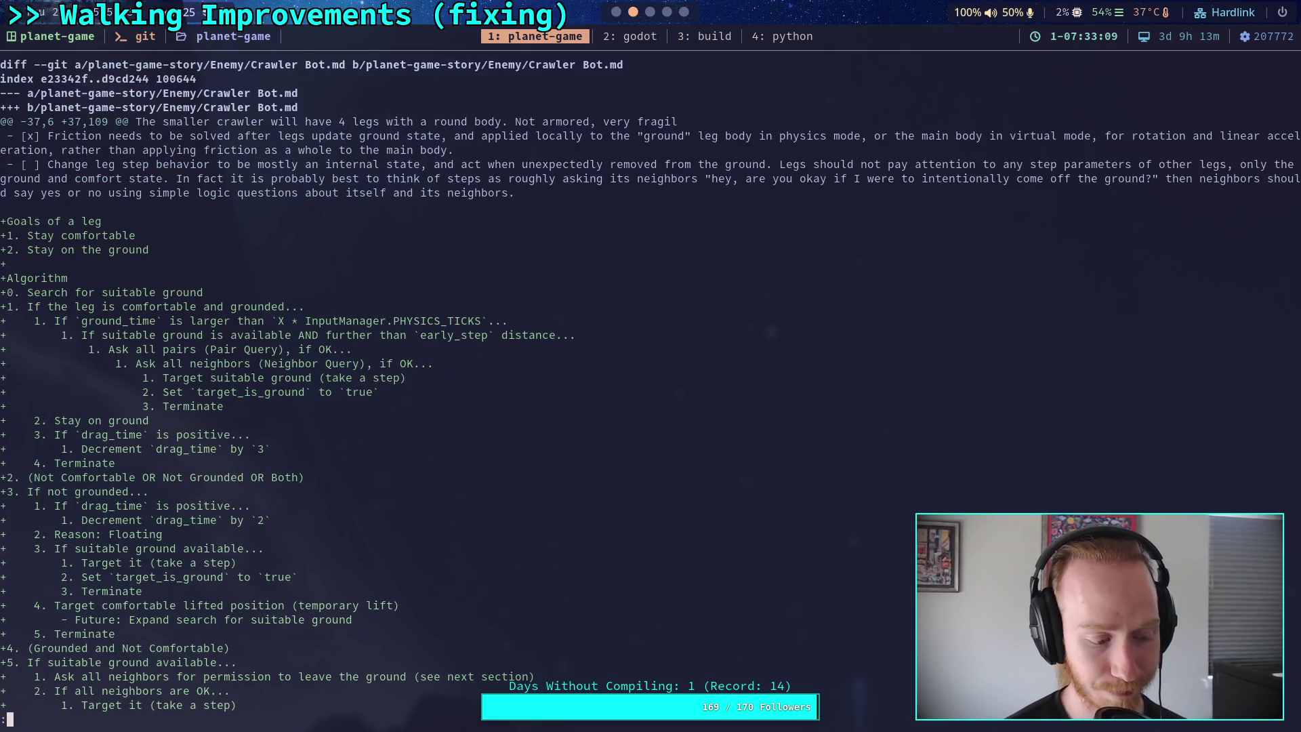
{"action": "key", "text": "space"}
{"action": "key", "text": "space"}
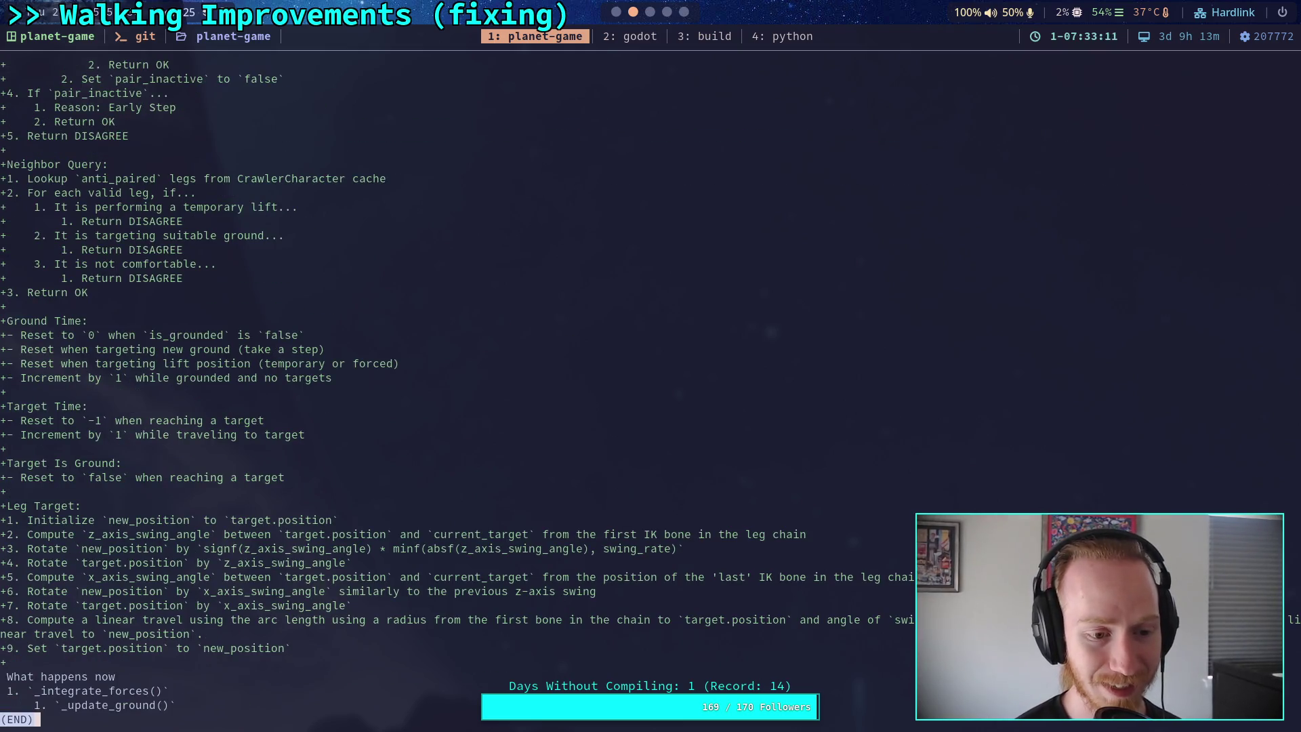
{"action": "key", "text": "b"}
{"action": "key", "text": "b"}
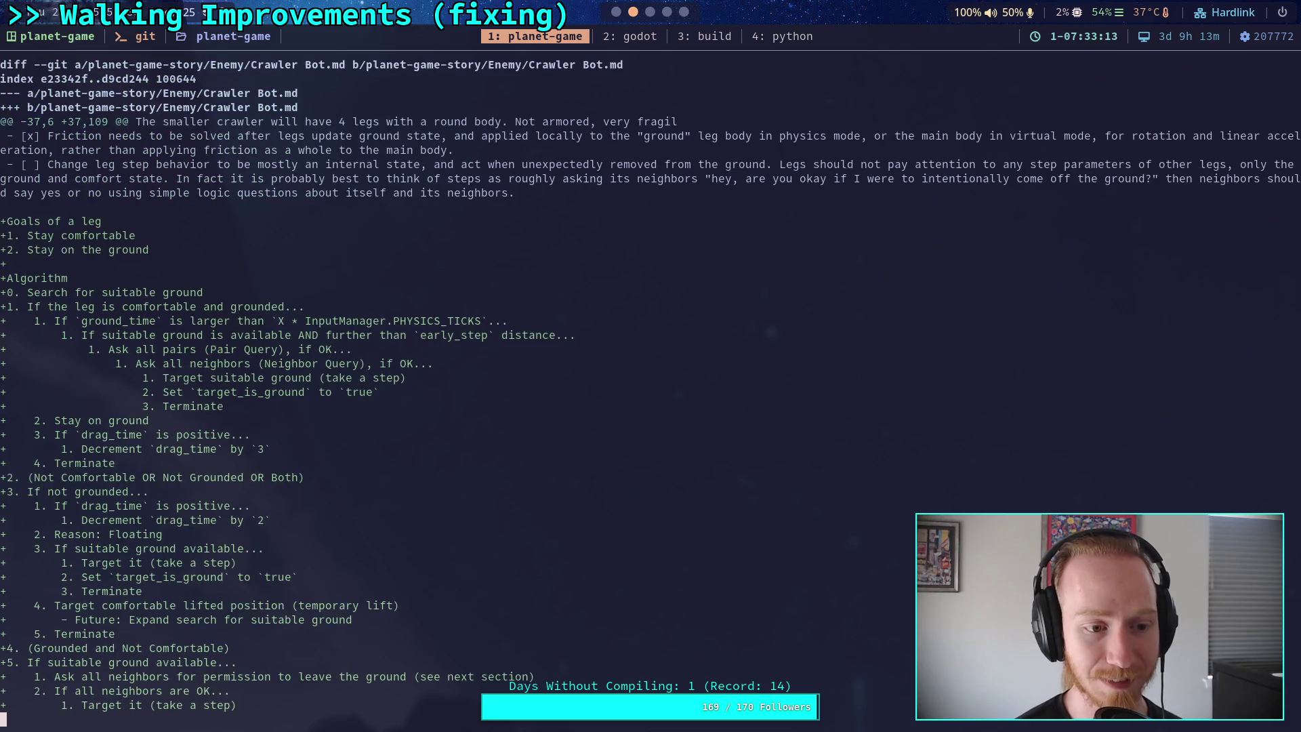
{"action": "key", "text": "space"}
{"action": "key", "text": "space"}
{"action": "key", "text": "q"}
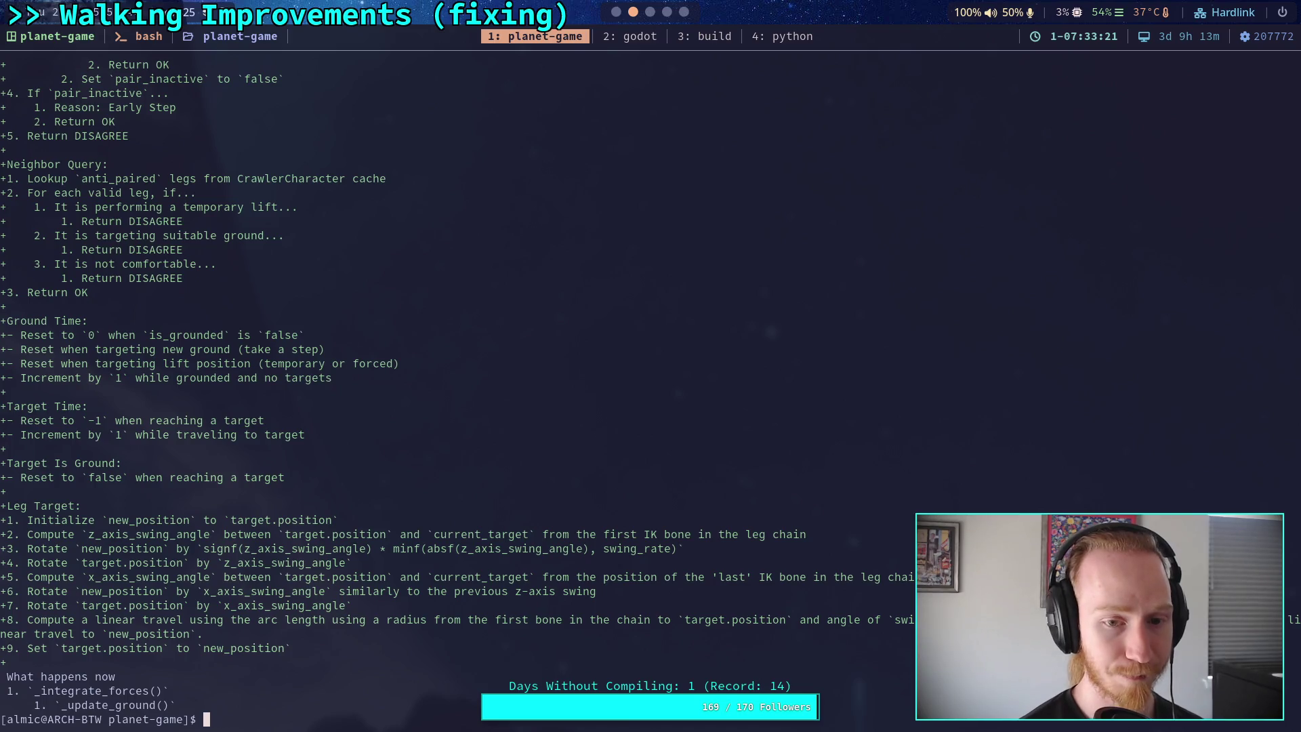
{"action": "type", "text": "git commit"}
{"action": "key", "text": "Return"}
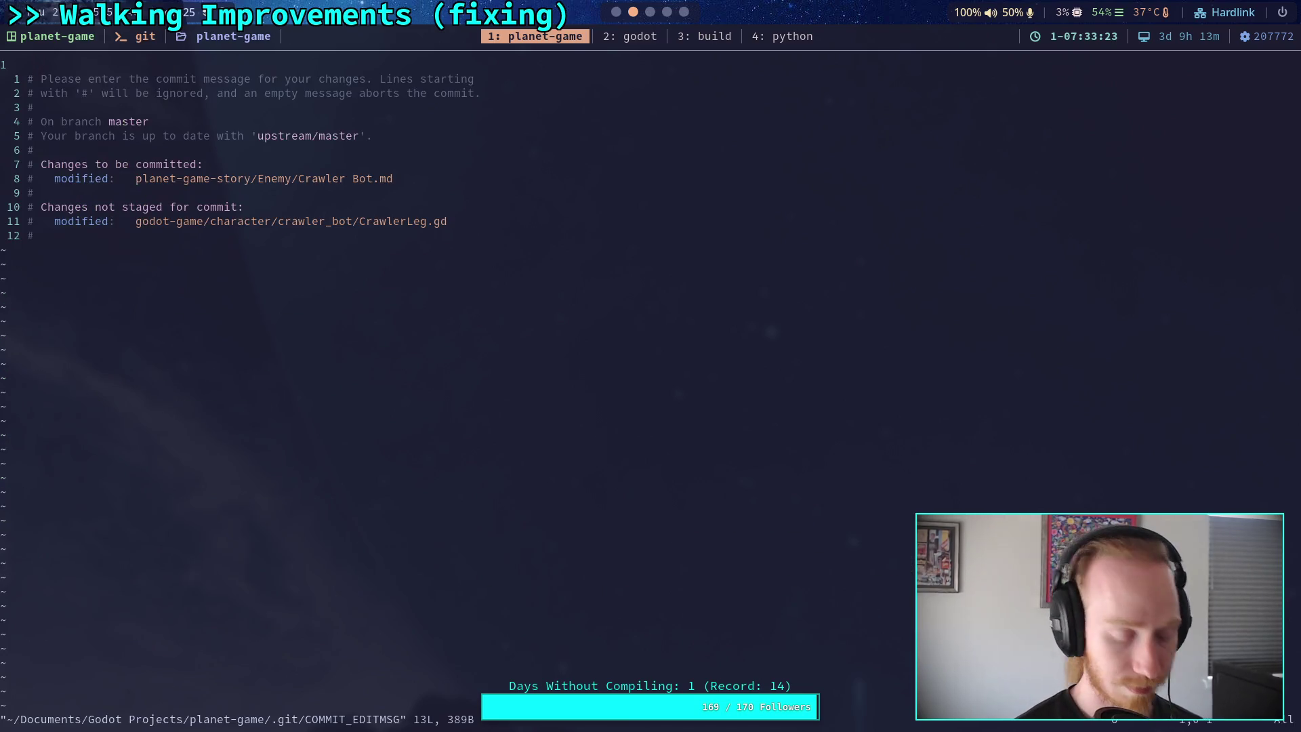
Commit with the message 'Plan out new CrawlerLeg target plan' and save it with :wq
{"action": "type", "text": "OPlan"}
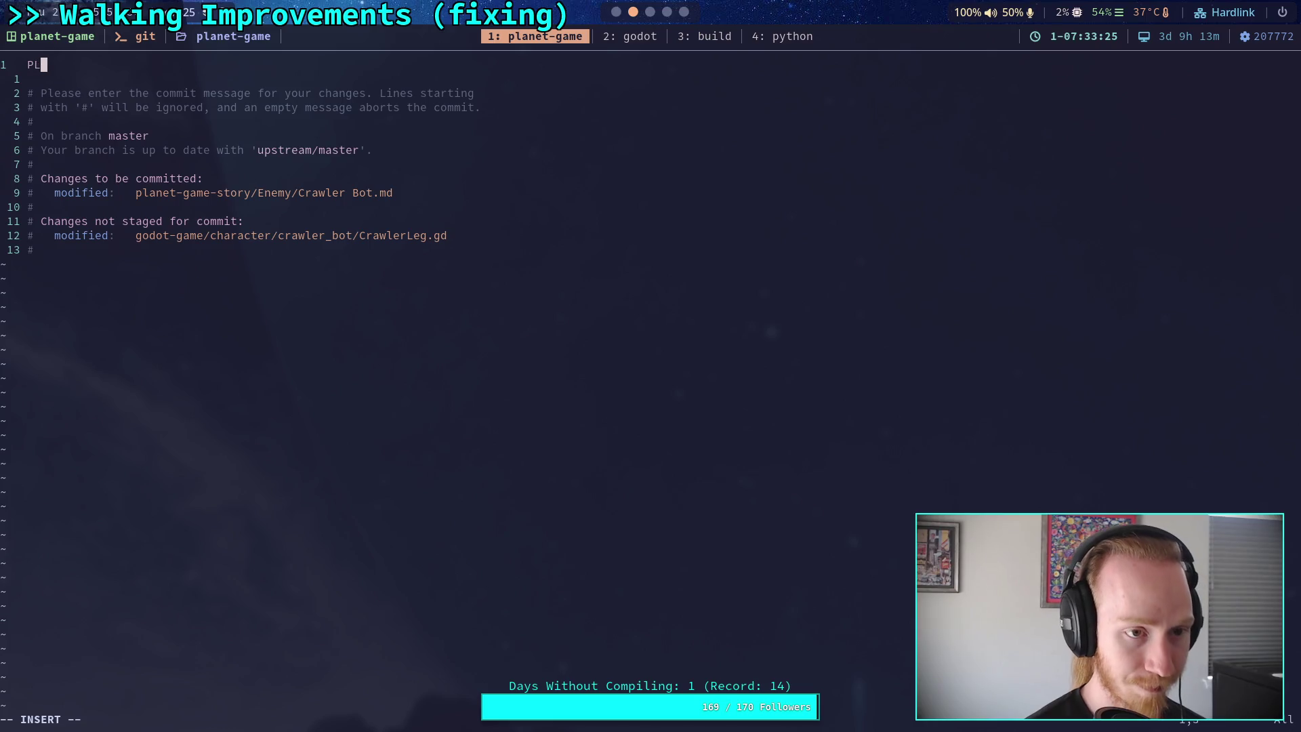
{"action": "type", "text": " ou"}
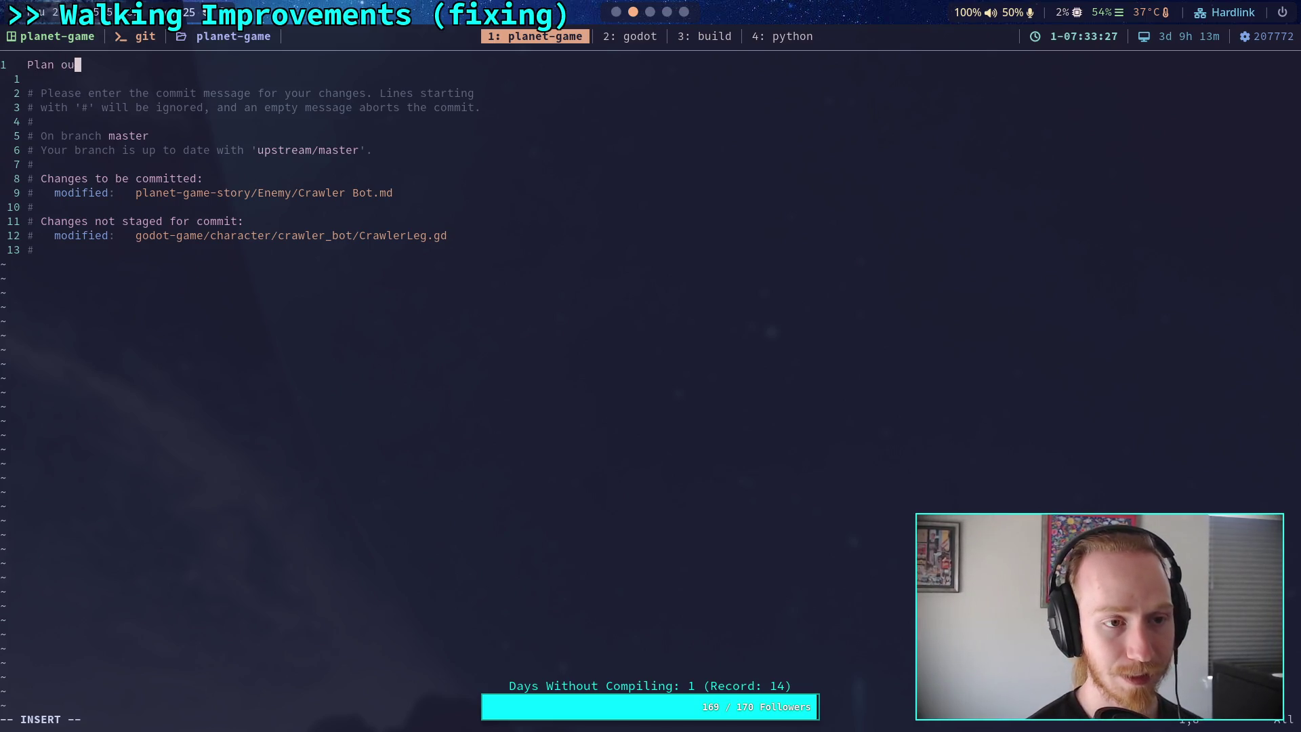
{"action": "type", "text": "t new legt"}
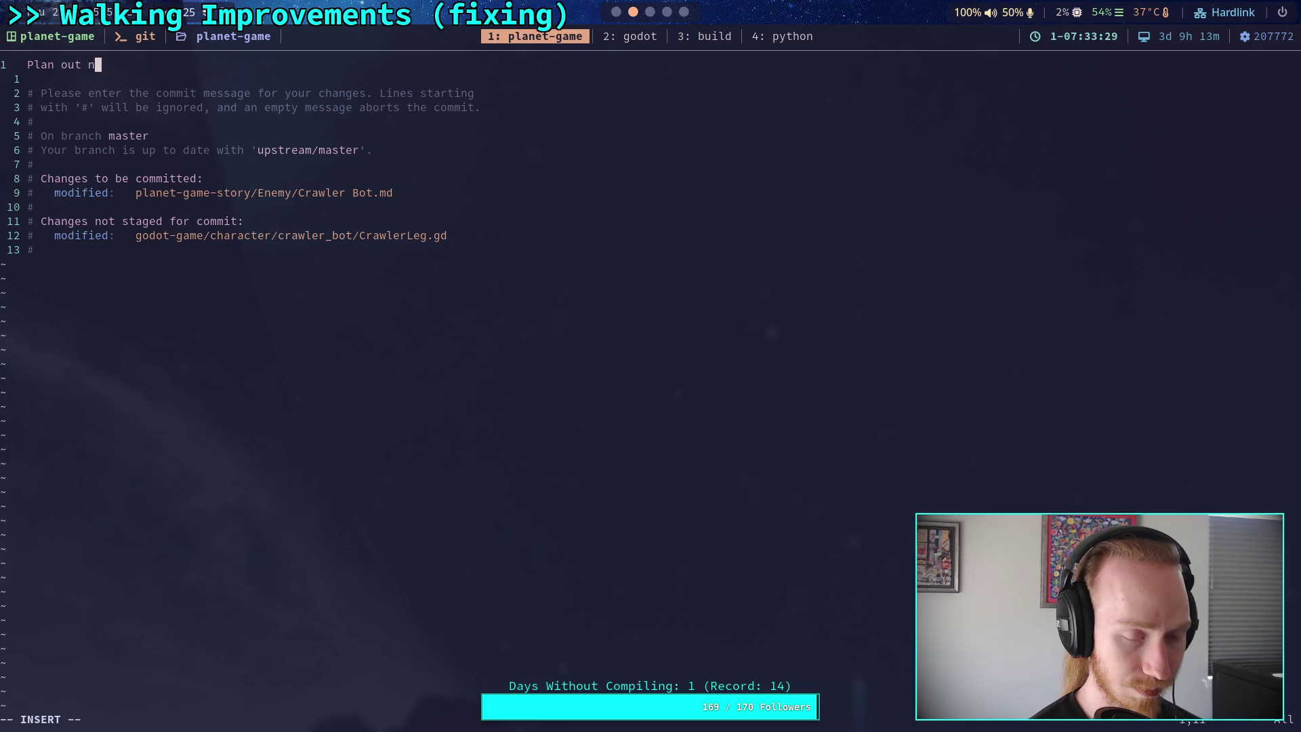
{"action": "key", "text": "BackSpace"}
{"action": "key", "text": "BackSpace"}
{"action": "key", "text": "BackSpace"}
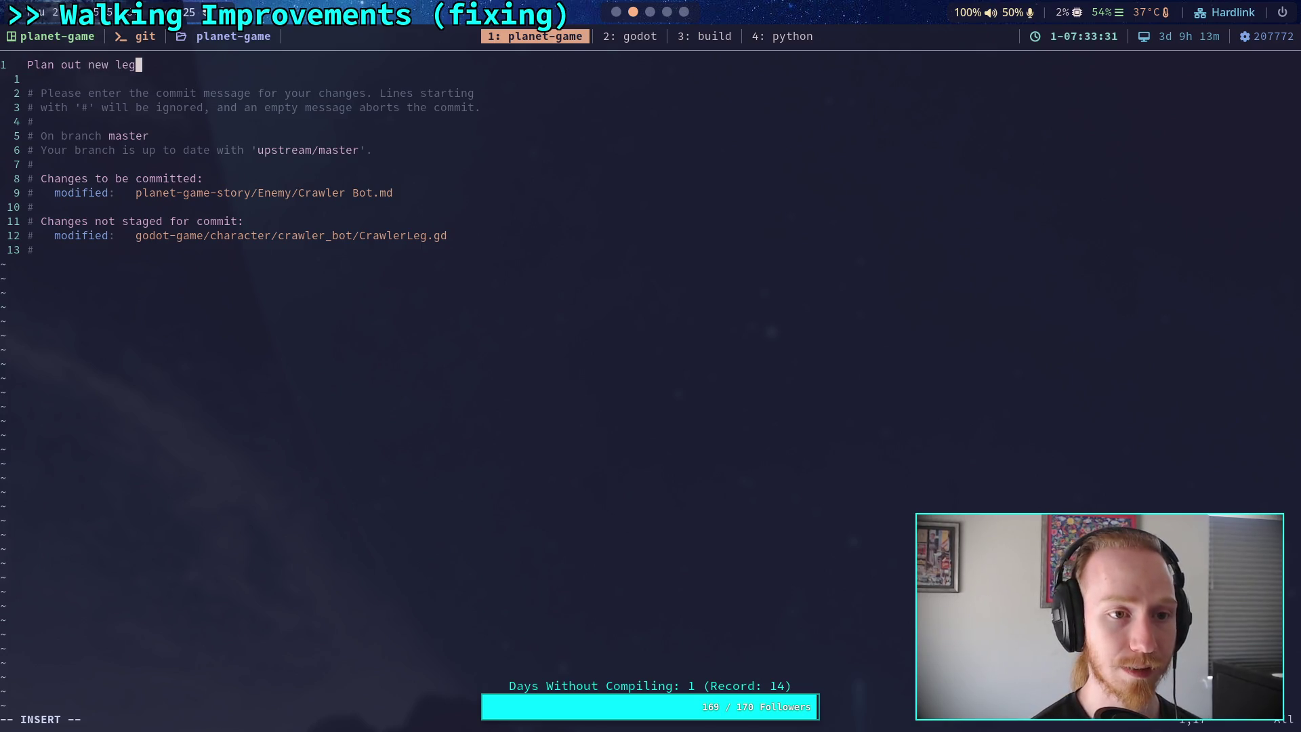
{"action": "type", "text": "CrawlerLeg target "}
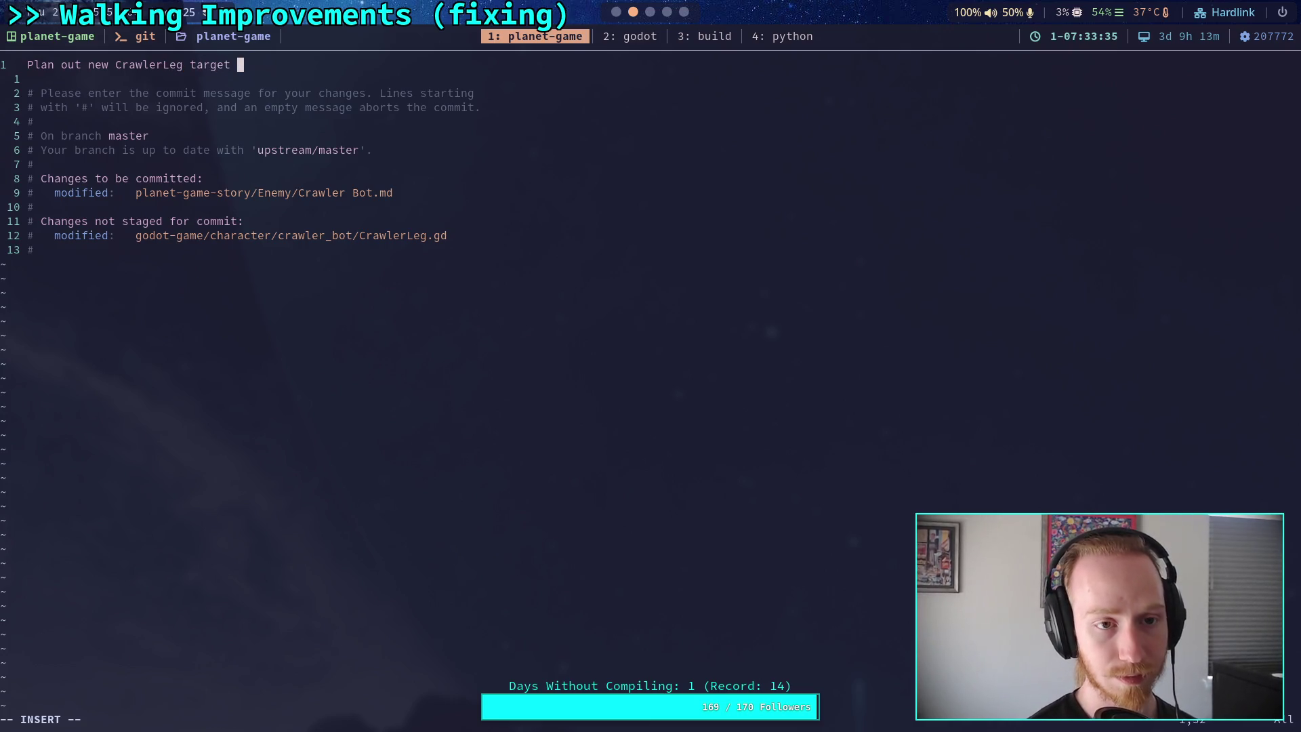
{"action": "type", "text": "plan"}
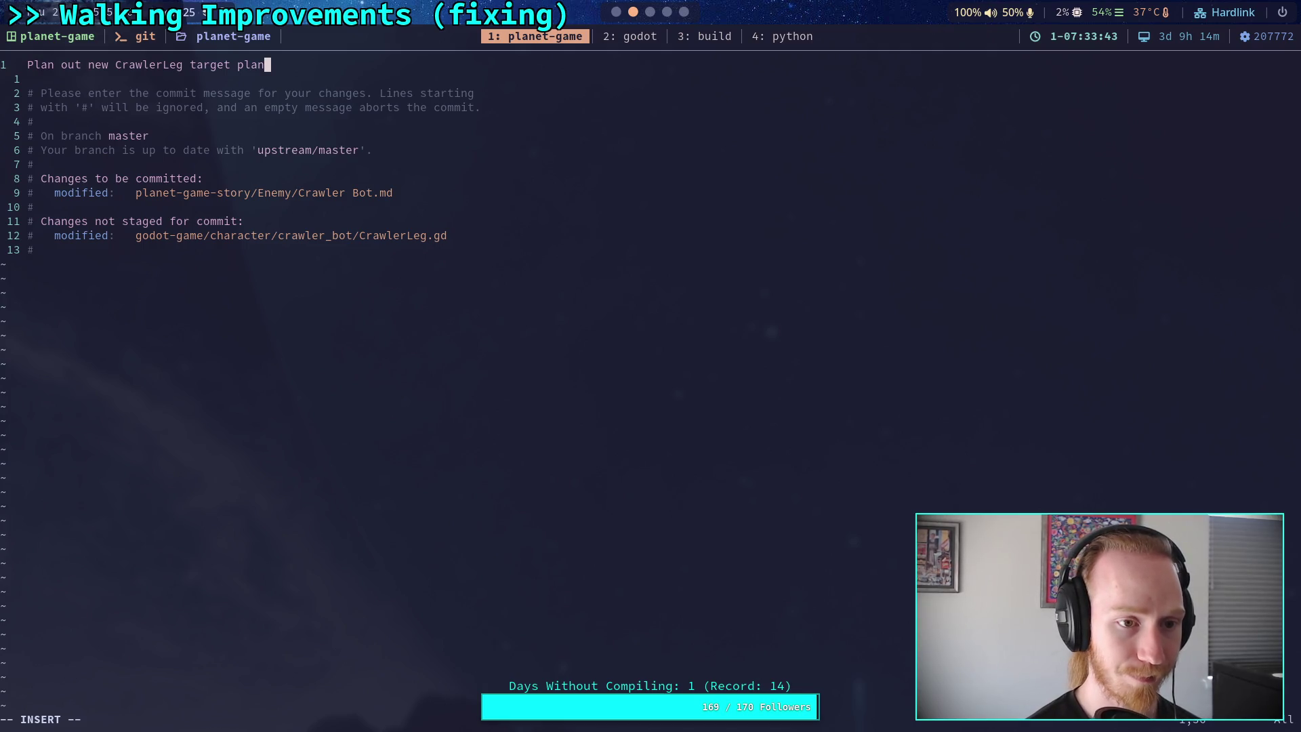
{"action": "key", "text": "Escape"}
{"action": "type", "text": ":q"}
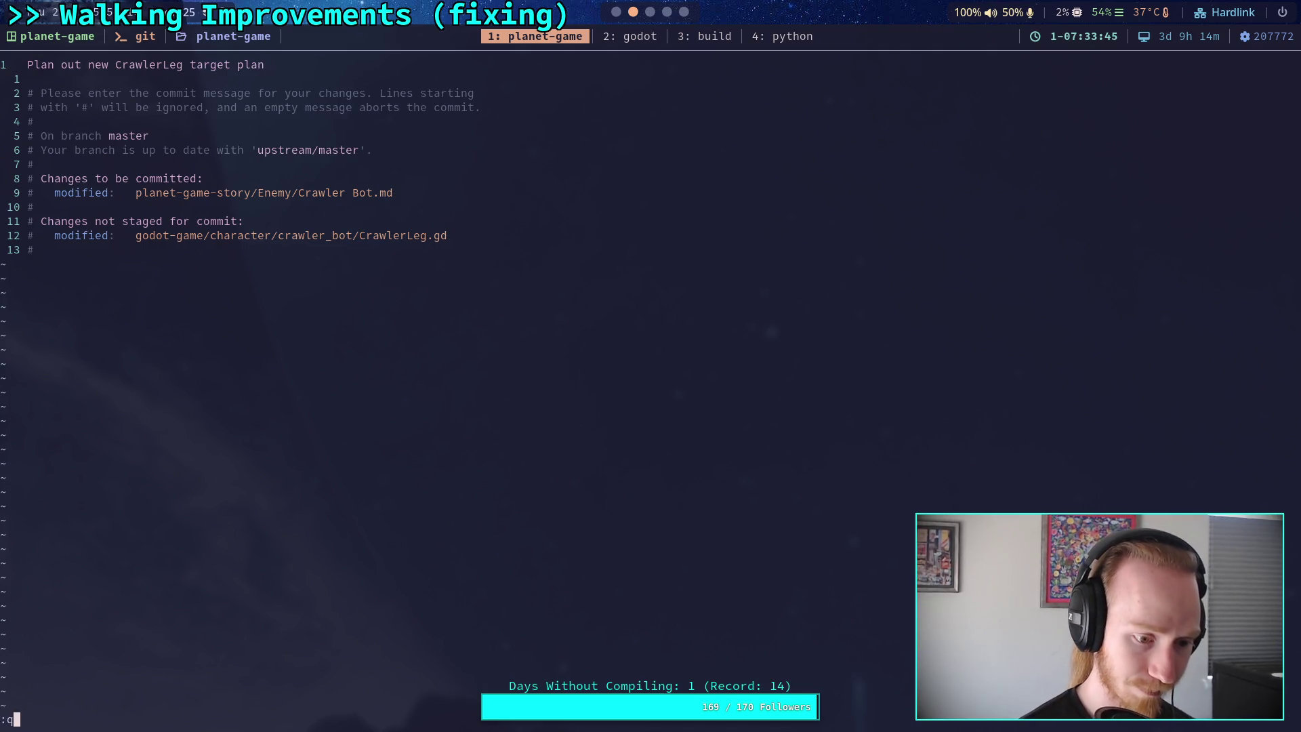
{"action": "type", "text": "wq"}
{"action": "key", "text": "Return"}
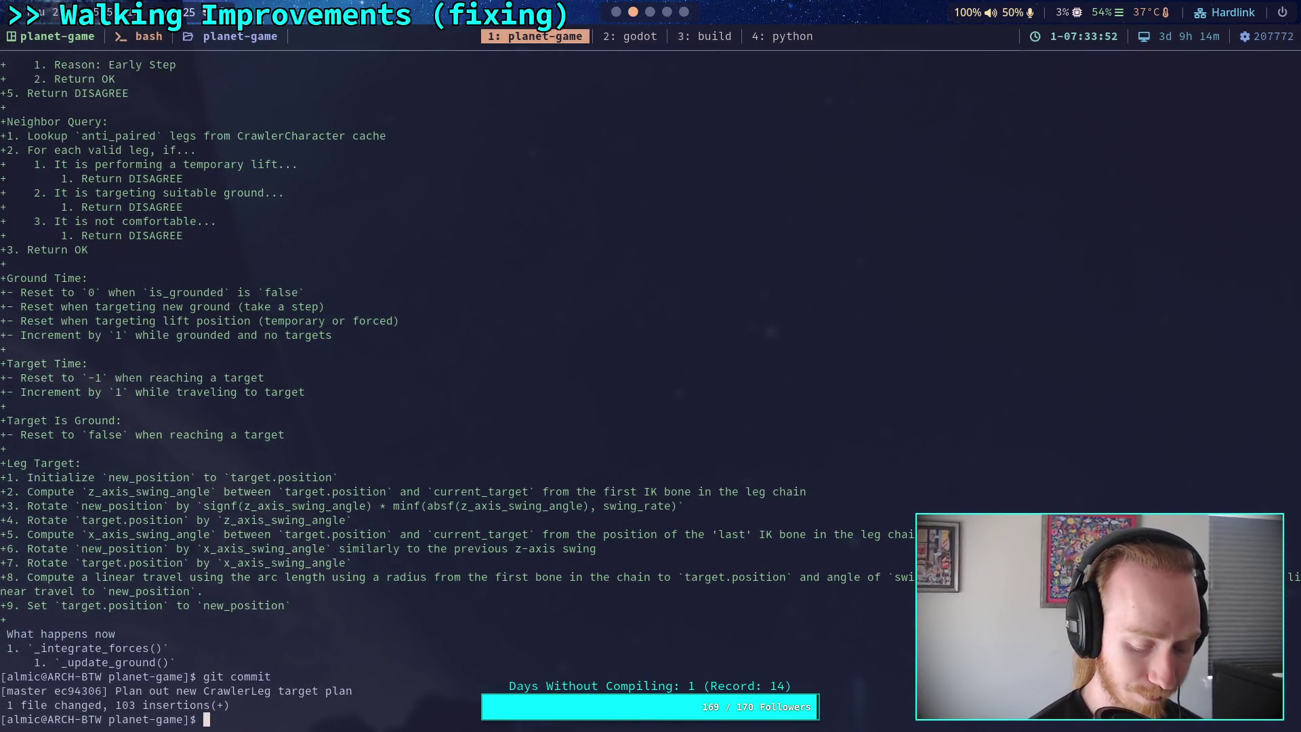
Push the new commit to the remote master branch with git push
{"action": "type", "text": "gitpush"}
{"action": "key", "text": "BackSpace"}
{"action": "key", "text": "BackSpace"}
{"action": "key", "text": "BackSpace"}
{"action": "type", "text": "push"}
{"action": "key", "text": "Return"}
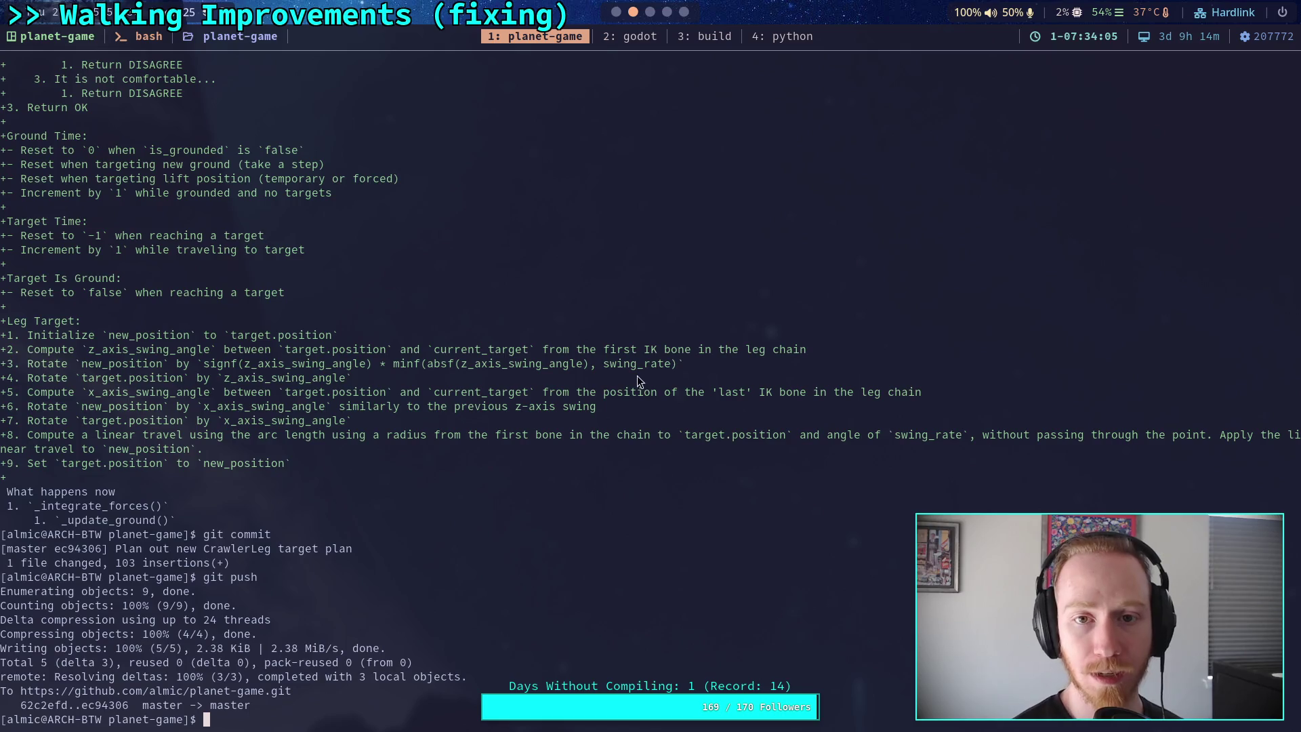
{"action": "scroll", "coordinate": [655, 14], "scroll_direction": "down", "scroll_amount": 3}
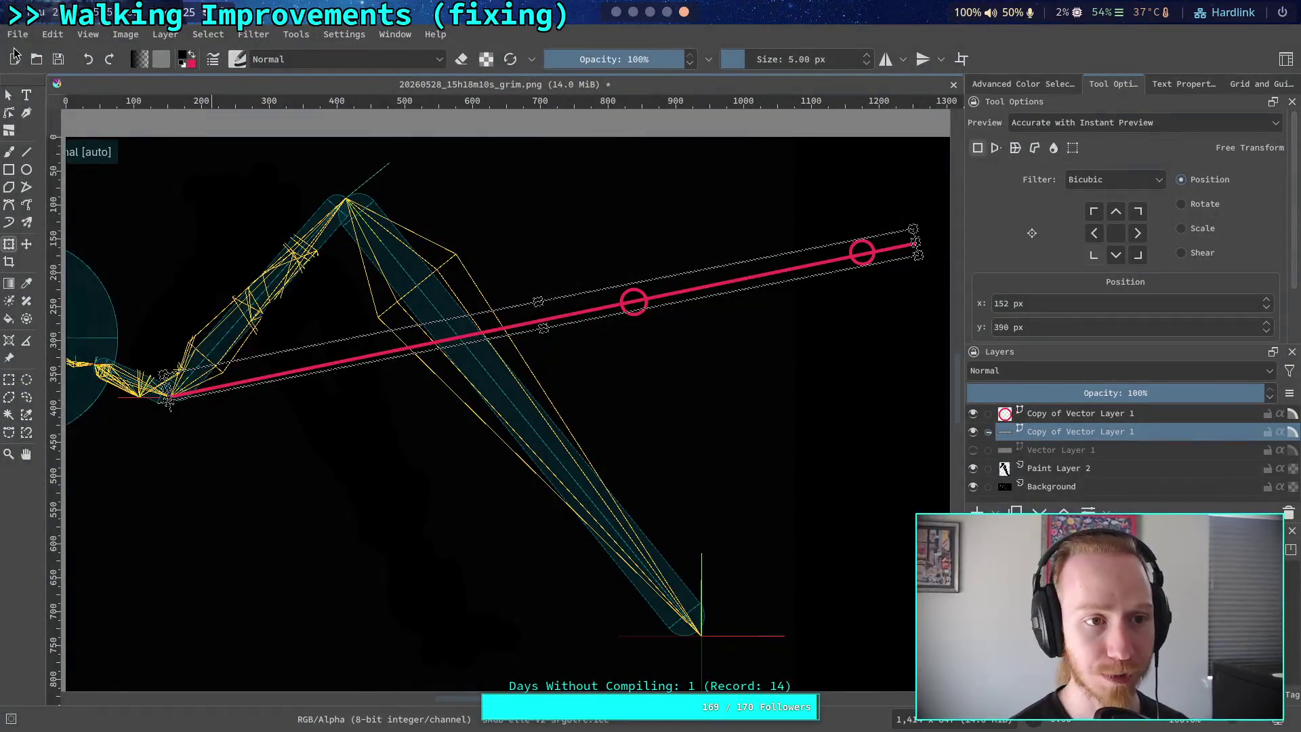
Quit Krita without saving the leg-swing diagram image
{"action": "left_click", "coordinate": [17, 34]}
{"action": "left_click", "coordinate": [102, 455]}
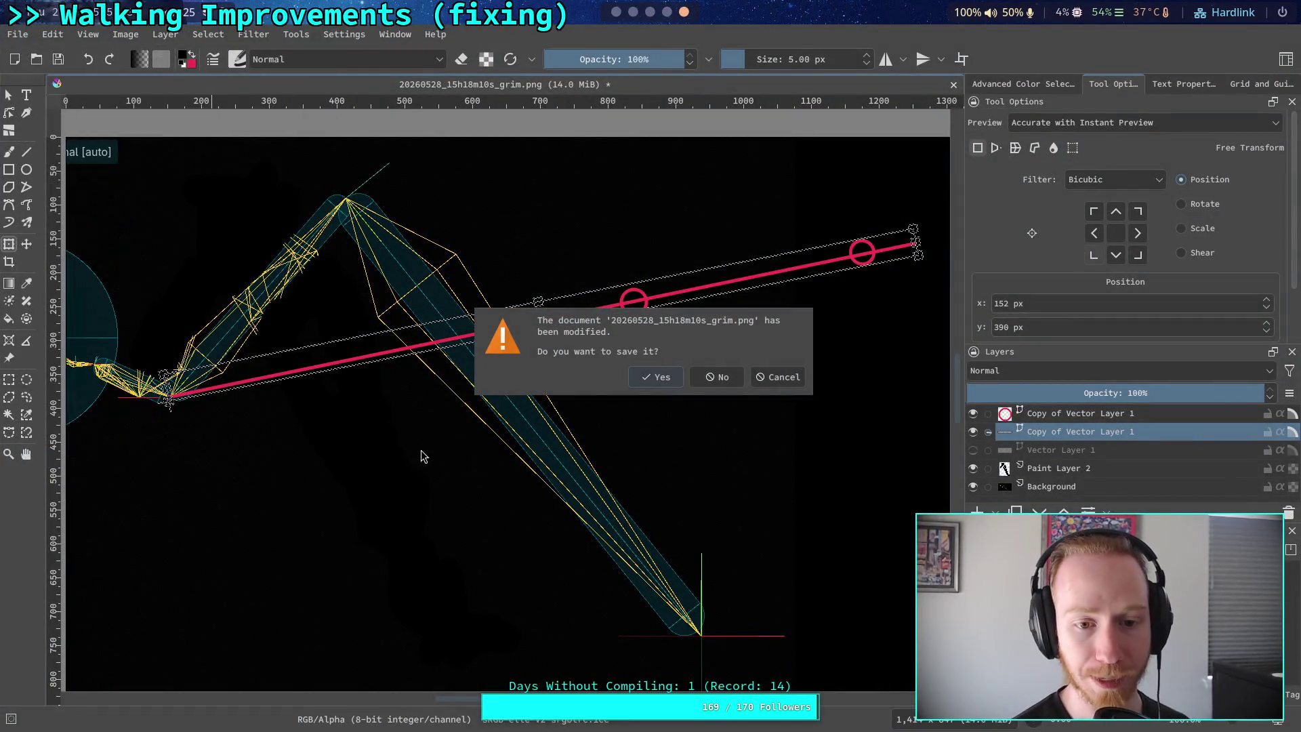
{"action": "left_click", "coordinate": [728, 383]}
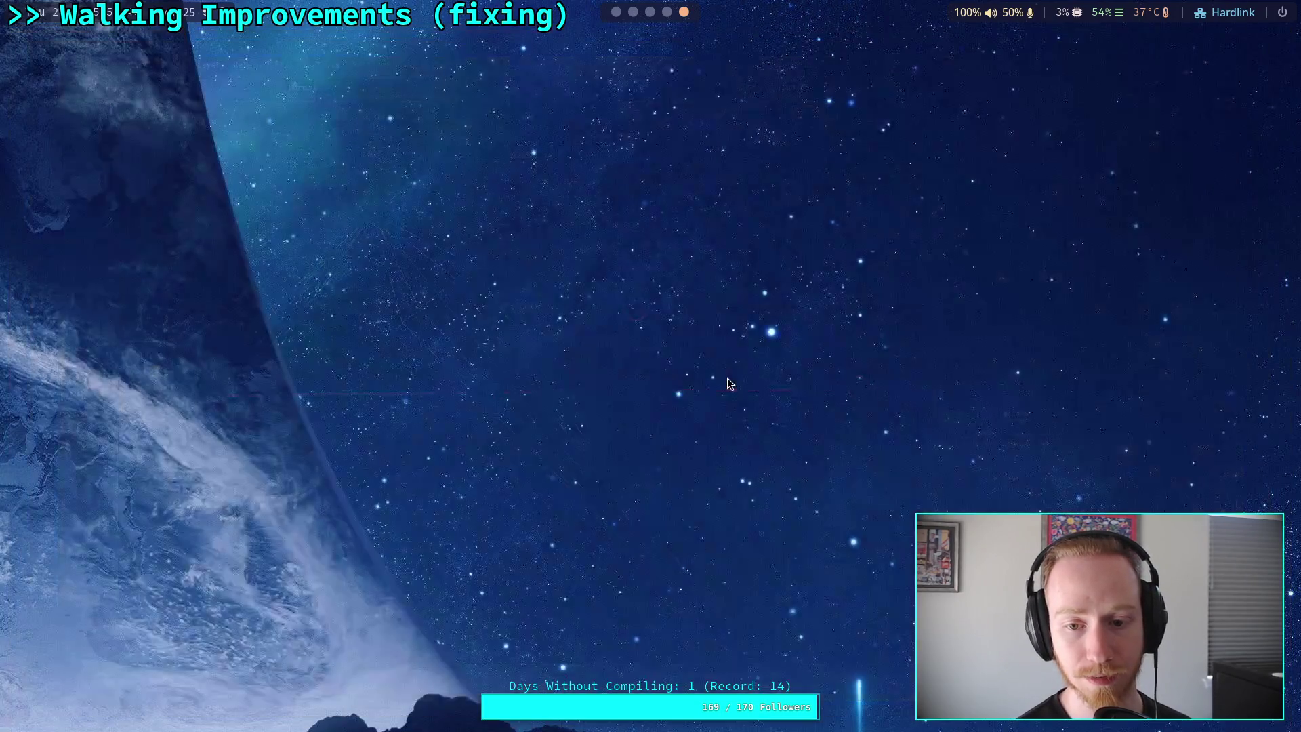
{"action": "left_click", "coordinate": [603, 12]}
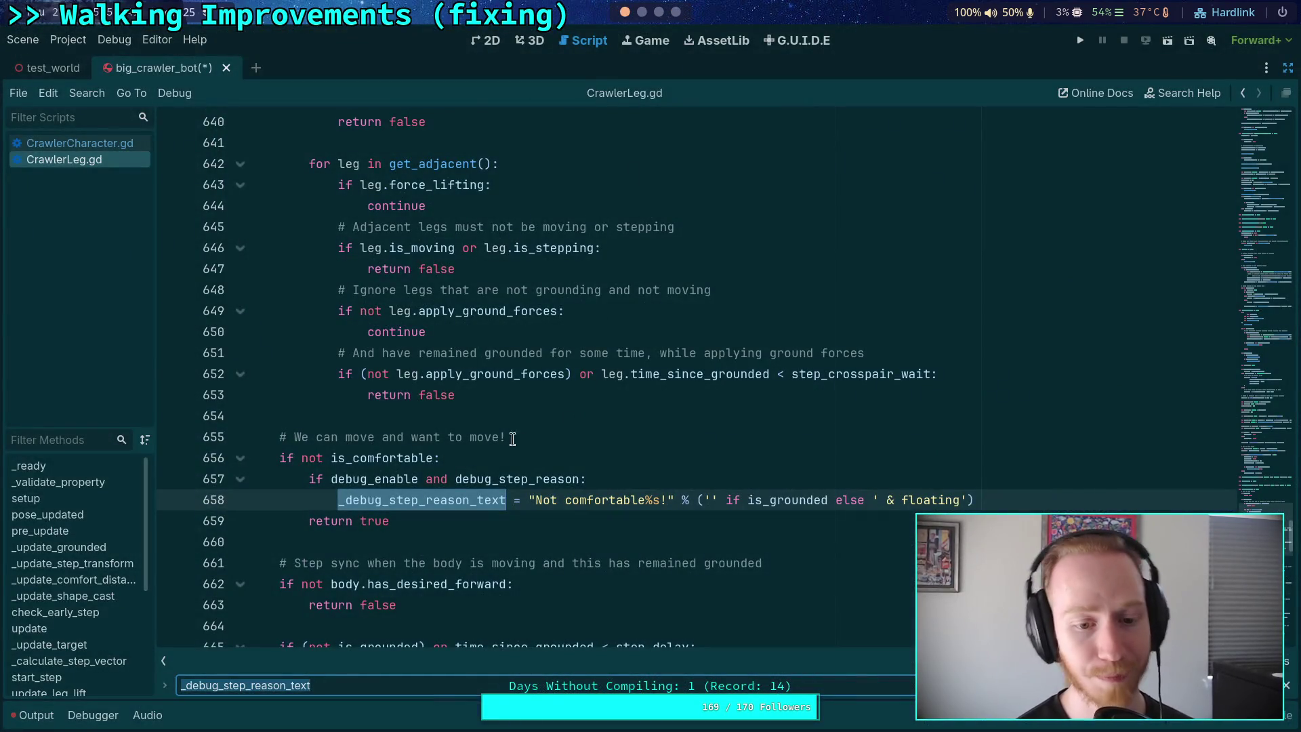
{"action": "left_click", "coordinate": [488, 416]}
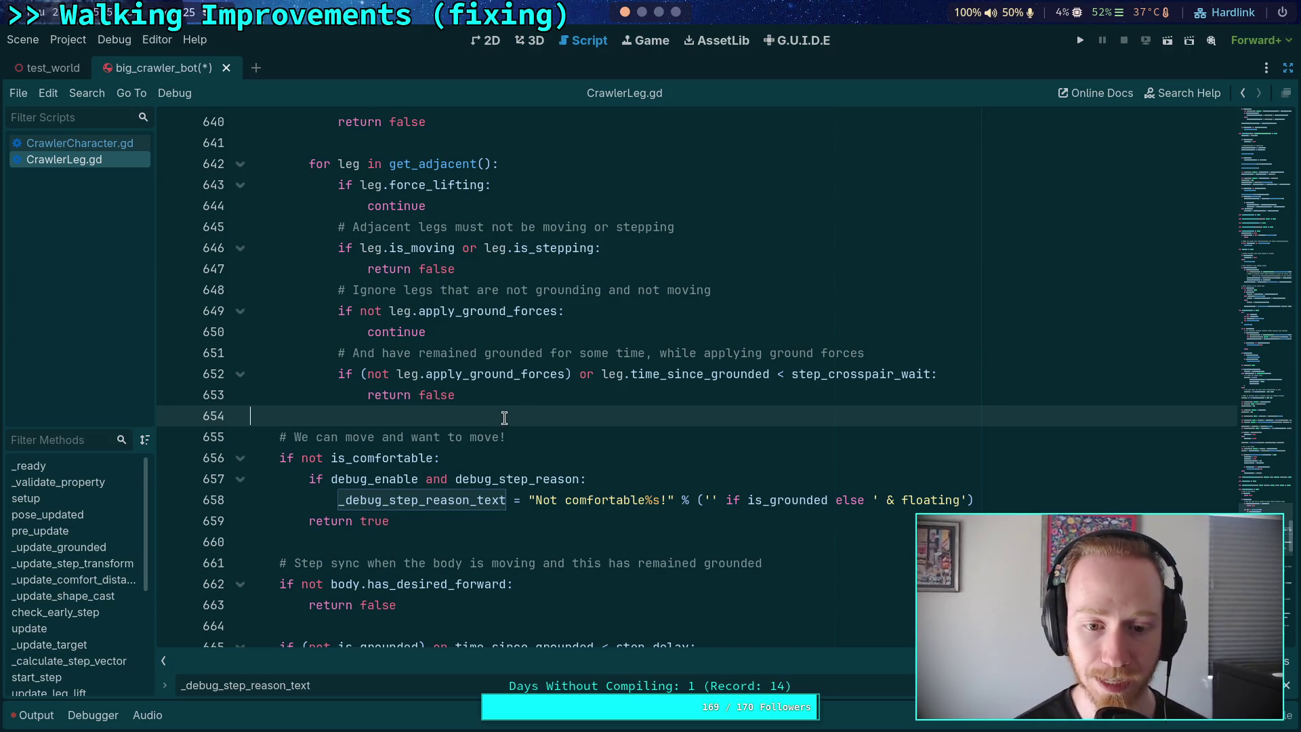
{"action": "key", "text": "shift+Up"}
{"action": "key", "text": "shift+Up"}
{"action": "key", "text": "shift+Up"}
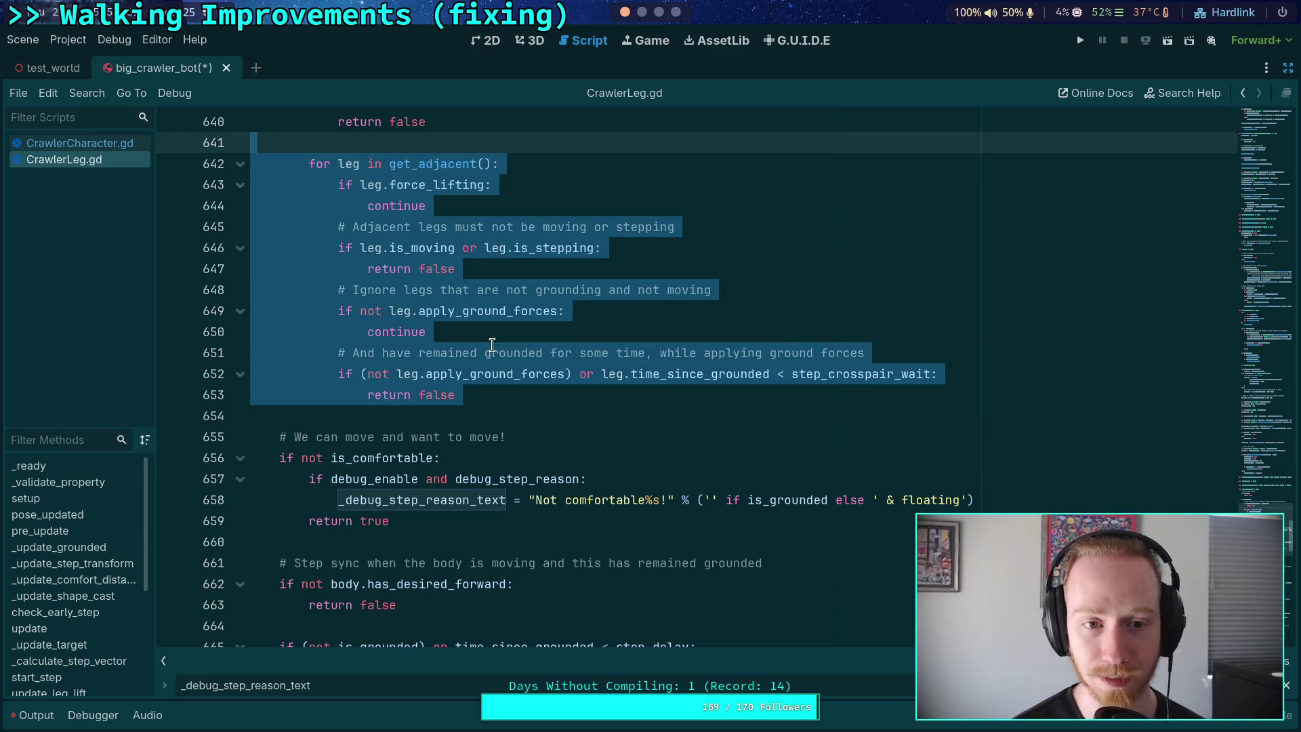
{"action": "left_click", "coordinate": [488, 415]}
{"action": "scroll", "coordinate": [488, 416], "scroll_direction": "up", "scroll_amount": 2}
{"action": "left_click", "coordinate": [490, 272]}
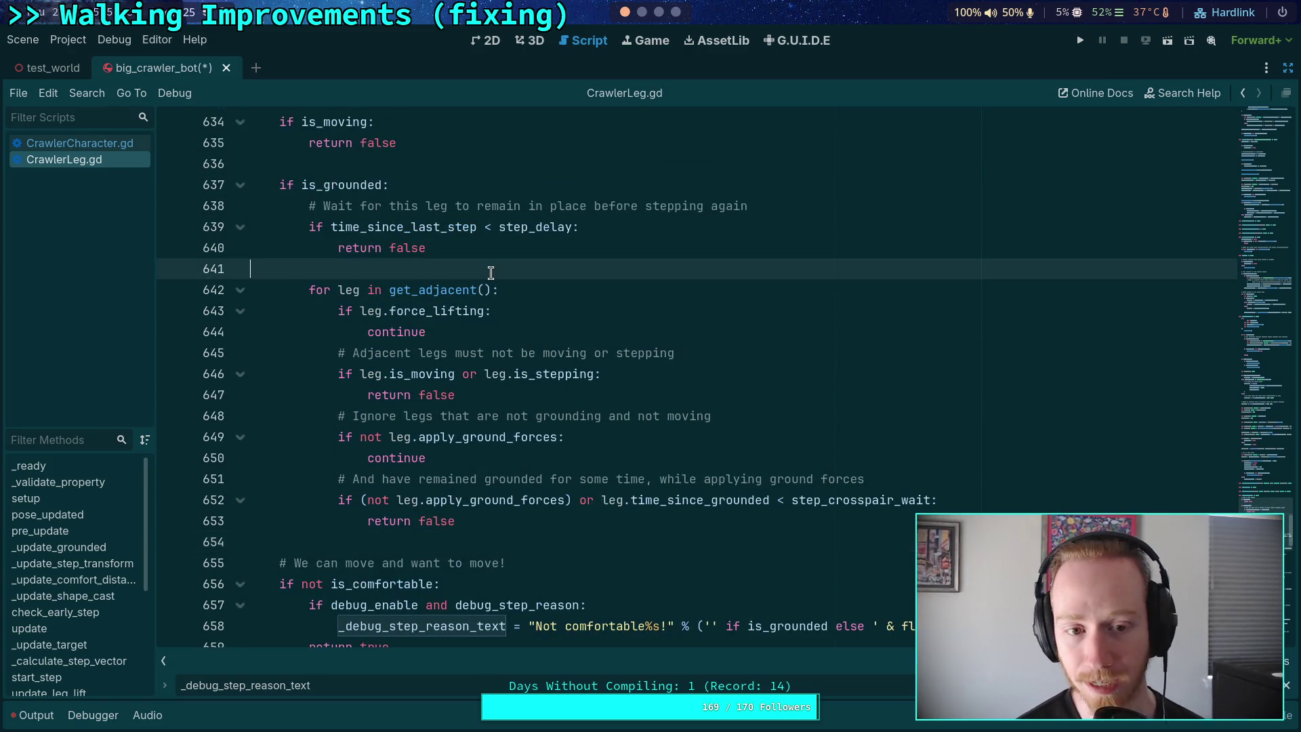